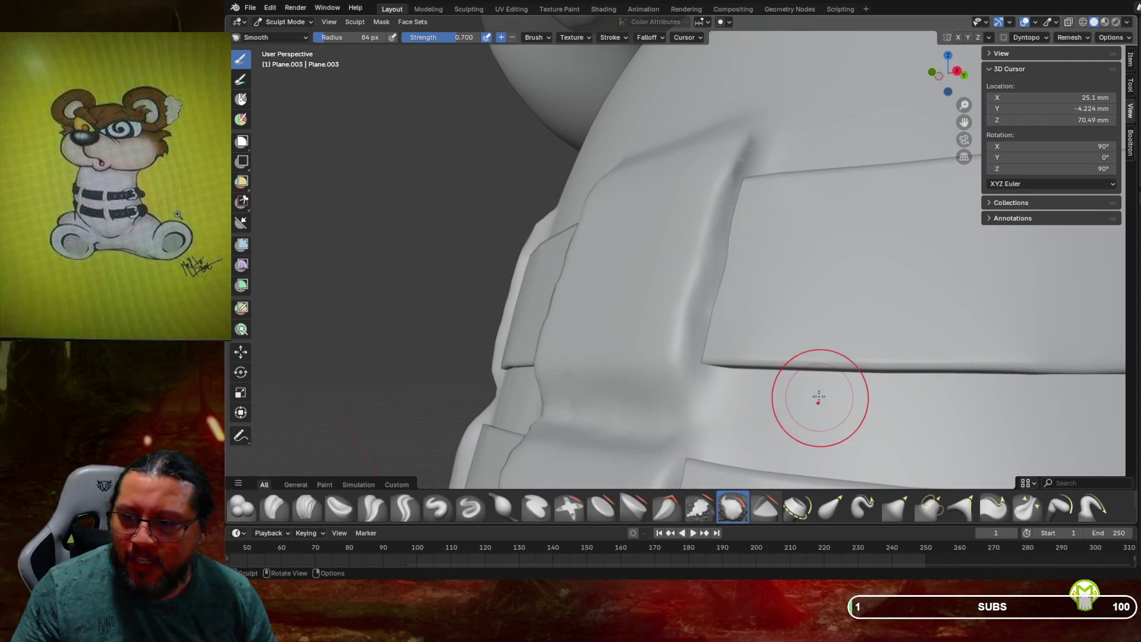
Smooth-brush the strap seams on the bear's neck, checking the collar from several sides
{"action": "mouse_move", "coordinate": [924, 316]}
{"action": "middle_mouse_down"}
{"action": "mouse_move", "coordinate": [954, 320]}
{"action": "mouse_move", "coordinate": [908, 324]}
{"action": "middle_mouse_up"}
{"action": "scroll", "coordinate": [714, 341], "scroll_direction": "up", "scroll_amount": 2}
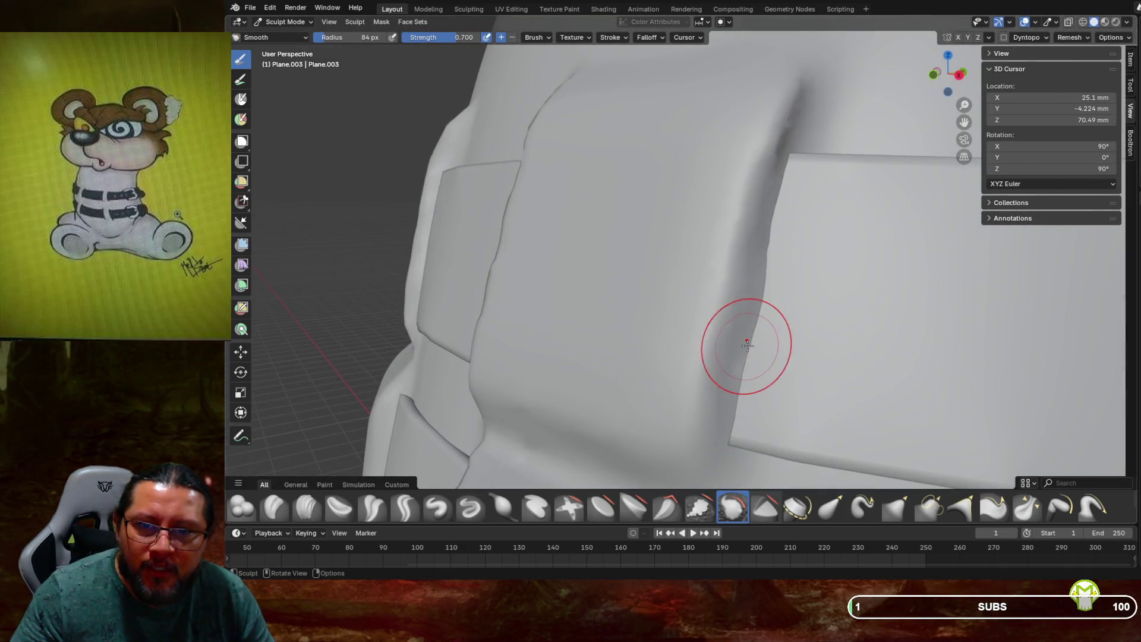
{"action": "mouse_move", "coordinate": [769, 242]}
{"action": "left_mouse_down"}
{"action": "mouse_move", "coordinate": [775, 267]}
{"action": "mouse_move", "coordinate": [785, 116]}
{"action": "left_mouse_up"}
{"action": "middle_click_drag", "start_coordinate": [816, 134], "coordinate": [805, 179]}
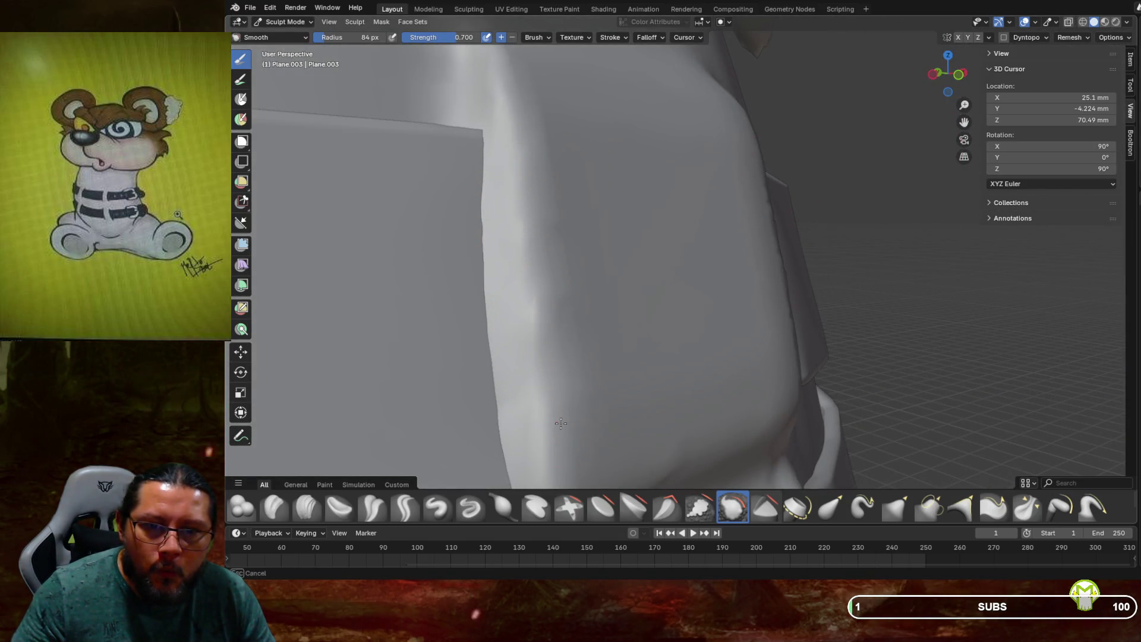
{"action": "middle_click_drag", "start_coordinate": [571, 410], "coordinate": [607, 312]}
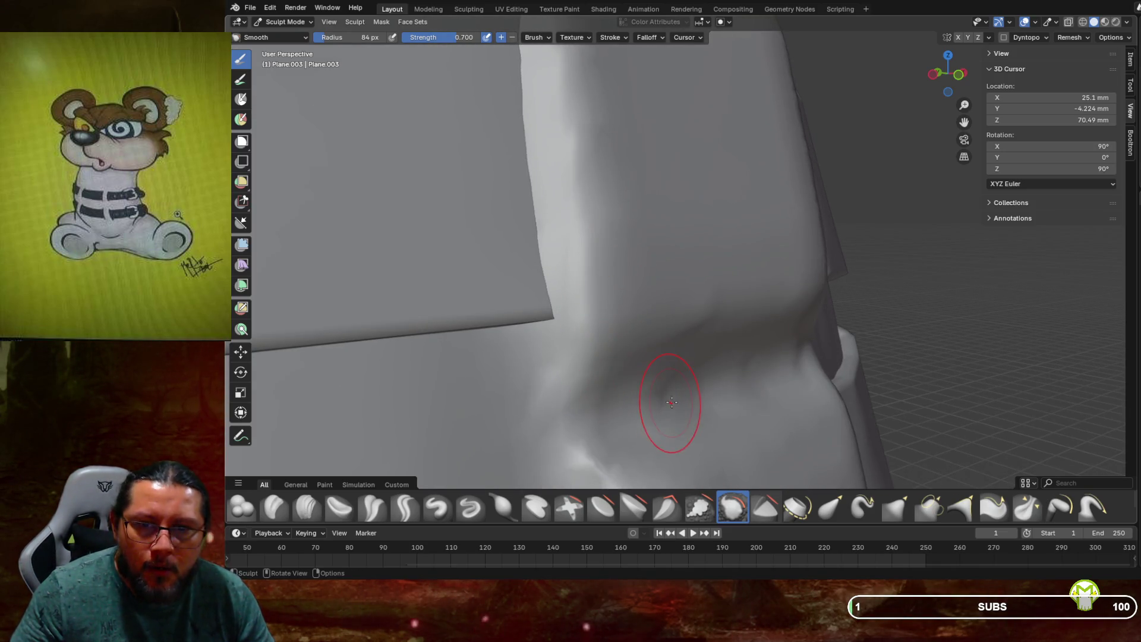
{"action": "middle_click_drag", "start_coordinate": [687, 402], "coordinate": [662, 384]}
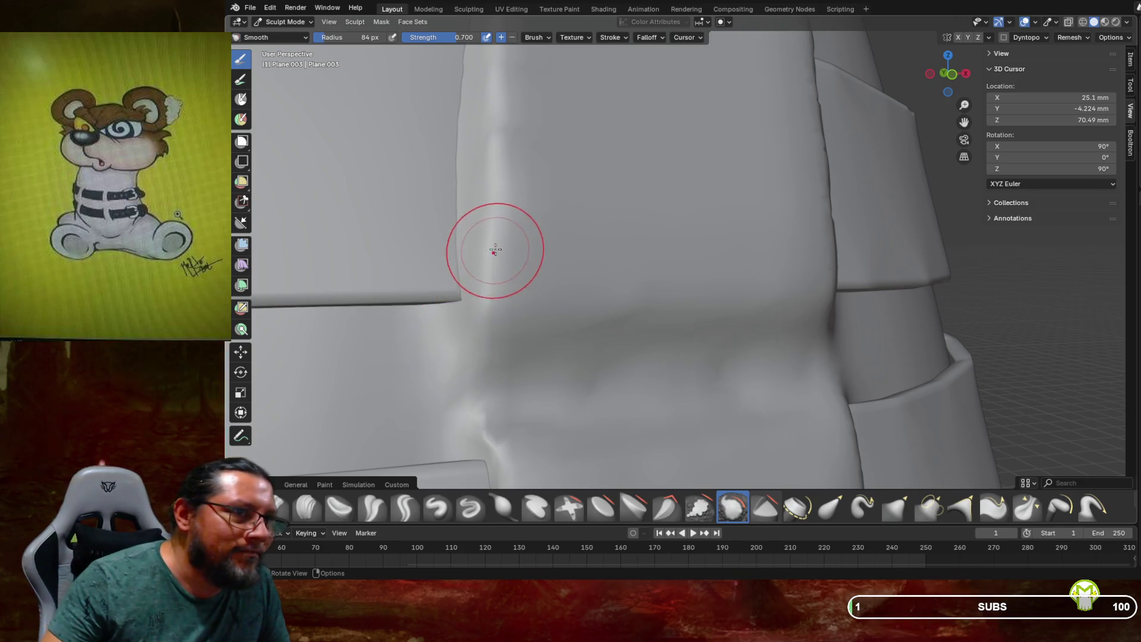
{"action": "middle_click_drag", "start_coordinate": [535, 249], "coordinate": [562, 243]}
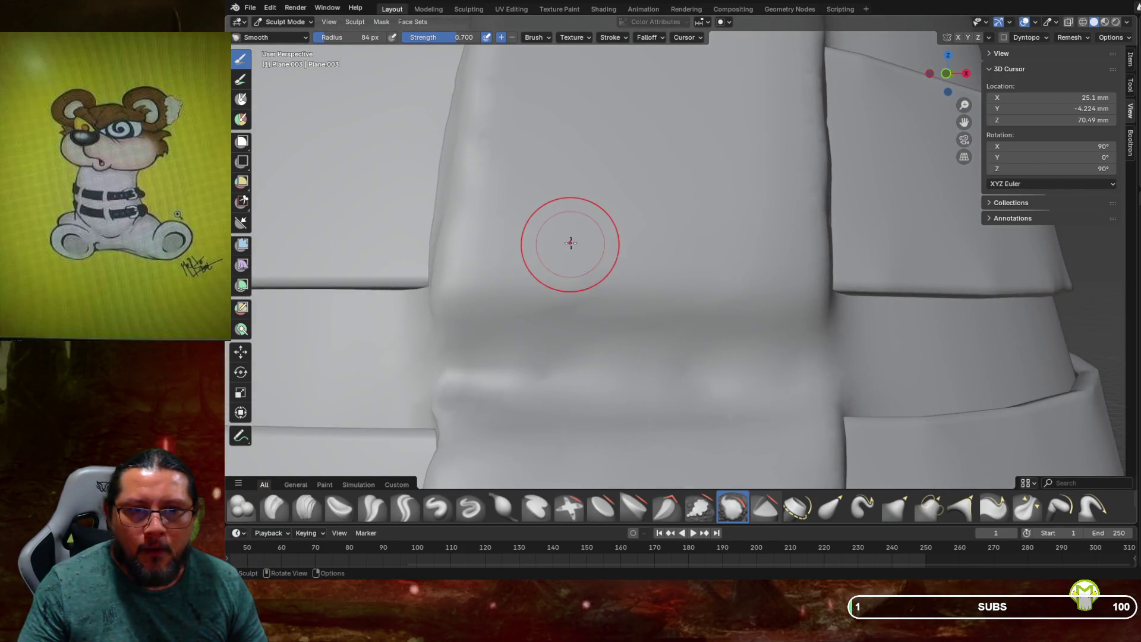
{"action": "left_click", "coordinate": [439, 510]}
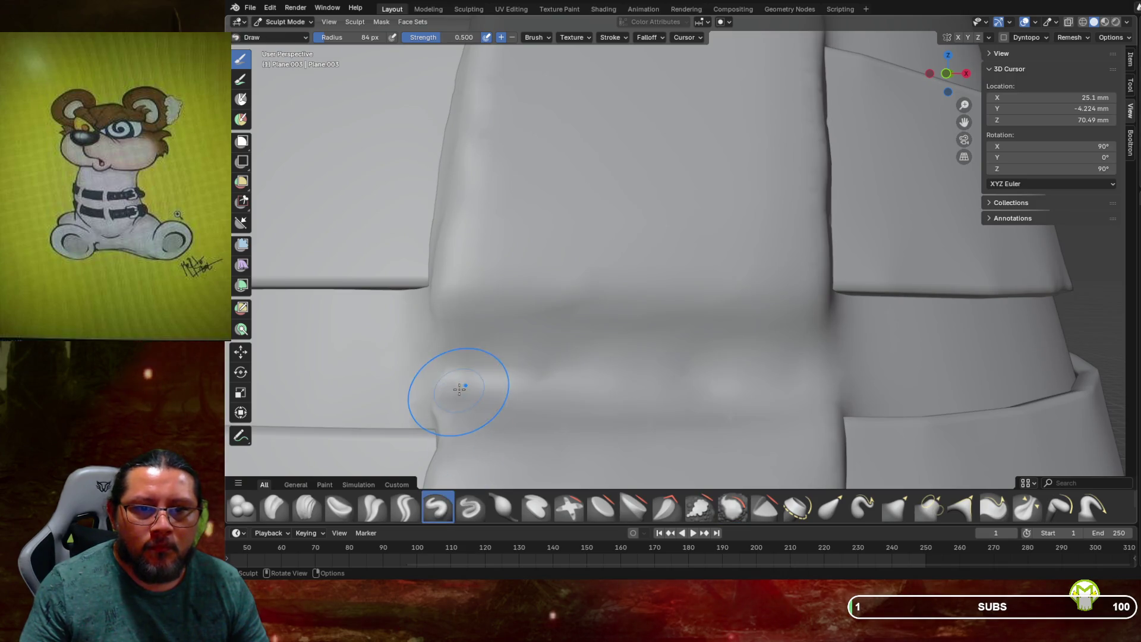
Undo a stray Draw ridge, then carve a Draw Sharp crease beneath the strap loop
{"action": "left_click_drag", "start_coordinate": [560, 369], "coordinate": [774, 360]}
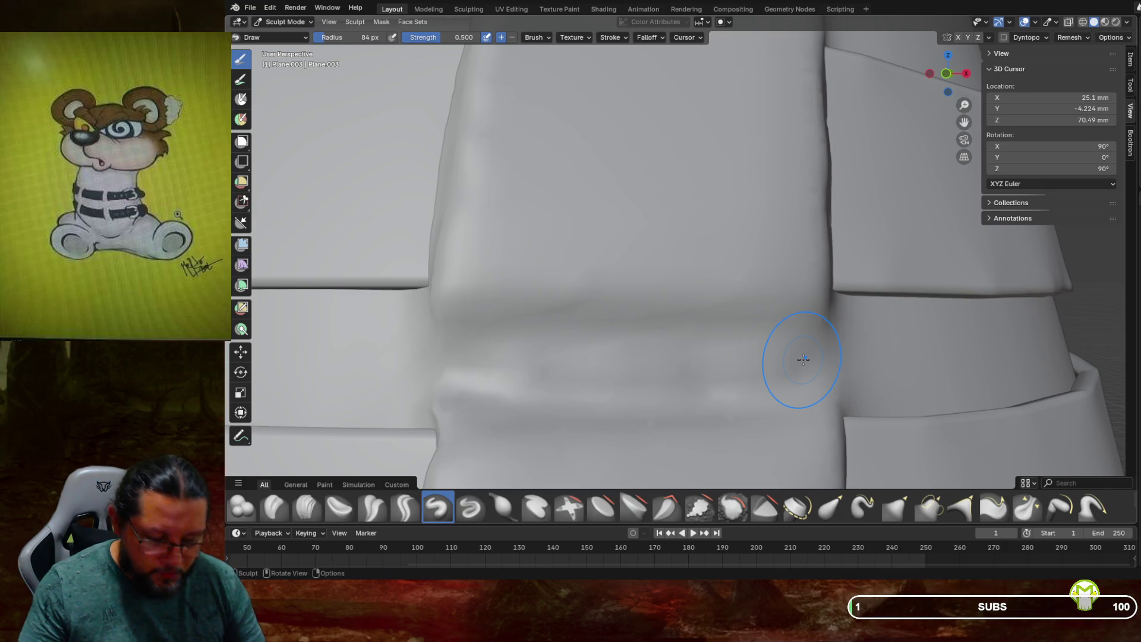
{"action": "key", "text": "ctrl+z"}
{"action": "left_click", "coordinate": [471, 506]}
{"action": "left_click_drag", "start_coordinate": [803, 368], "coordinate": [480, 367]}
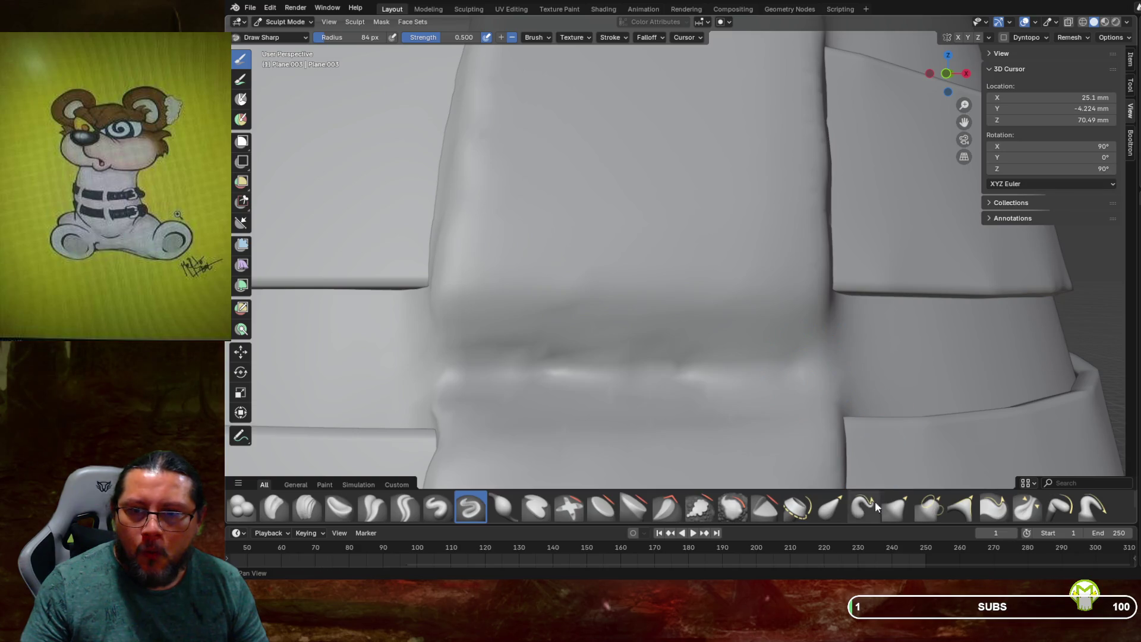
Soften the new crease with Smooth-brush strokes along its length
{"action": "left_click", "coordinate": [731, 509]}
{"action": "mouse_move", "coordinate": [793, 375]}
{"action": "left_mouse_down"}
{"action": "mouse_move", "coordinate": [589, 383]}
{"action": "mouse_move", "coordinate": [464, 366]}
{"action": "left_mouse_up"}
{"action": "left_click_drag", "start_coordinate": [535, 362], "coordinate": [678, 357]}
{"action": "mouse_move", "coordinate": [744, 348]}
{"action": "middle_mouse_down"}
{"action": "mouse_move", "coordinate": [785, 330]}
{"action": "mouse_move", "coordinate": [599, 373]}
{"action": "mouse_move", "coordinate": [582, 388]}
{"action": "mouse_move", "coordinate": [621, 400]}
{"action": "mouse_move", "coordinate": [602, 348]}
{"action": "mouse_move", "coordinate": [678, 303]}
{"action": "middle_mouse_up"}
{"action": "scroll", "coordinate": [599, 384], "scroll_direction": "down", "scroll_amount": 3}
{"action": "scroll", "coordinate": [615, 384], "scroll_direction": "down", "scroll_amount": 3}
{"action": "scroll", "coordinate": [606, 355], "scroll_direction": "down", "scroll_amount": 3}
{"action": "scroll", "coordinate": [625, 339], "scroll_direction": "up", "scroll_amount": 3}
{"action": "scroll", "coordinate": [748, 274], "scroll_direction": "up", "scroll_amount": 3}
{"action": "scroll", "coordinate": [748, 274], "scroll_direction": "up", "scroll_amount": 2}
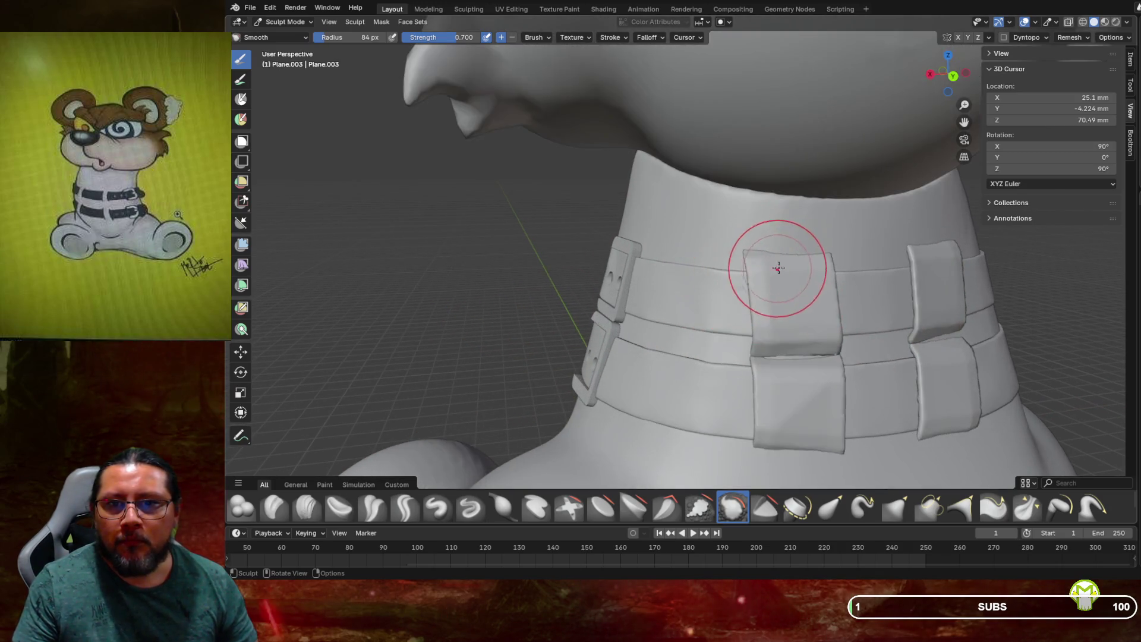
{"action": "left_click", "coordinate": [287, 21]}
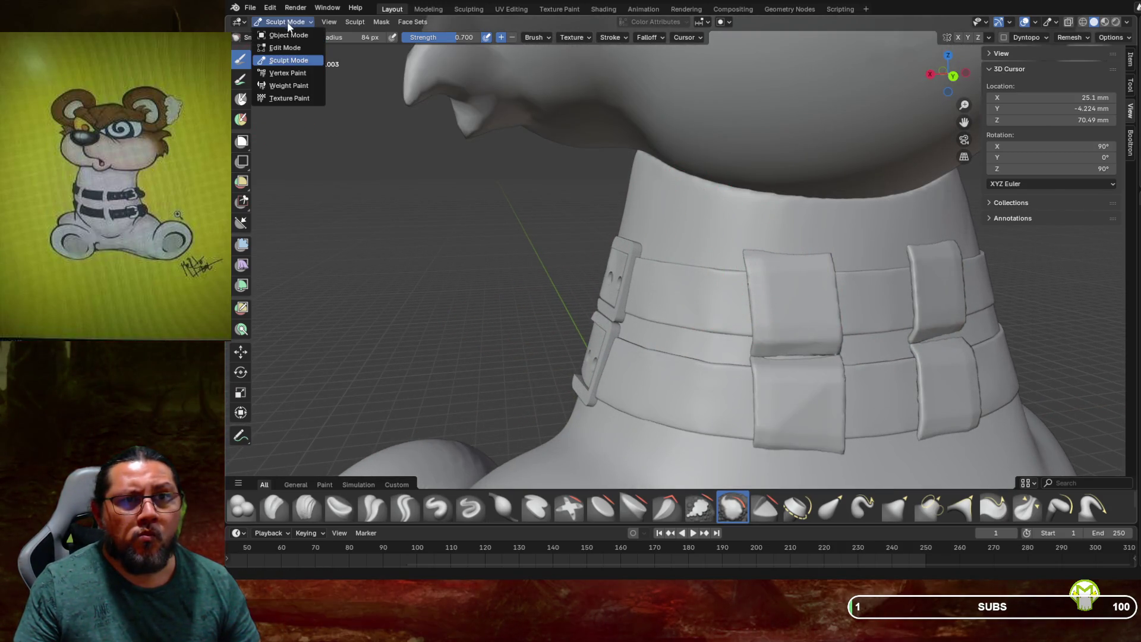
Return to Object Mode, select a collar loop piece and review the collar and buckles from behind and the side
{"action": "left_click", "coordinate": [283, 37]}
{"action": "left_click", "coordinate": [826, 318]}
{"action": "middle_click_drag", "start_coordinate": [817, 311], "coordinate": [996, 317]}
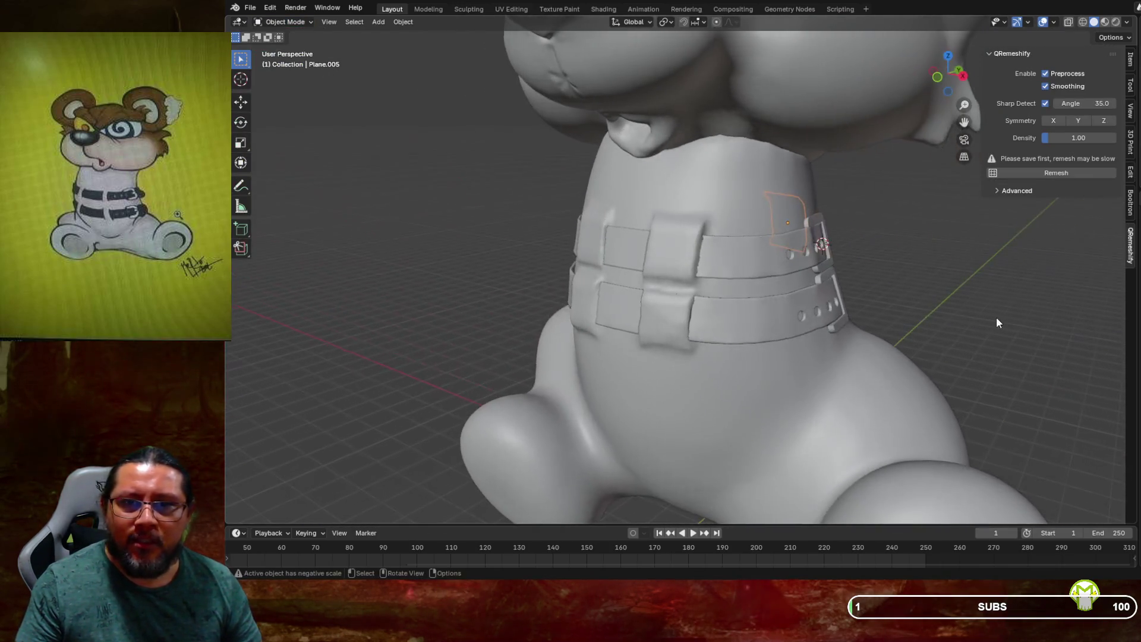
{"action": "mouse_move", "coordinate": [705, 322]}
{"action": "middle_mouse_down"}
{"action": "mouse_move", "coordinate": [731, 302]}
{"action": "mouse_move", "coordinate": [606, 295]}
{"action": "mouse_move", "coordinate": [683, 295]}
{"action": "middle_mouse_up"}
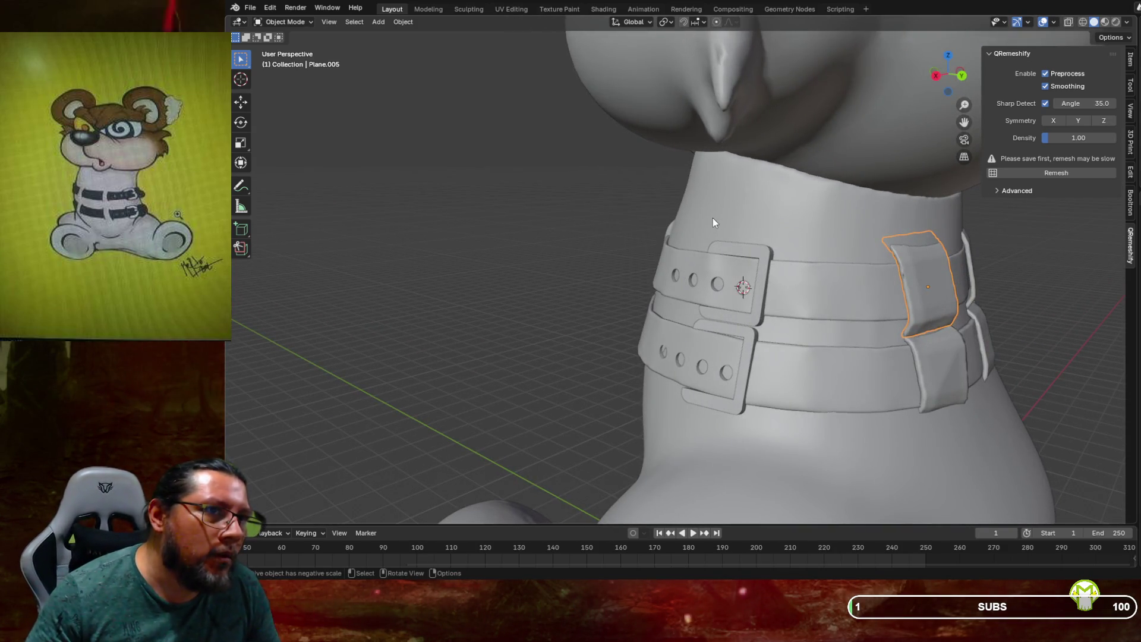
{"action": "mouse_move", "coordinate": [717, 213]}
{"action": "middle_mouse_down"}
{"action": "mouse_move", "coordinate": [662, 193]}
{"action": "mouse_move", "coordinate": [715, 237]}
{"action": "mouse_move", "coordinate": [670, 235]}
{"action": "mouse_move", "coordinate": [717, 260]}
{"action": "middle_mouse_up"}
{"action": "middle_click_drag", "start_coordinate": [649, 265], "coordinate": [727, 252]}
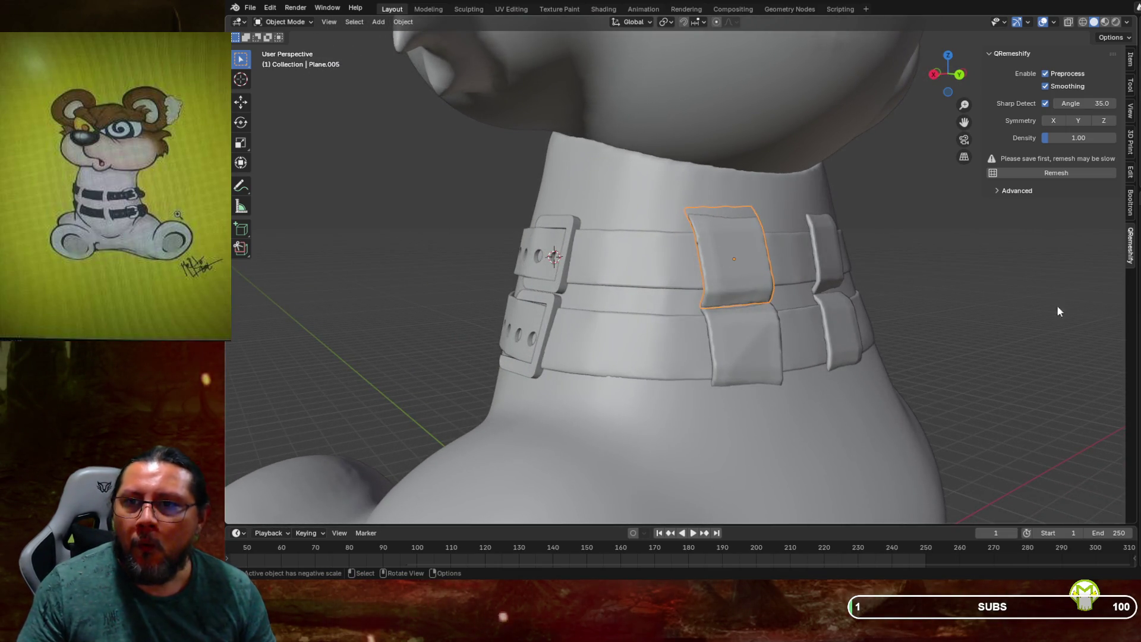
{"action": "left_click", "coordinate": [1085, 22]}
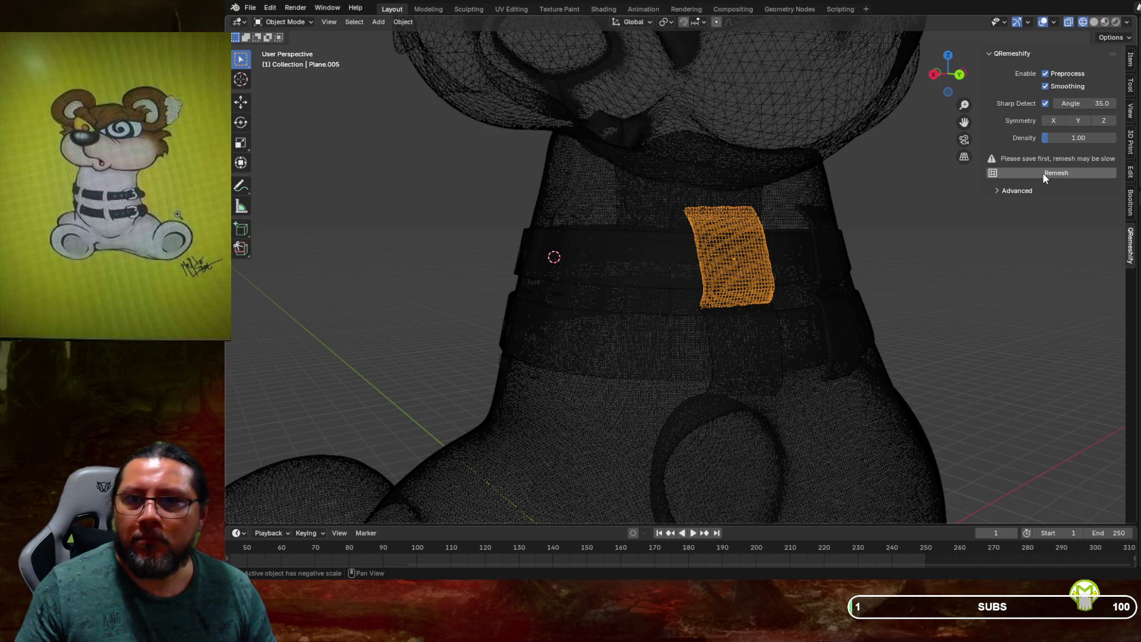
{"action": "scroll", "coordinate": [868, 212], "scroll_direction": "up", "scroll_amount": 2}
Remesh the selected loop piece into quads with QRemeshify, viewed in wireframe
{"action": "middle_click_drag", "start_coordinate": [840, 218], "coordinate": [716, 266]}
{"action": "scroll", "coordinate": [717, 266], "scroll_direction": "up", "scroll_amount": 3}
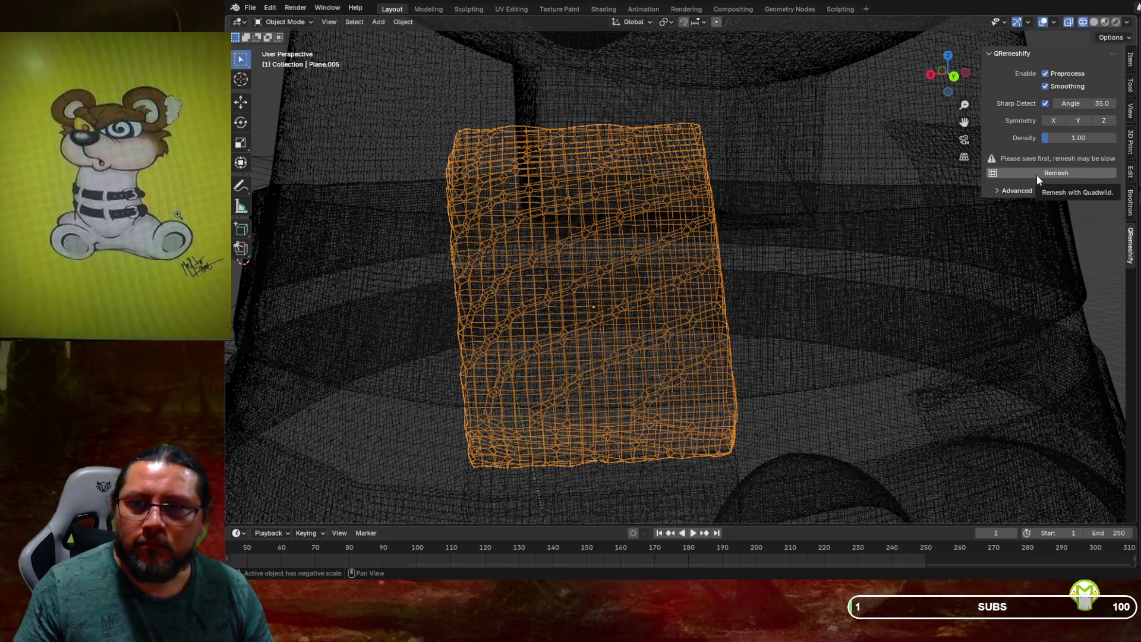
{"action": "left_click", "coordinate": [1054, 173]}
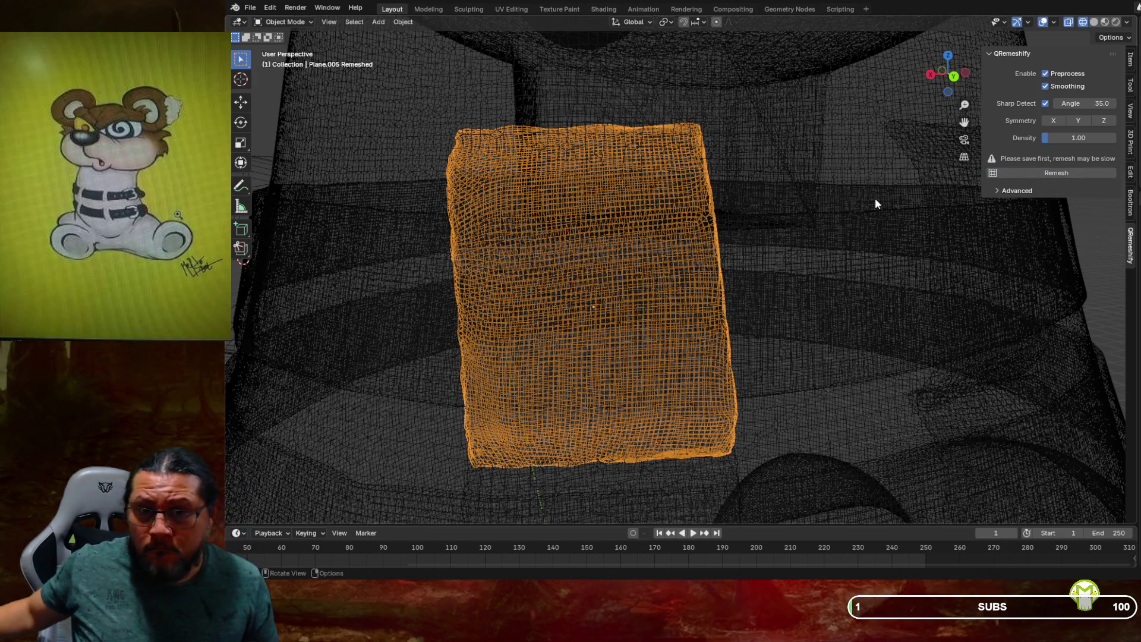
{"action": "mouse_move", "coordinate": [875, 199]}
{"action": "middle_mouse_down"}
{"action": "mouse_move", "coordinate": [762, 293]}
{"action": "mouse_move", "coordinate": [620, 320]}
{"action": "mouse_move", "coordinate": [632, 314]}
{"action": "middle_mouse_up"}
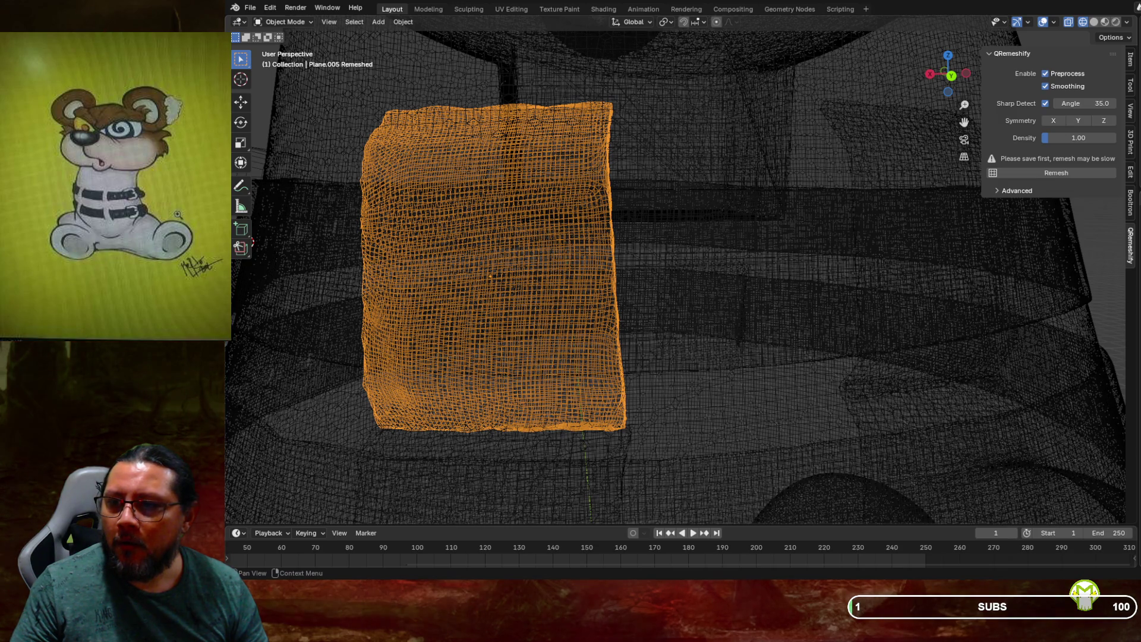
Lower the remesh voxel density of the loop piece in the redo panel and return to solid shading
{"action": "key", "text": "g"}
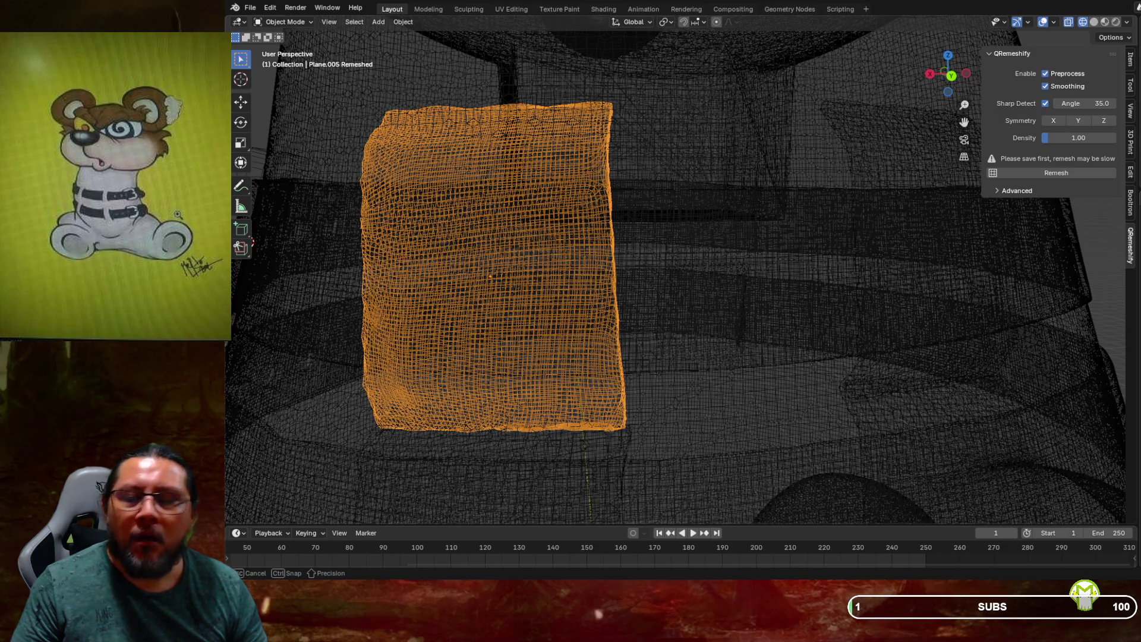
{"action": "key", "text": "Escape"}
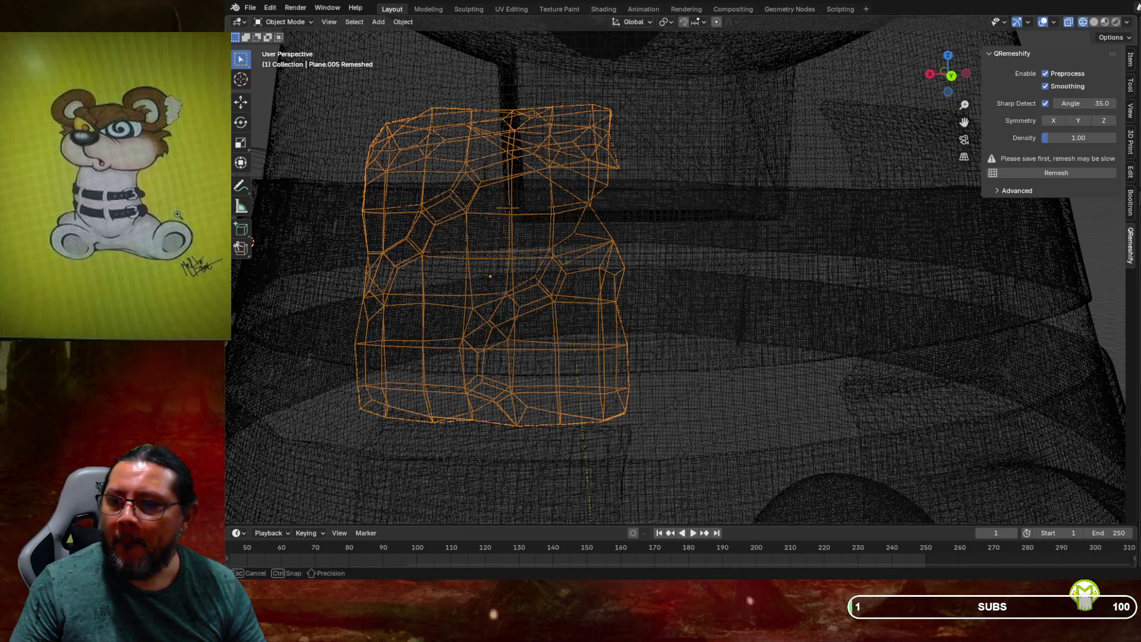
{"action": "left_click_drag", "start_coordinate": [491, 269], "coordinate": [499, 269]}
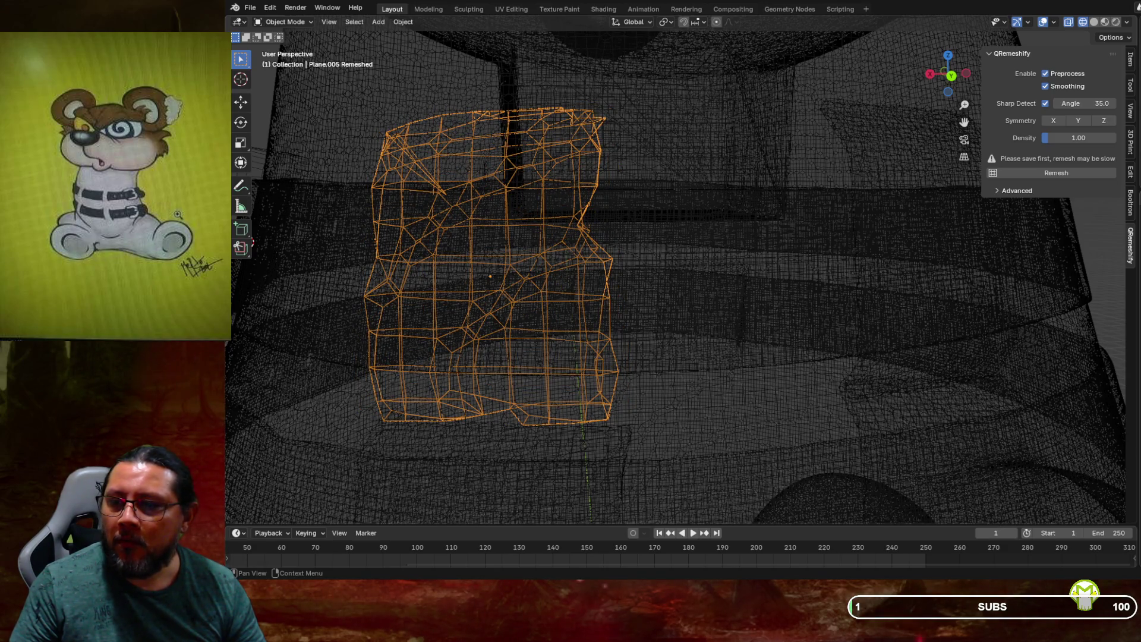
{"action": "left_click", "coordinate": [491, 268]}
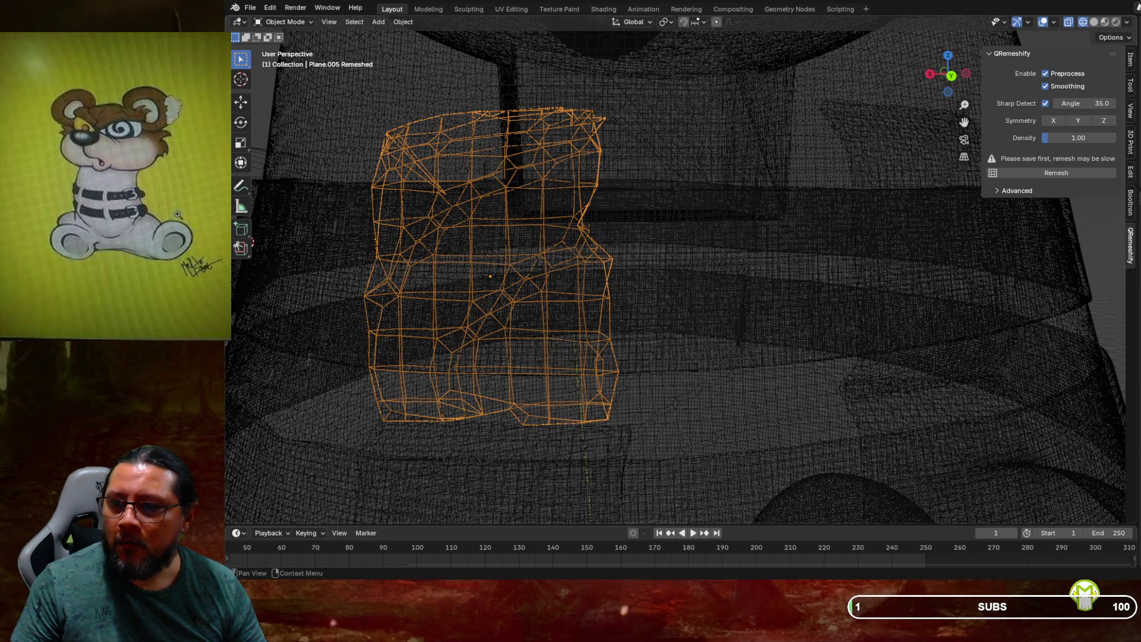
{"action": "key", "text": "ctrl+z"}
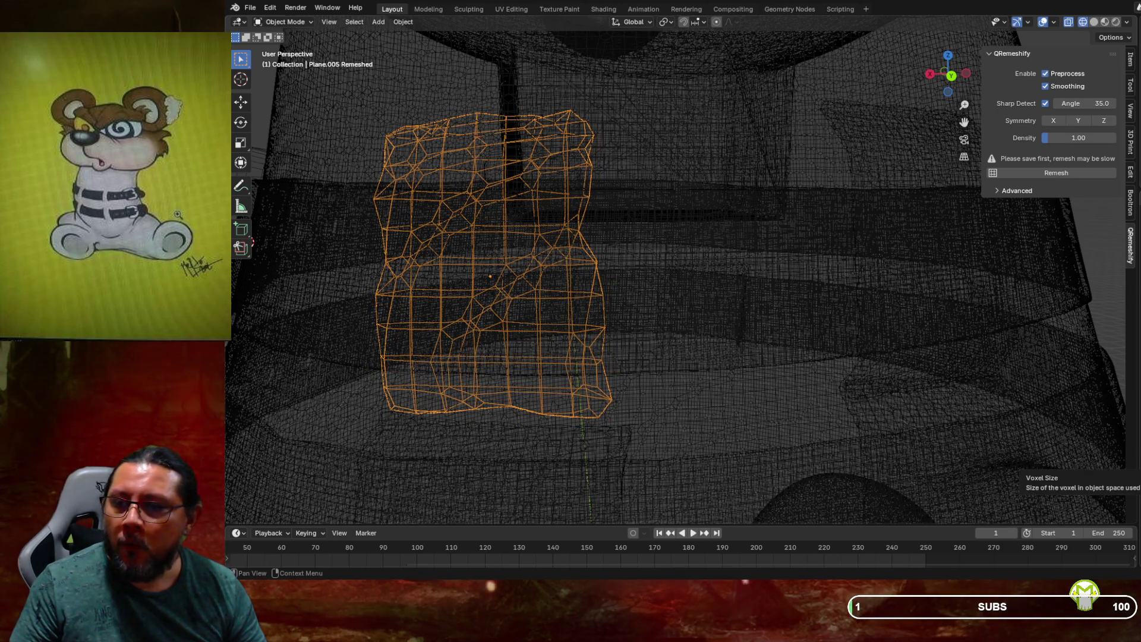
{"action": "left_click_drag", "start_coordinate": [1080, 464], "coordinate": [1081, 464]}
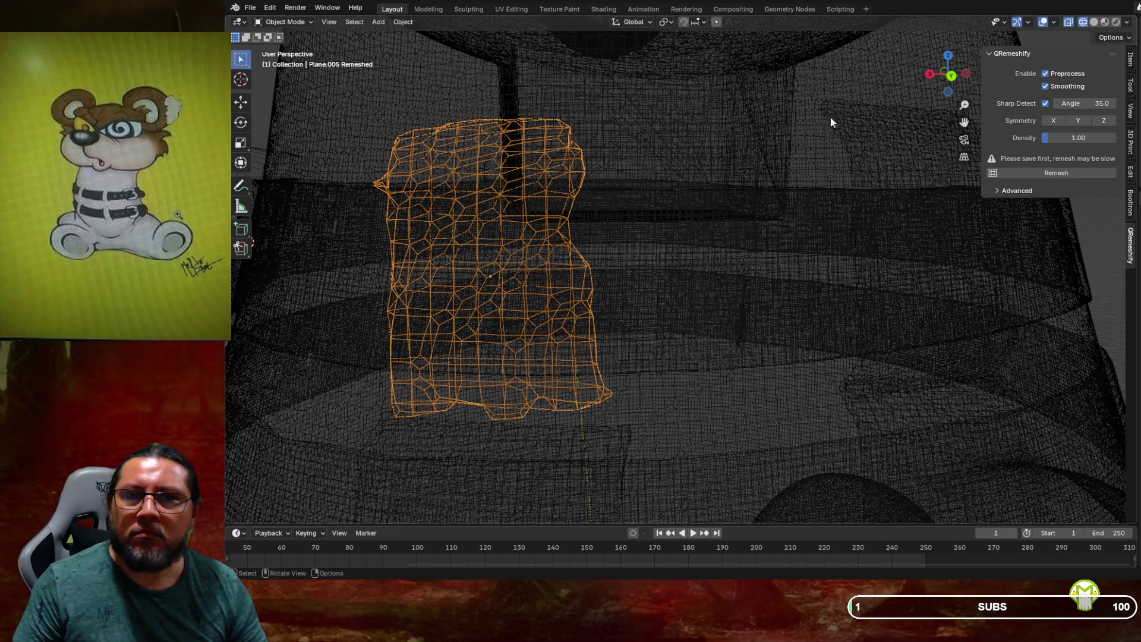
{"action": "left_click", "coordinate": [1095, 23]}
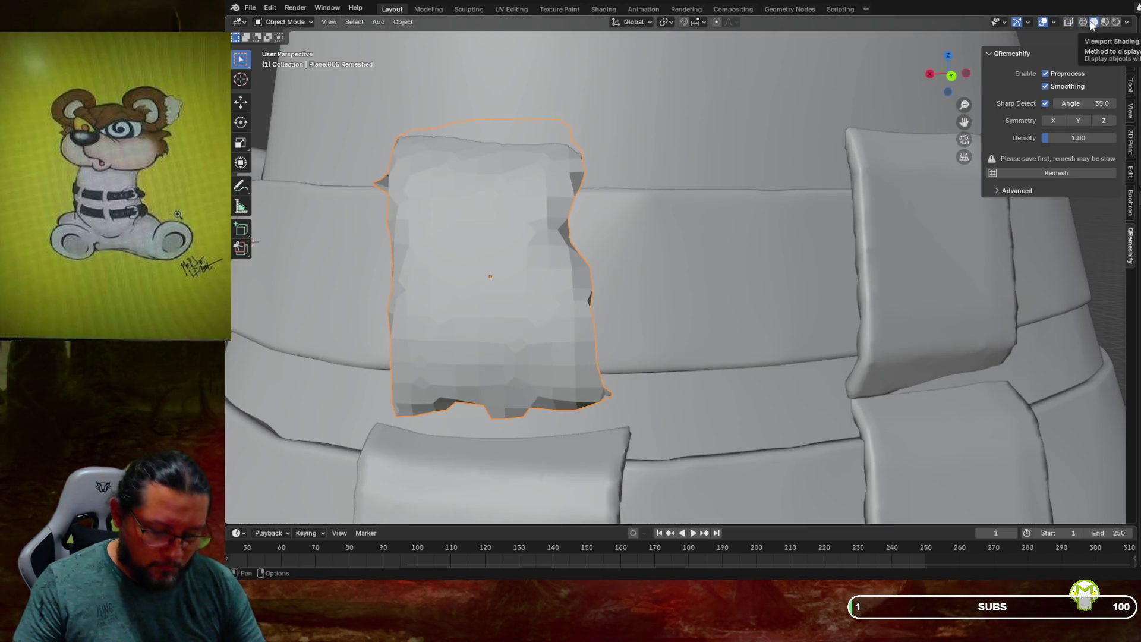
{"action": "key", "text": "ctrl+z"}
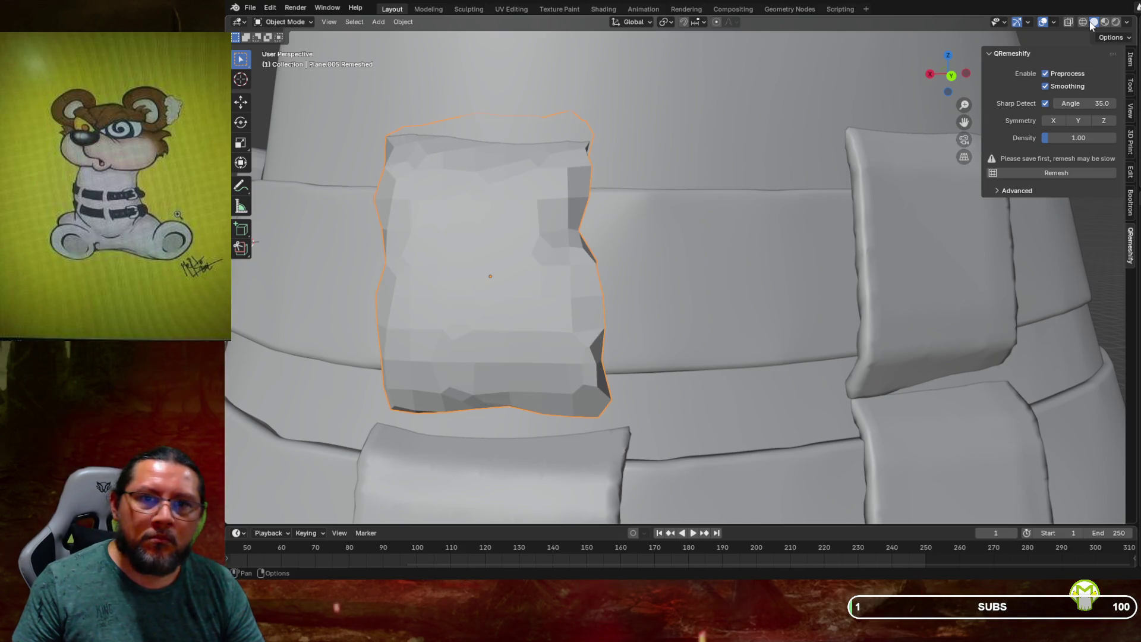
{"action": "key", "text": "ctrl+z"}
{"action": "key", "text": "ctrl+z"}
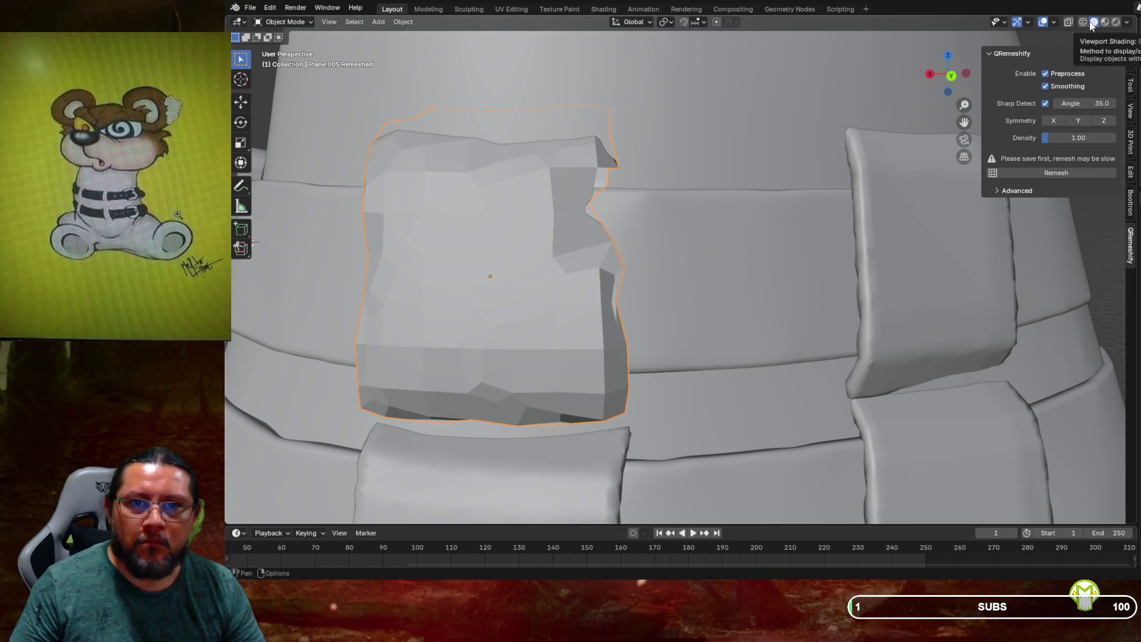
{"action": "key", "text": "ctrl+z"}
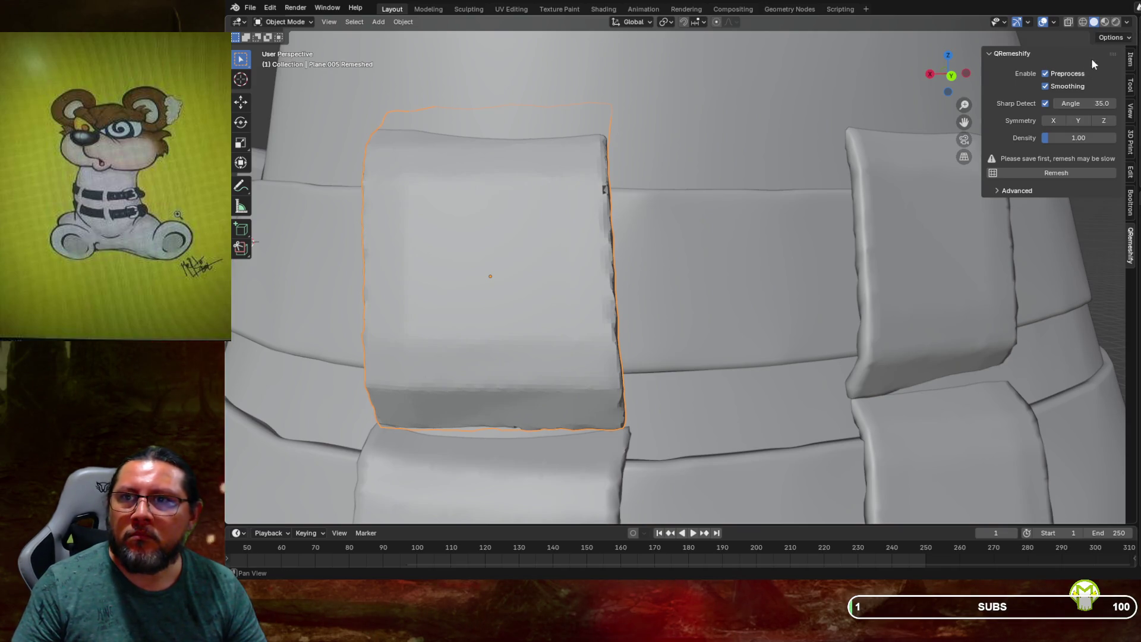
{"action": "left_click", "coordinate": [1069, 21]}
{"action": "scroll", "coordinate": [725, 299], "scroll_direction": "up", "scroll_amount": 3}
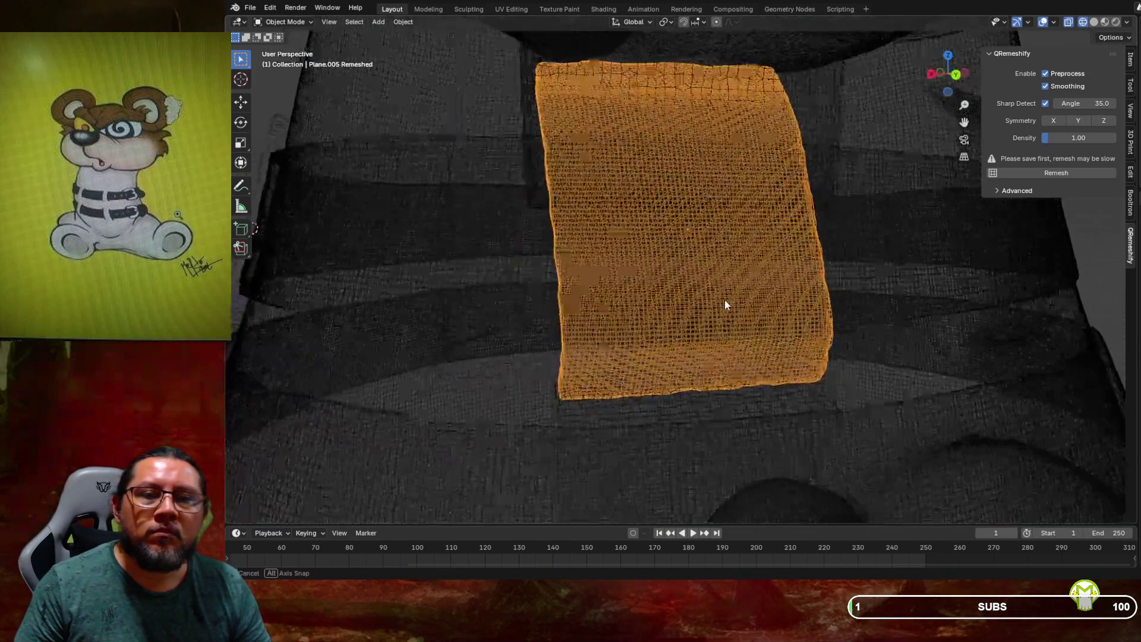
{"action": "scroll", "coordinate": [698, 306], "scroll_direction": "up", "scroll_amount": 4}
{"action": "scroll", "coordinate": [698, 306], "scroll_direction": "up", "scroll_amount": 3}
{"action": "middle_click_drag", "start_coordinate": [714, 304], "coordinate": [727, 314], "text": "shift"}
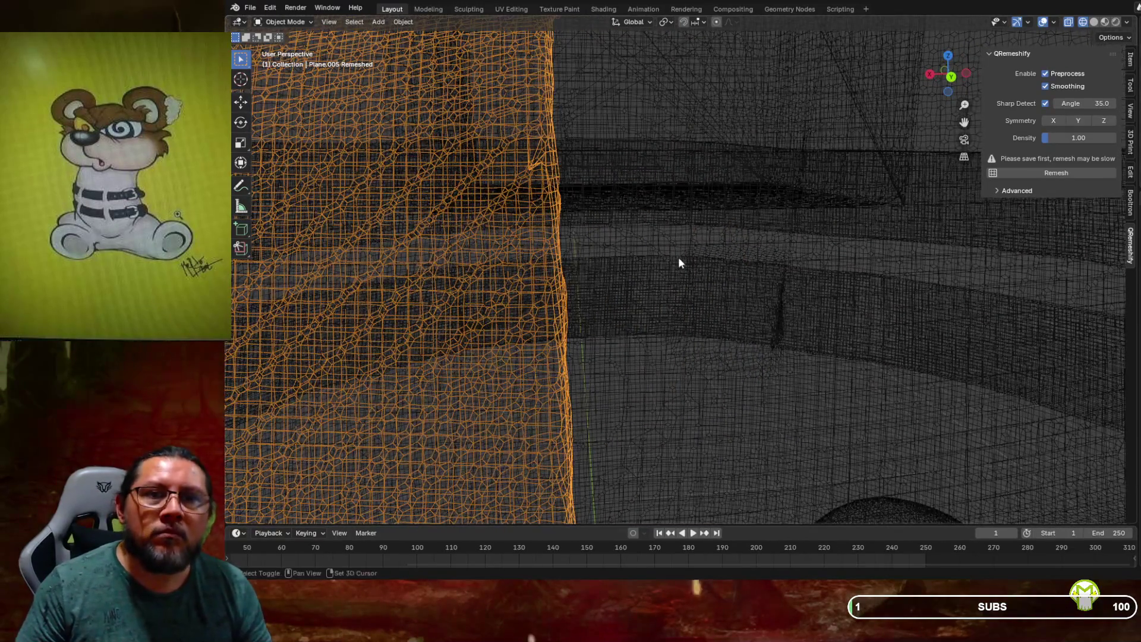
{"action": "scroll", "coordinate": [679, 257], "scroll_direction": "up", "scroll_amount": 3}
{"action": "scroll", "coordinate": [711, 276], "scroll_direction": "up", "scroll_amount": 3}
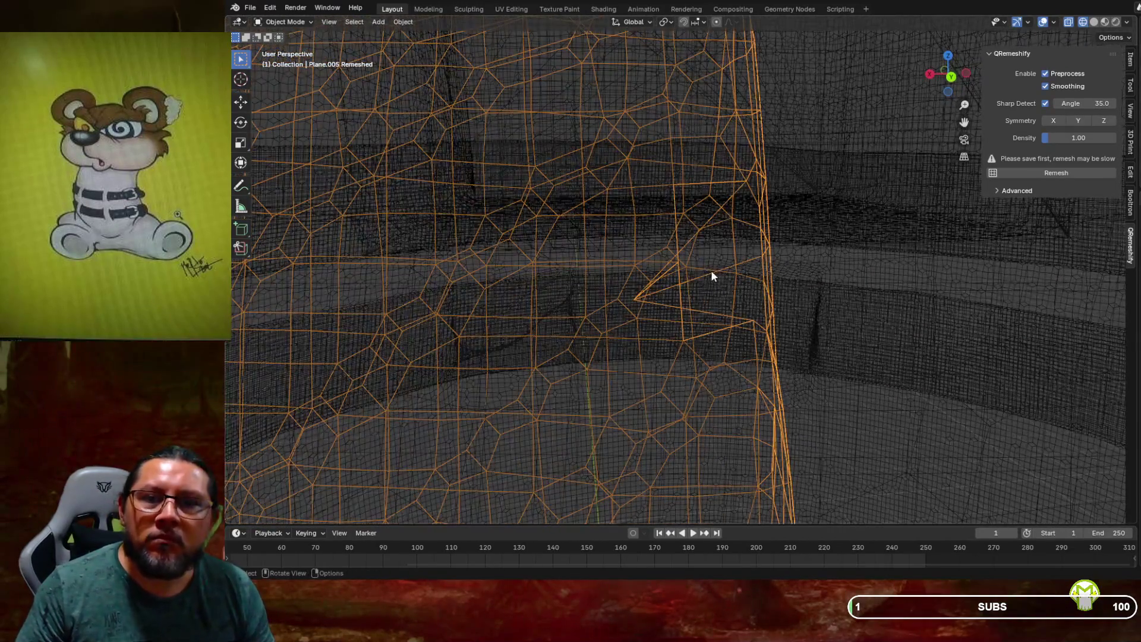
{"action": "left_click", "coordinate": [637, 301]}
Select the remeshed block Plane.005 Remeshed and enter Edit Mode on it
{"action": "left_click", "coordinate": [635, 299]}
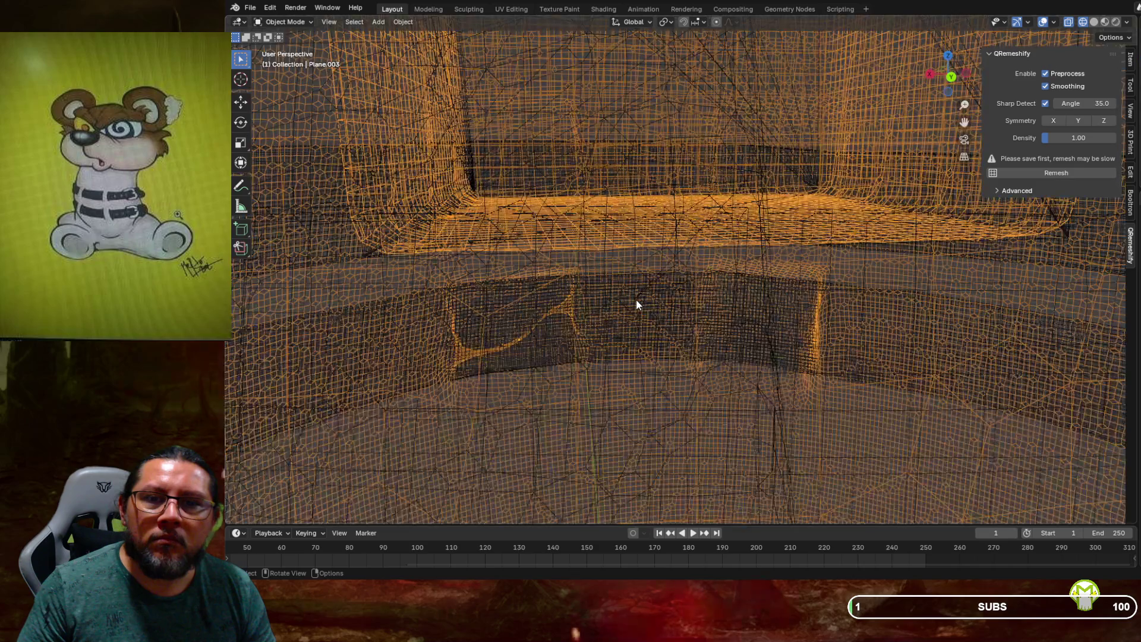
{"action": "left_click", "coordinate": [844, 312]}
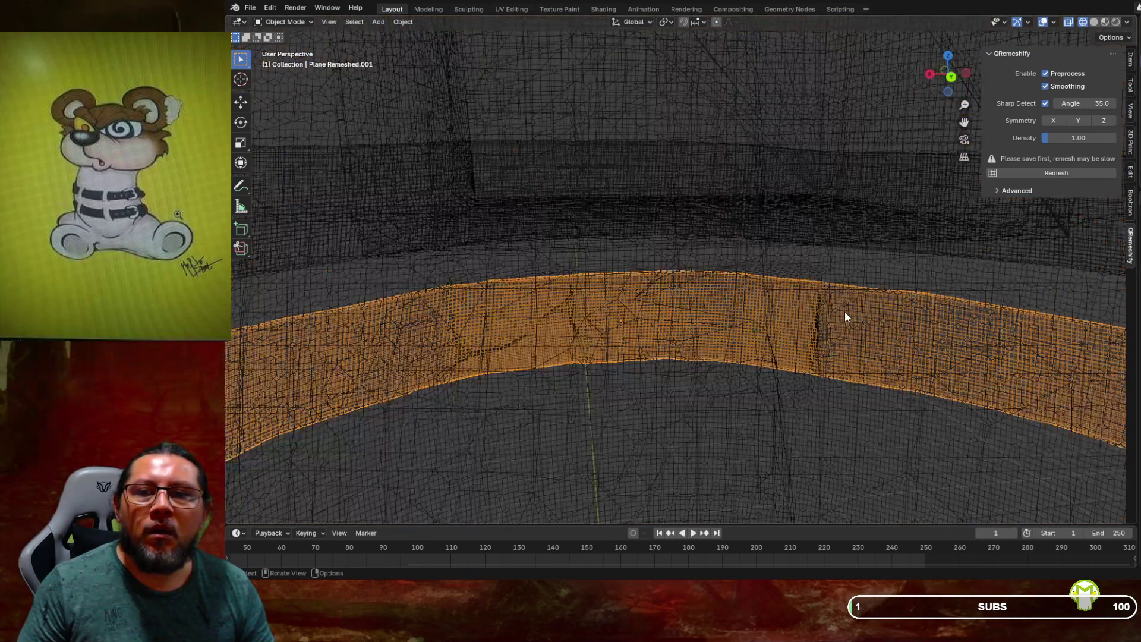
{"action": "scroll", "coordinate": [834, 306], "scroll_direction": "down", "scroll_amount": 3}
{"action": "left_click", "coordinate": [693, 323]}
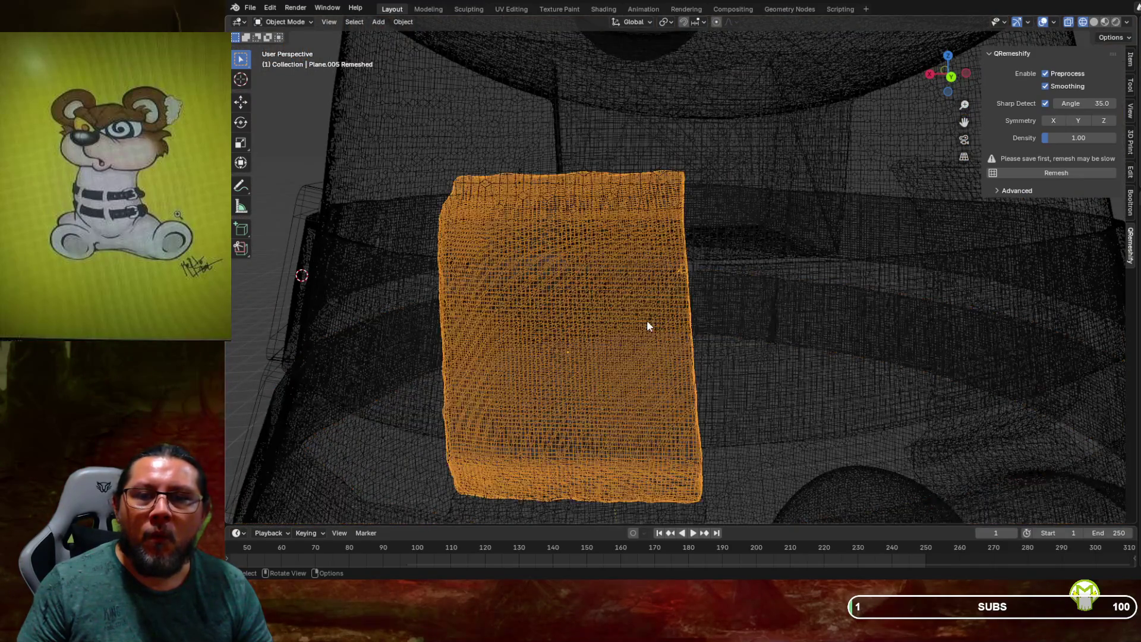
{"action": "scroll", "coordinate": [655, 298], "scroll_direction": "up", "scroll_amount": 3}
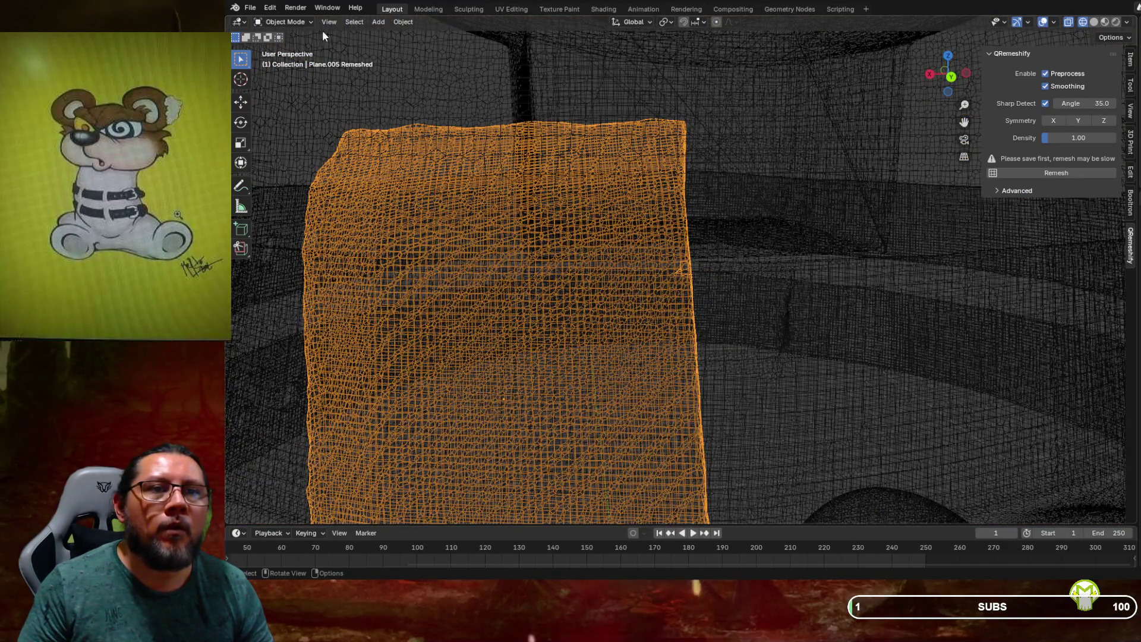
{"action": "left_click", "coordinate": [286, 22]}
{"action": "left_click", "coordinate": [290, 49]}
{"action": "scroll", "coordinate": [664, 226], "scroll_direction": "up", "scroll_amount": 5}
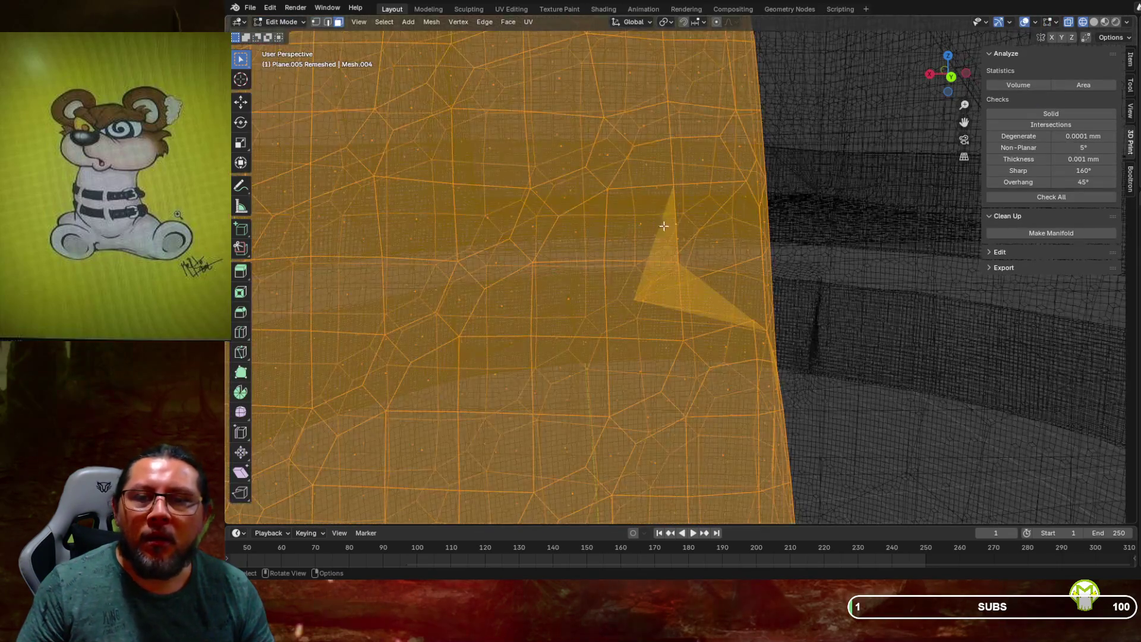
Turn on X-ray display and line the view up on the block's stray spike
{"action": "left_click", "coordinate": [632, 300]}
{"action": "mouse_move", "coordinate": [684, 298]}
{"action": "middle_mouse_down"}
{"action": "mouse_move", "coordinate": [695, 293]}
{"action": "mouse_move", "coordinate": [668, 251]}
{"action": "middle_mouse_up"}
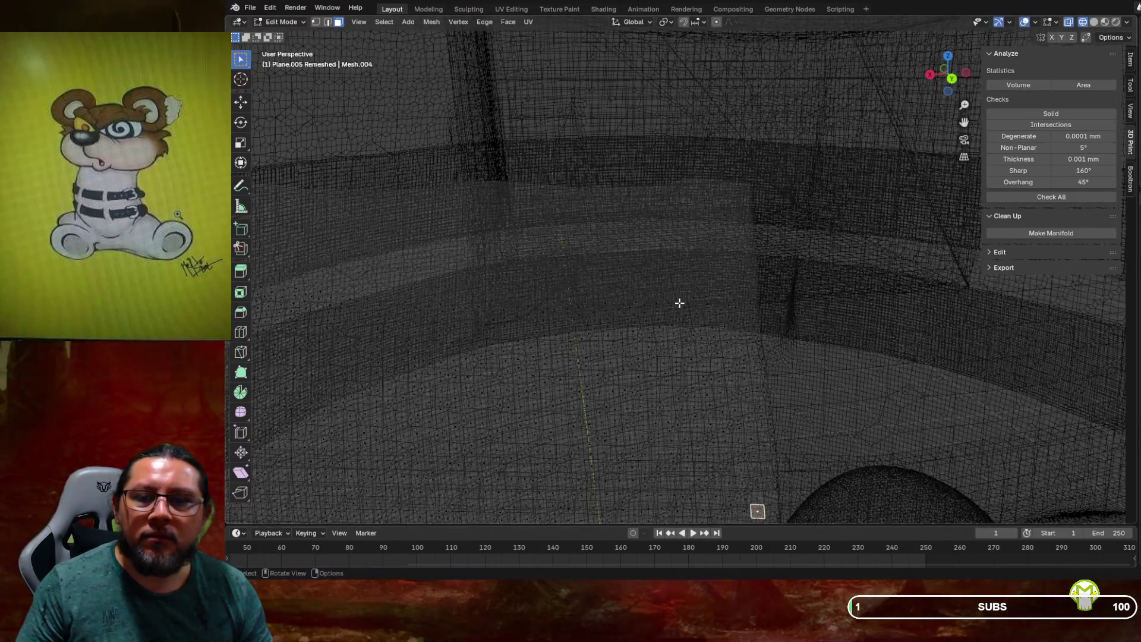
{"action": "scroll", "coordinate": [668, 252], "scroll_direction": "down", "scroll_amount": 3}
{"action": "middle_click_drag", "start_coordinate": [669, 252], "coordinate": [620, 333]}
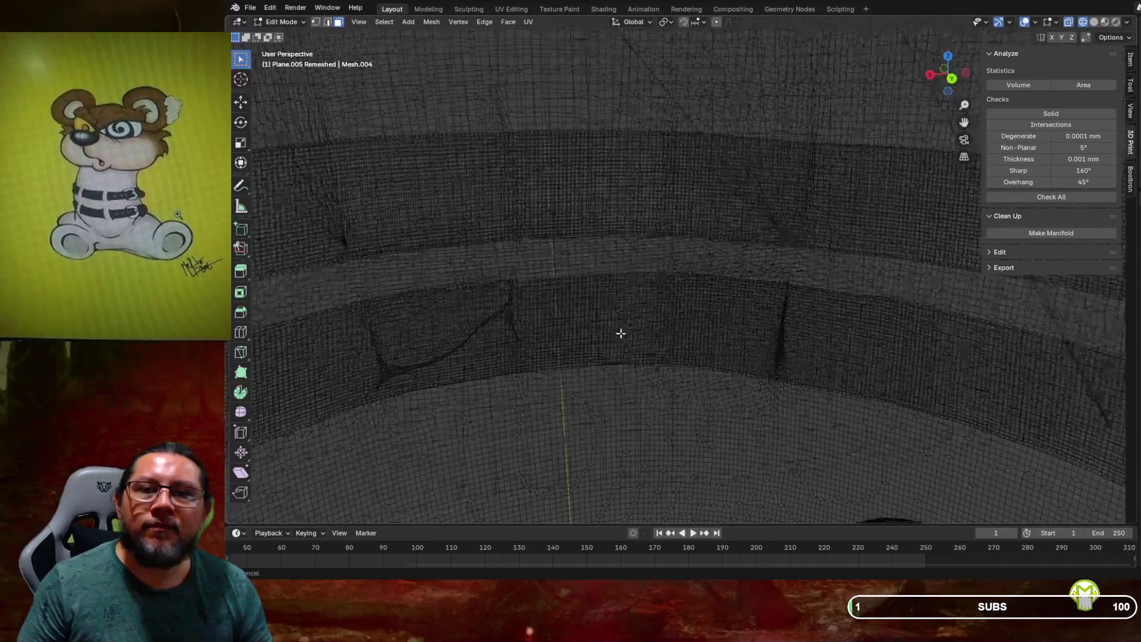
{"action": "middle_click_drag", "start_coordinate": [582, 444], "coordinate": [441, 45], "text": "shift"}
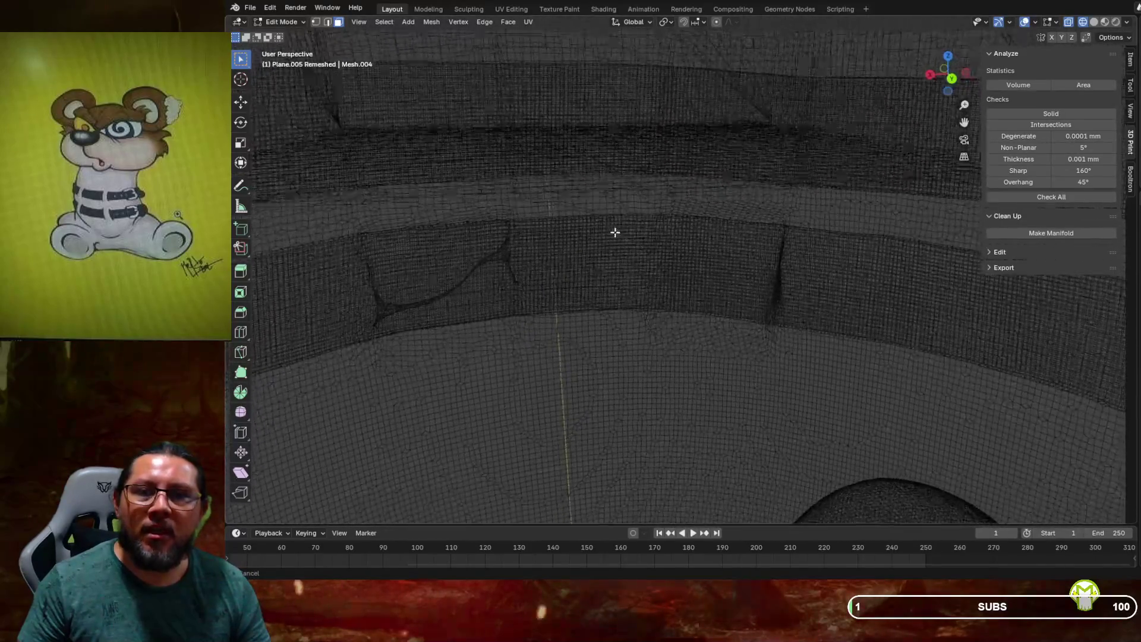
{"action": "key", "text": "alt+z"}
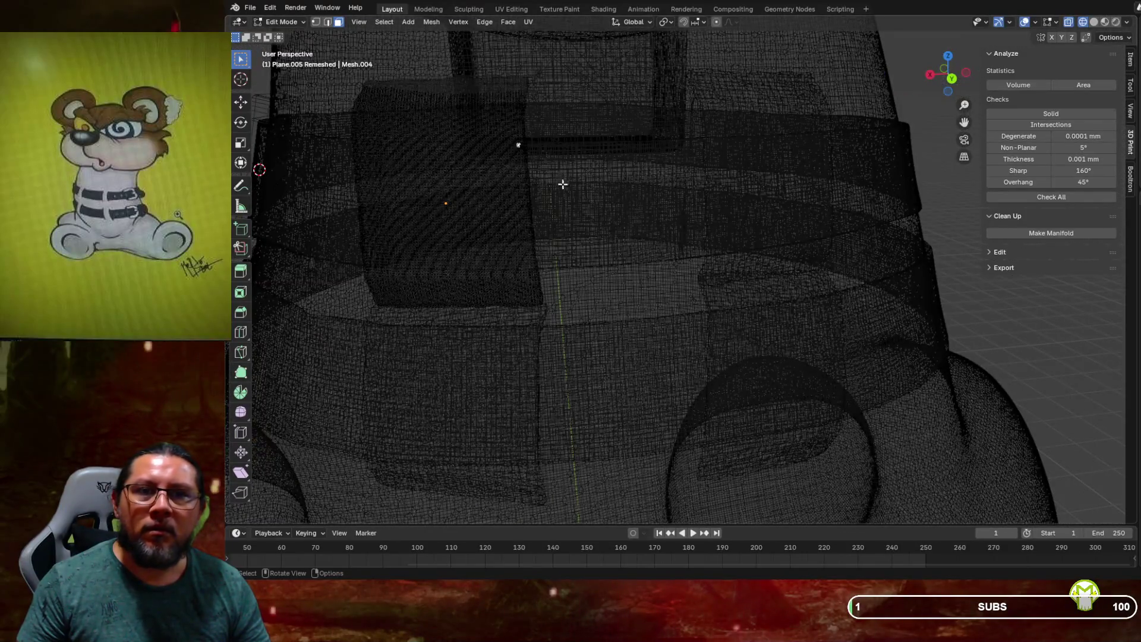
{"action": "middle_click_drag", "start_coordinate": [563, 185], "coordinate": [586, 176]}
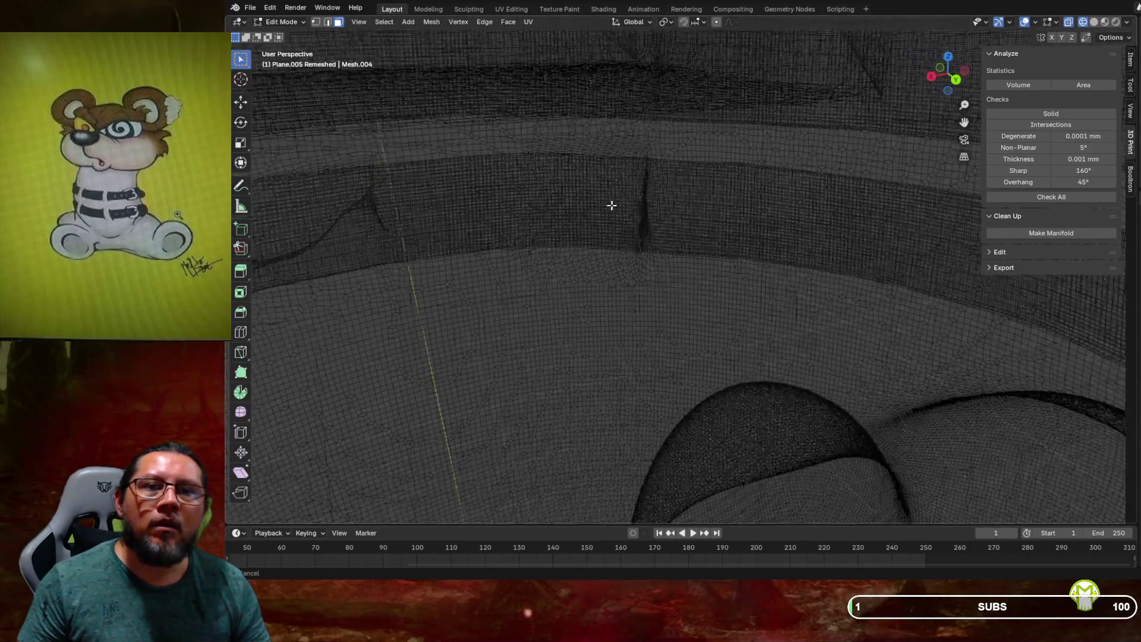
{"action": "middle_click_drag", "start_coordinate": [611, 202], "coordinate": [597, 190]}
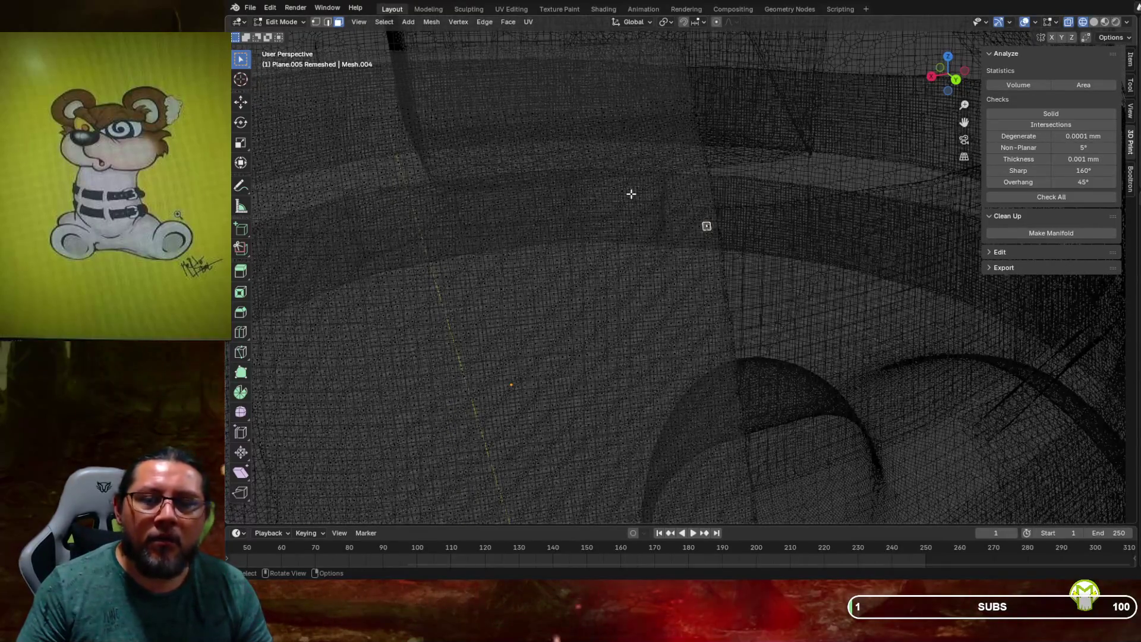
{"action": "left_click", "coordinate": [606, 152]}
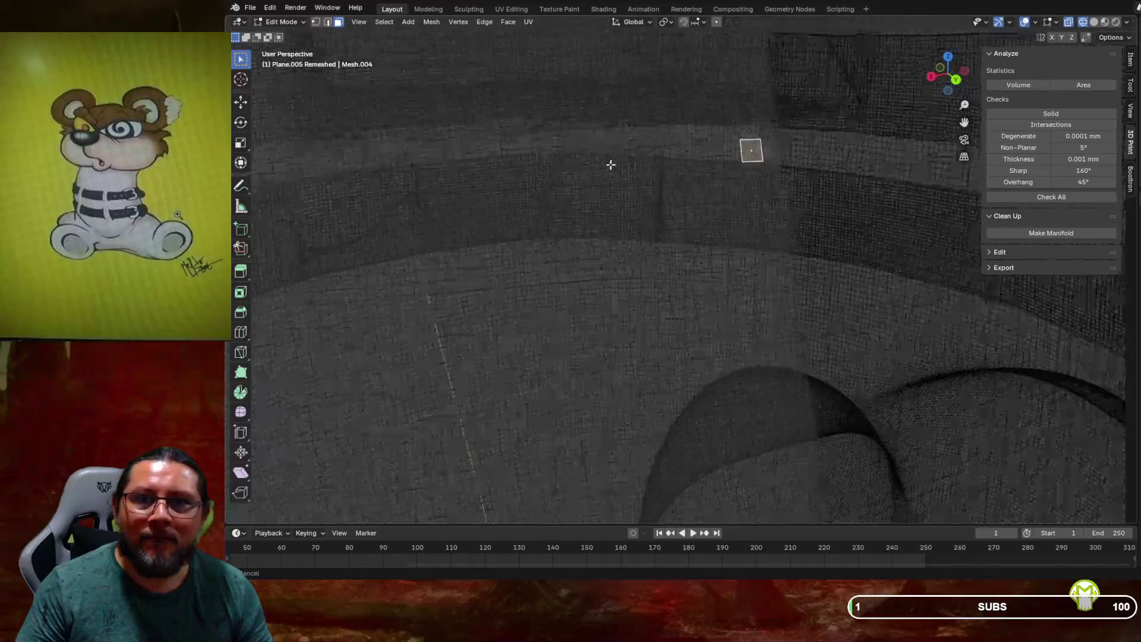
{"action": "scroll", "coordinate": [634, 153], "scroll_direction": "down", "scroll_amount": 3}
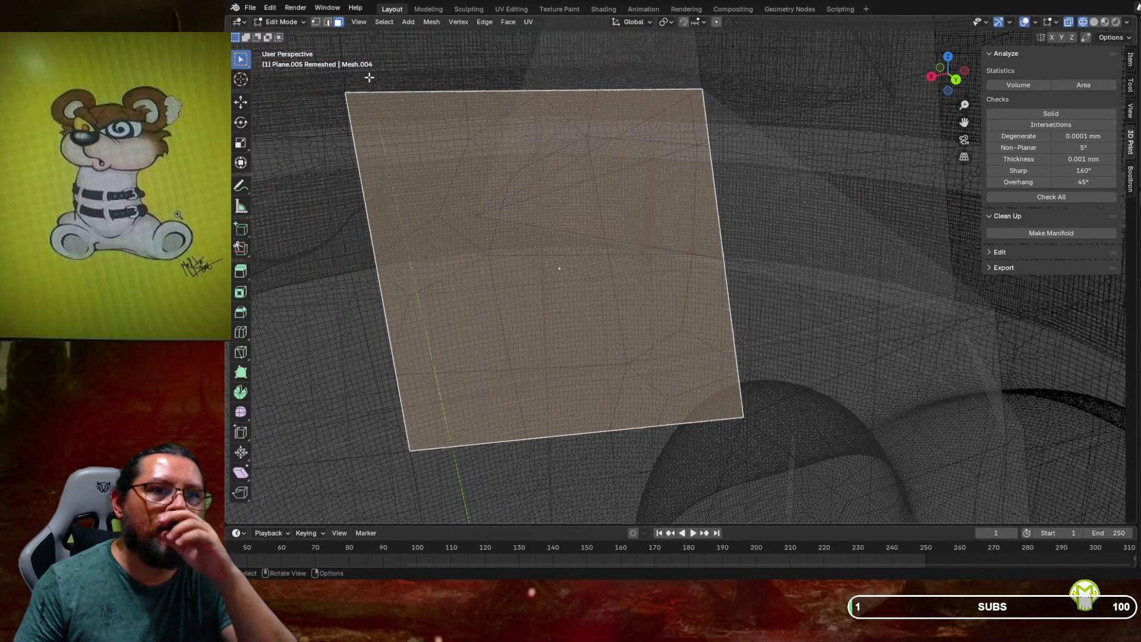
Select the stray spike vertex and move it back against the block's surface
{"action": "key", "text": "a"}
{"action": "left_click", "coordinate": [477, 211]}
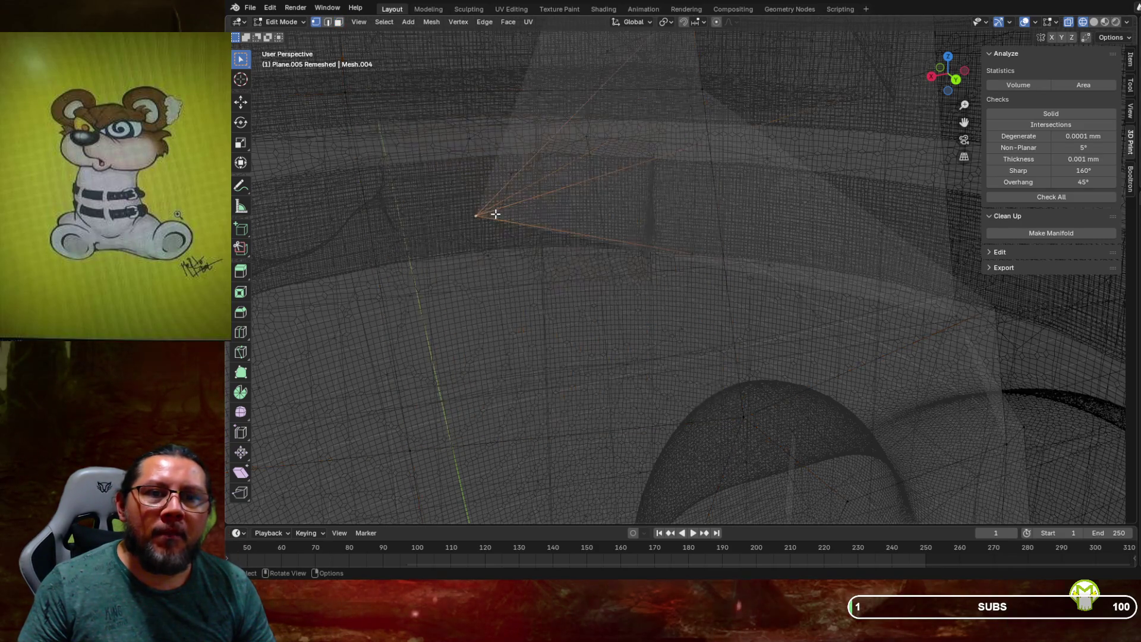
{"action": "scroll", "coordinate": [528, 207], "scroll_direction": "down", "scroll_amount": 2}
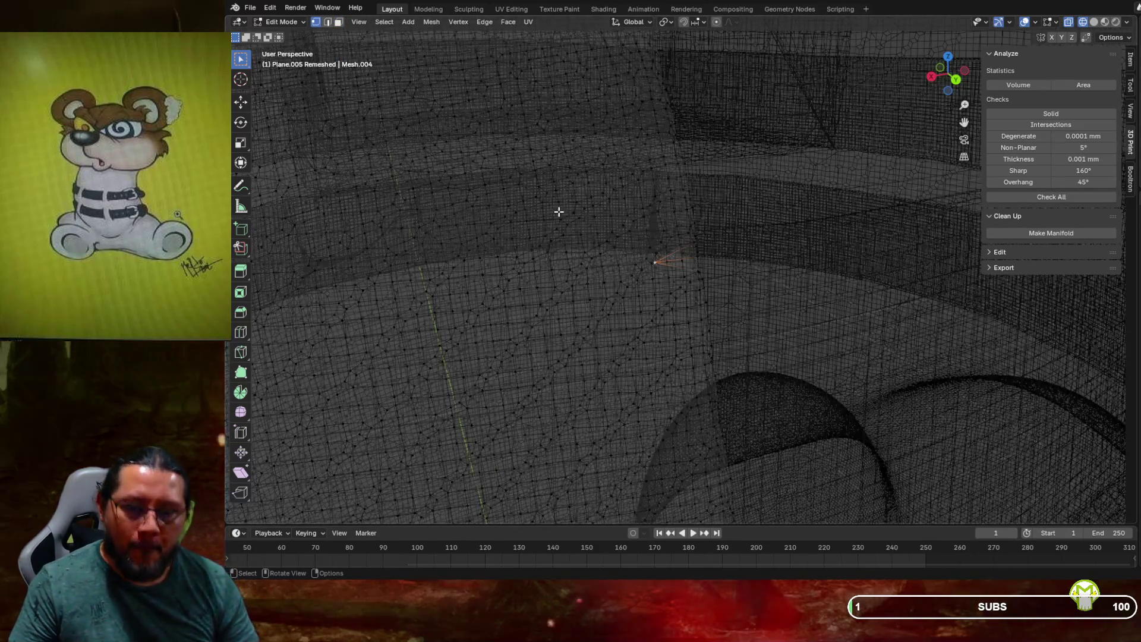
{"action": "scroll", "coordinate": [561, 212], "scroll_direction": "up", "scroll_amount": 2}
{"action": "mouse_move", "coordinate": [560, 213]}
{"action": "middle_mouse_down"}
{"action": "mouse_move", "coordinate": [566, 204]}
{"action": "mouse_move", "coordinate": [535, 206]}
{"action": "mouse_move", "coordinate": [536, 184]}
{"action": "mouse_move", "coordinate": [550, 193]}
{"action": "middle_mouse_up"}
{"action": "scroll", "coordinate": [560, 208], "scroll_direction": "up", "scroll_amount": 2}
{"action": "scroll", "coordinate": [560, 209], "scroll_direction": "up", "scroll_amount": 1}
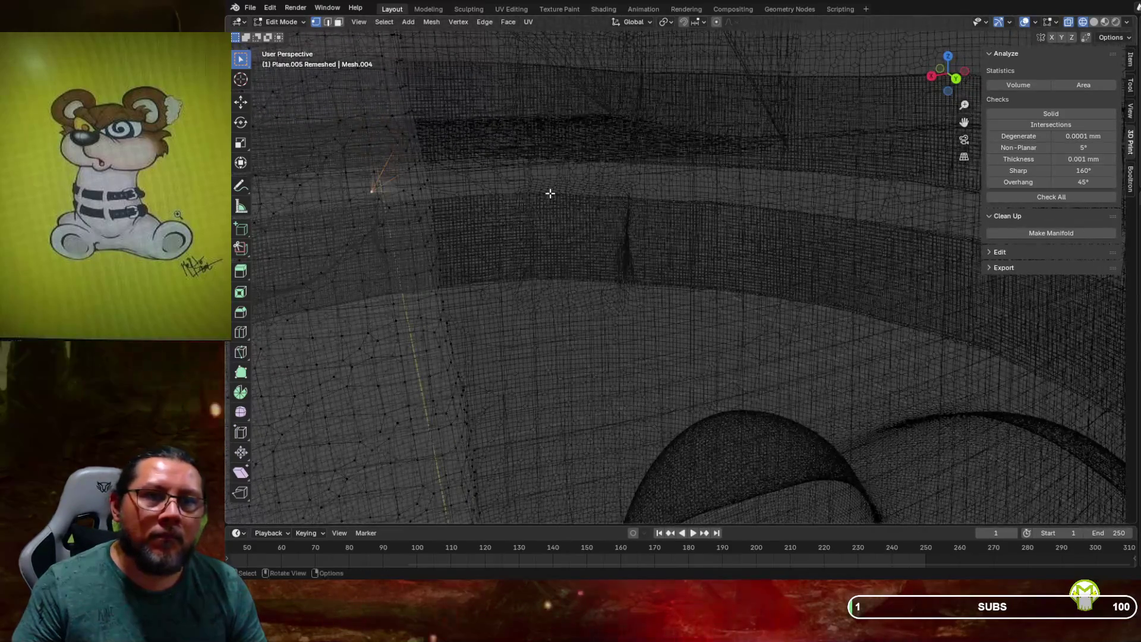
{"action": "key", "text": "g"}
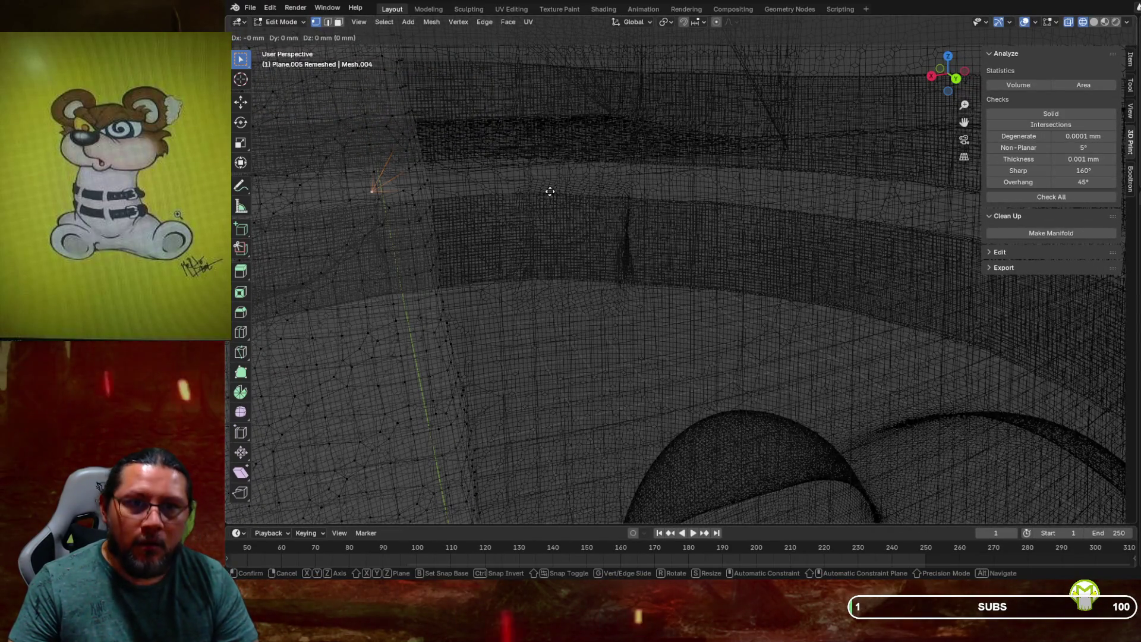
{"action": "left_click", "coordinate": [581, 172]}
{"action": "mouse_move", "coordinate": [582, 173]}
{"action": "middle_mouse_down"}
{"action": "mouse_move", "coordinate": [457, 188]}
{"action": "mouse_move", "coordinate": [482, 201]}
{"action": "mouse_move", "coordinate": [419, 178]}
{"action": "mouse_move", "coordinate": [586, 182]}
{"action": "mouse_move", "coordinate": [510, 159]}
{"action": "mouse_move", "coordinate": [571, 192]}
{"action": "mouse_move", "coordinate": [634, 195]}
{"action": "mouse_move", "coordinate": [589, 188]}
{"action": "middle_mouse_up"}
Move the vertex again from another angle, then turn X-ray off and restore solid shading
{"action": "middle_click_drag", "start_coordinate": [672, 230], "coordinate": [684, 231]}
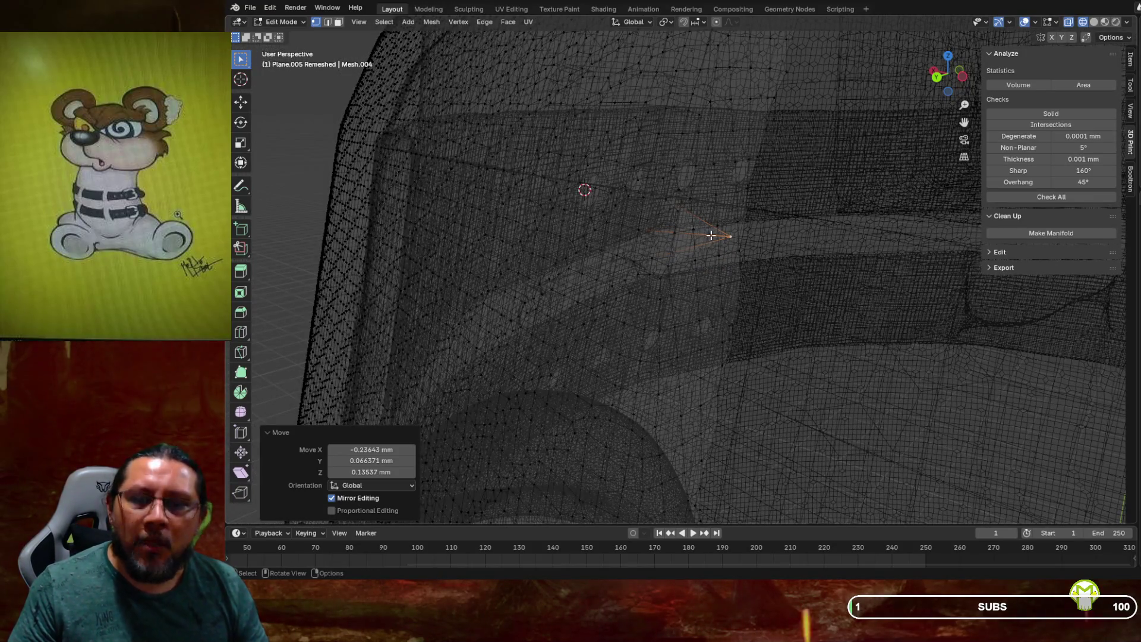
{"action": "key", "text": "g"}
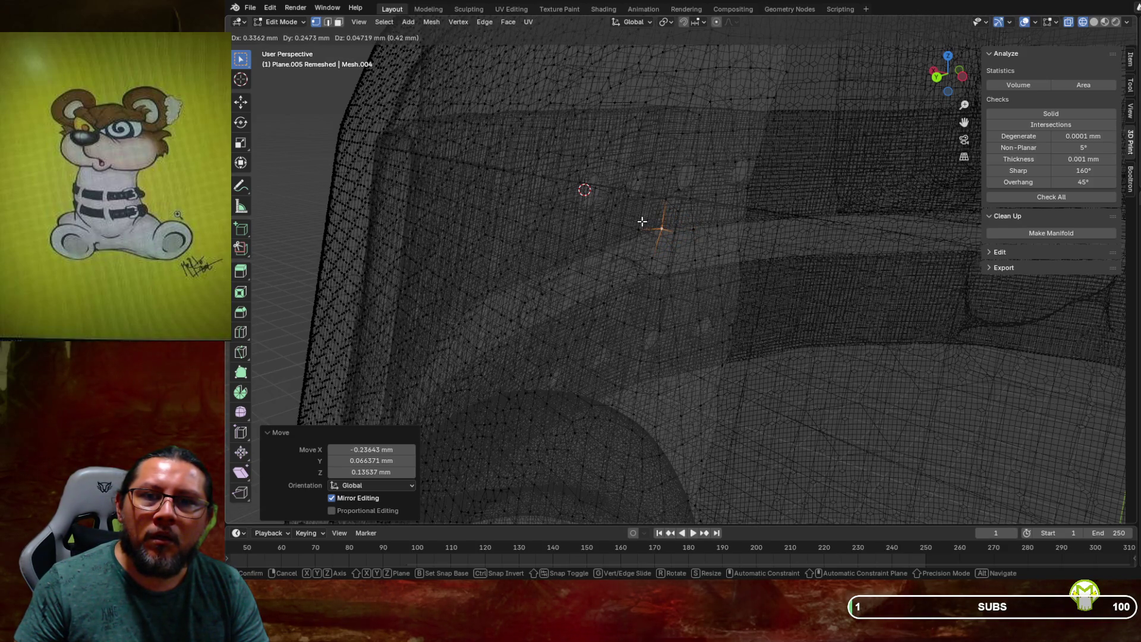
{"action": "left_click", "coordinate": [642, 222]}
{"action": "scroll", "coordinate": [642, 221], "scroll_direction": "up", "scroll_amount": 2}
{"action": "mouse_move", "coordinate": [655, 228]}
{"action": "middle_mouse_down"}
{"action": "mouse_move", "coordinate": [668, 232]}
{"action": "mouse_move", "coordinate": [663, 215]}
{"action": "mouse_move", "coordinate": [607, 206]}
{"action": "mouse_move", "coordinate": [609, 196]}
{"action": "middle_mouse_up"}
{"action": "scroll", "coordinate": [655, 212], "scroll_direction": "up", "scroll_amount": 1}
{"action": "key", "text": "alt+z"}
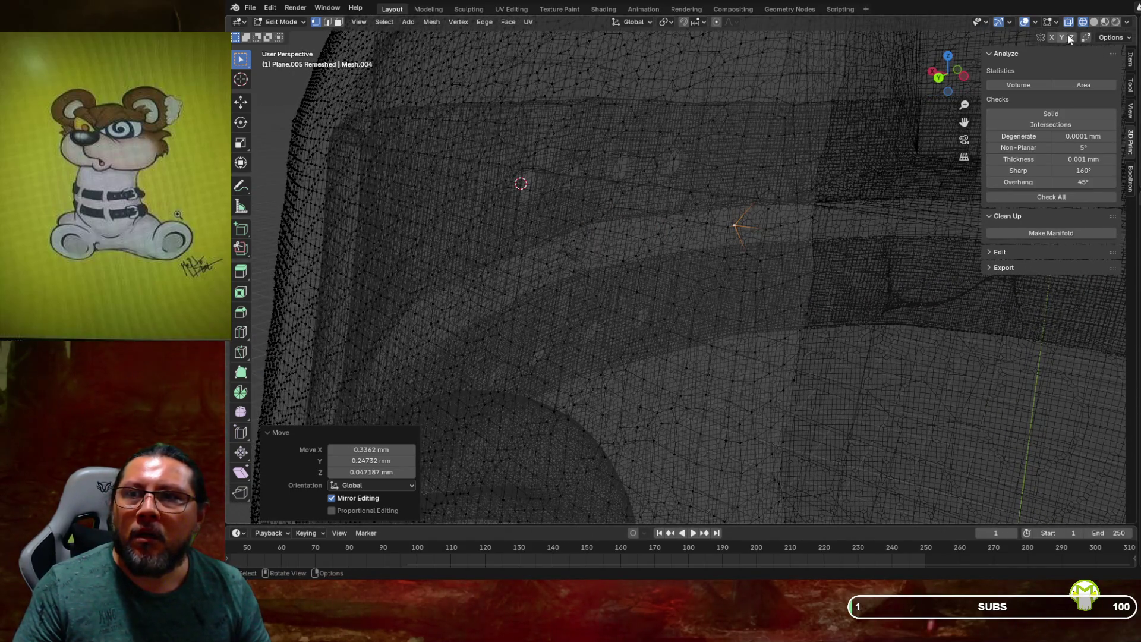
{"action": "left_click", "coordinate": [1096, 22]}
Move the notch vertex freely, then nudge it along the X axis
{"action": "middle_click_drag", "start_coordinate": [761, 196], "coordinate": [773, 238]}
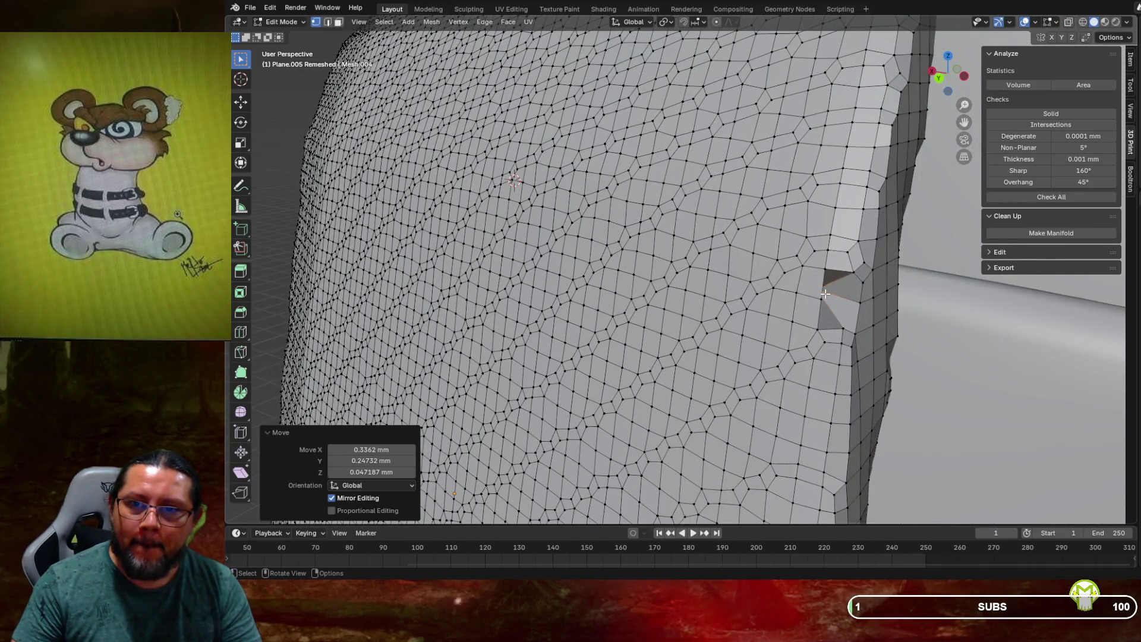
{"action": "key", "text": "g"}
{"action": "left_click", "coordinate": [842, 304]}
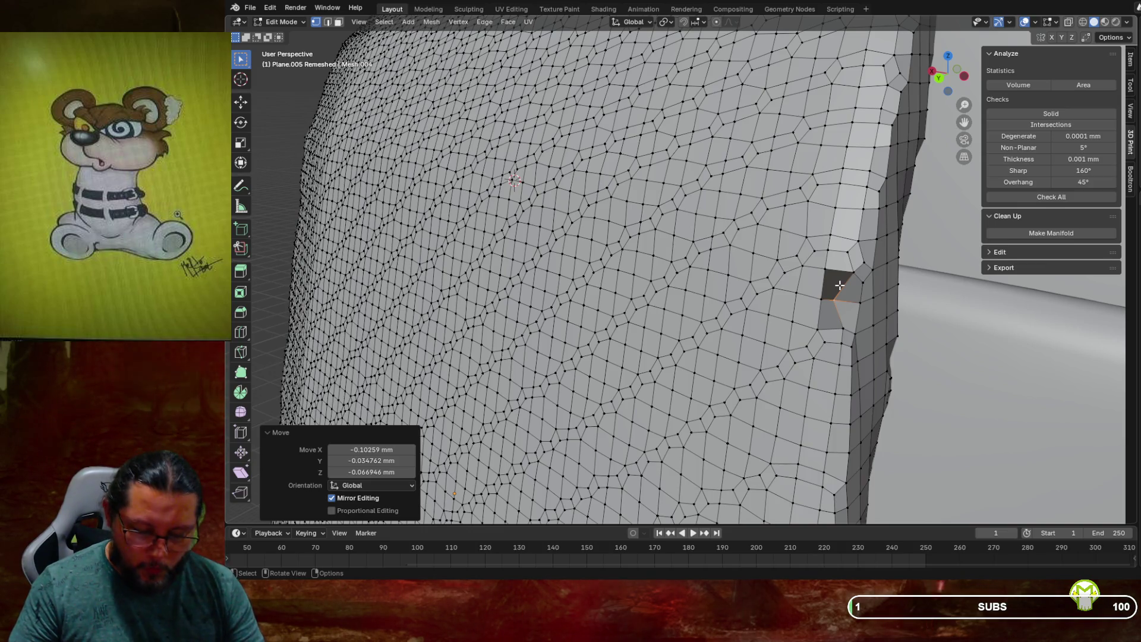
{"action": "key", "text": "g"}
{"action": "key", "text": "x"}
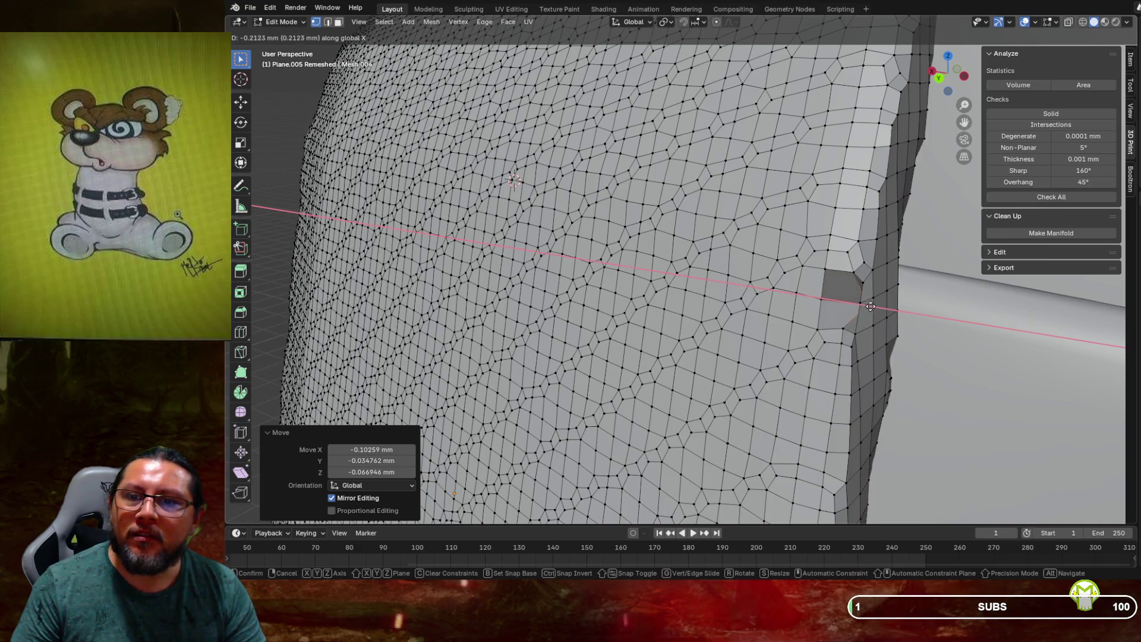
{"action": "left_click", "coordinate": [846, 300]}
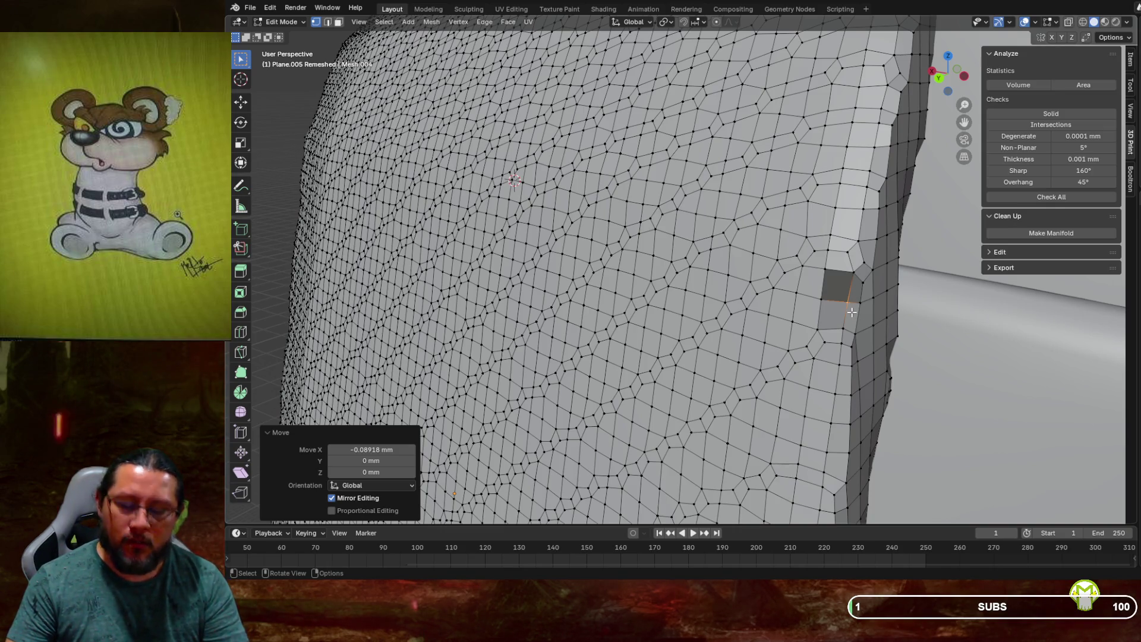
Nudge the same vertex along Y and then along Z to settle it into the rim
{"action": "key", "text": "g"}
{"action": "key", "text": "y"}
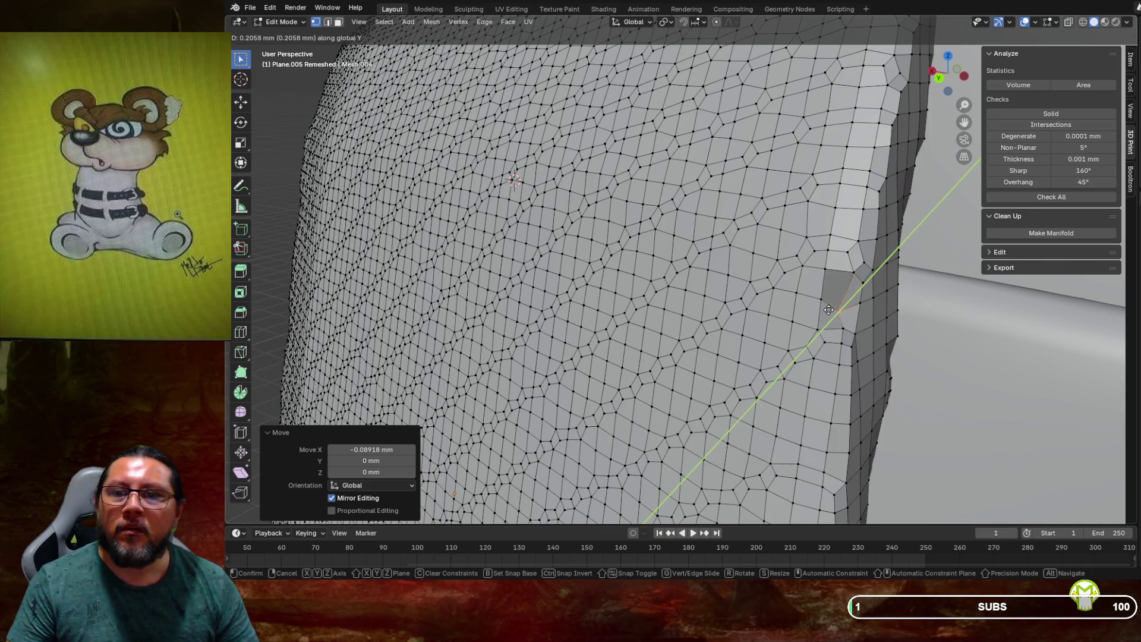
{"action": "left_click", "coordinate": [829, 310]}
{"action": "key", "text": "g"}
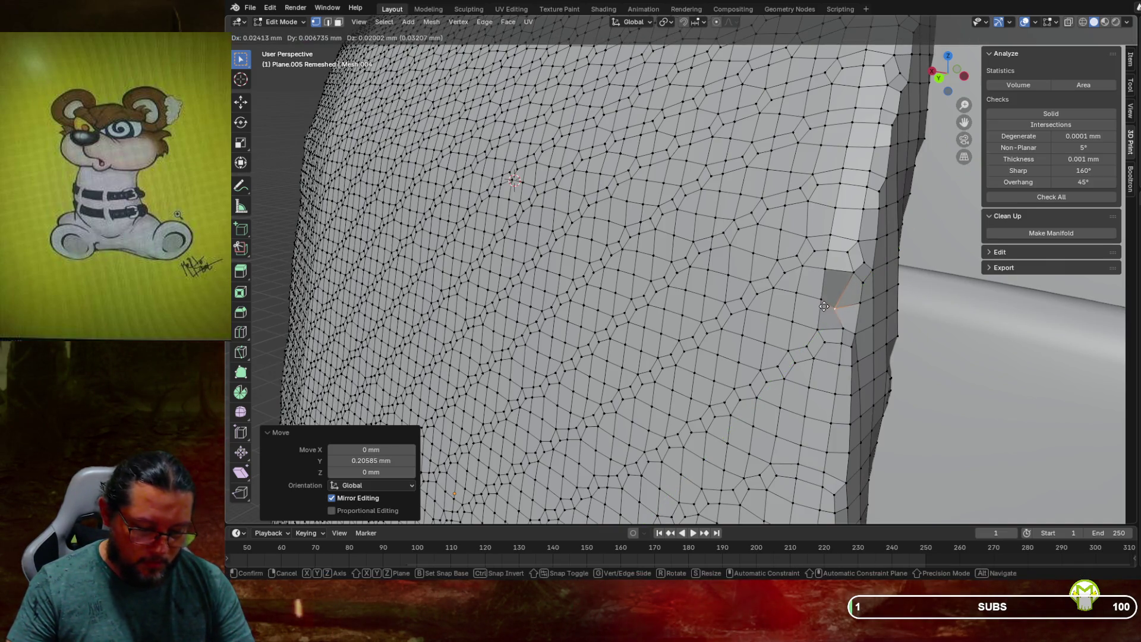
{"action": "key", "text": "z"}
{"action": "left_click", "coordinate": [826, 303]}
Shift two more rim vertices along Y so the notched edge lines up
{"action": "middle_click_drag", "start_coordinate": [826, 303], "coordinate": [859, 285]}
{"action": "scroll", "coordinate": [852, 287], "scroll_direction": "up", "scroll_amount": 2}
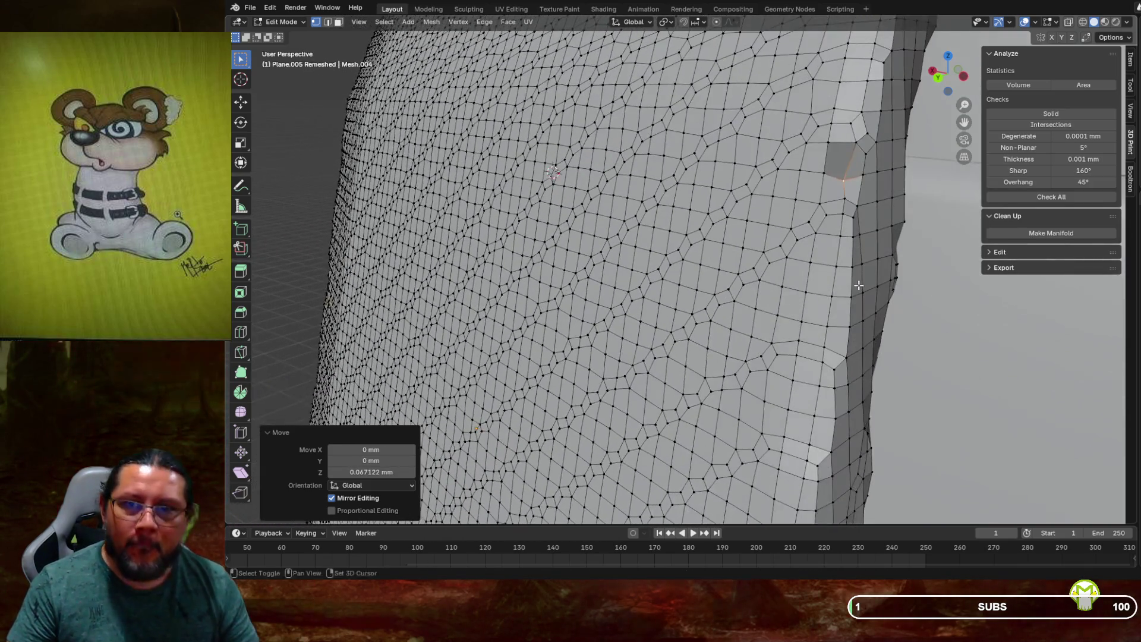
{"action": "scroll", "coordinate": [853, 279], "scroll_direction": "up", "scroll_amount": 5}
{"action": "scroll", "coordinate": [855, 275], "scroll_direction": "down", "scroll_amount": 5}
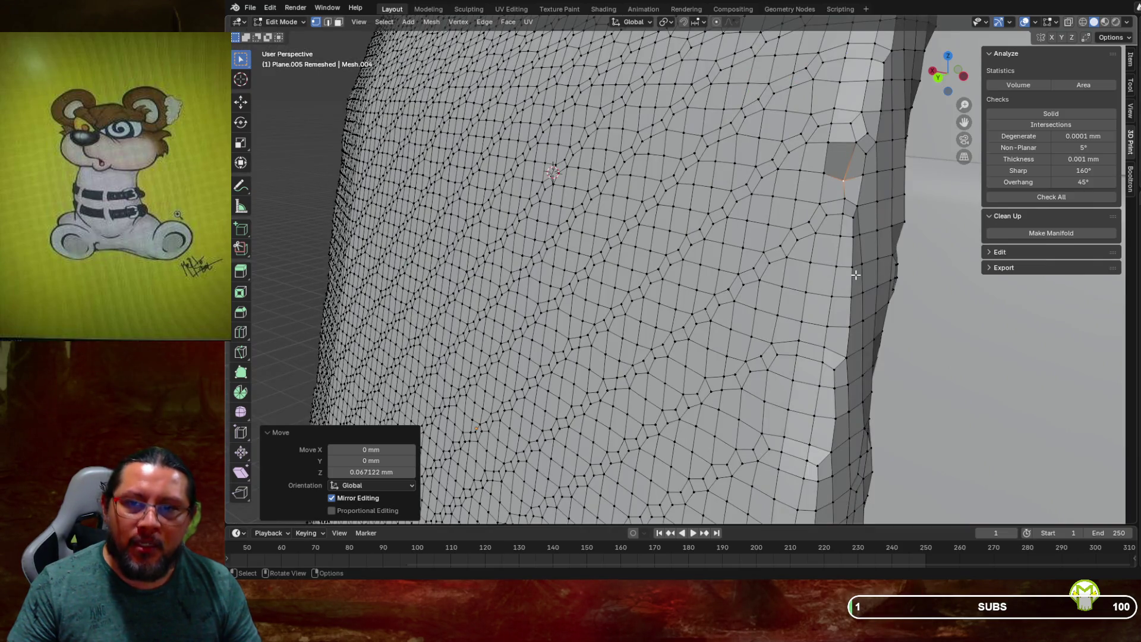
{"action": "scroll", "coordinate": [854, 276], "scroll_direction": "up", "scroll_amount": 3}
{"action": "middle_click_drag", "start_coordinate": [855, 275], "coordinate": [828, 284]}
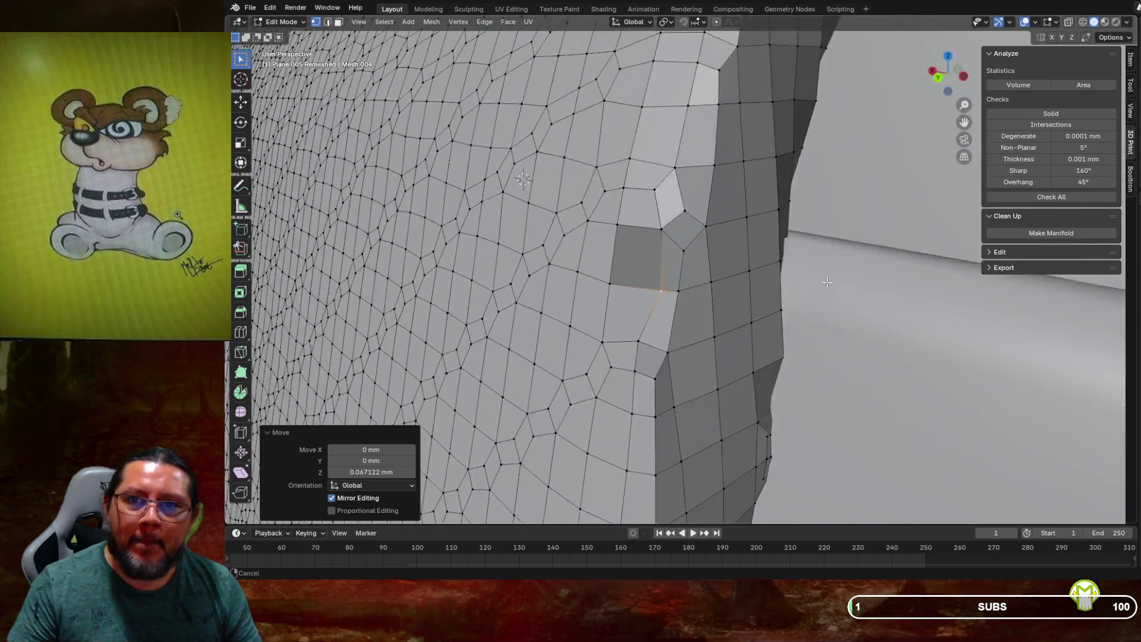
{"action": "scroll", "coordinate": [826, 283], "scroll_direction": "up", "scroll_amount": 4}
{"action": "scroll", "coordinate": [816, 290], "scroll_direction": "down", "scroll_amount": 3}
{"action": "scroll", "coordinate": [815, 290], "scroll_direction": "up", "scroll_amount": 2}
{"action": "scroll", "coordinate": [785, 286], "scroll_direction": "up", "scroll_amount": 2}
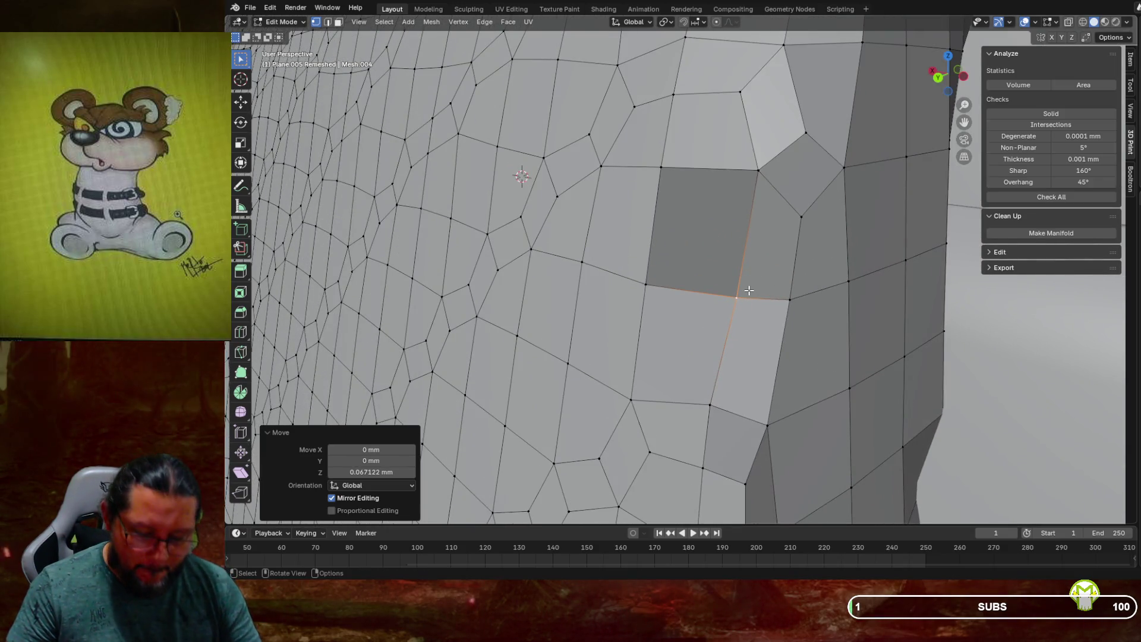
{"action": "key", "text": "g"}
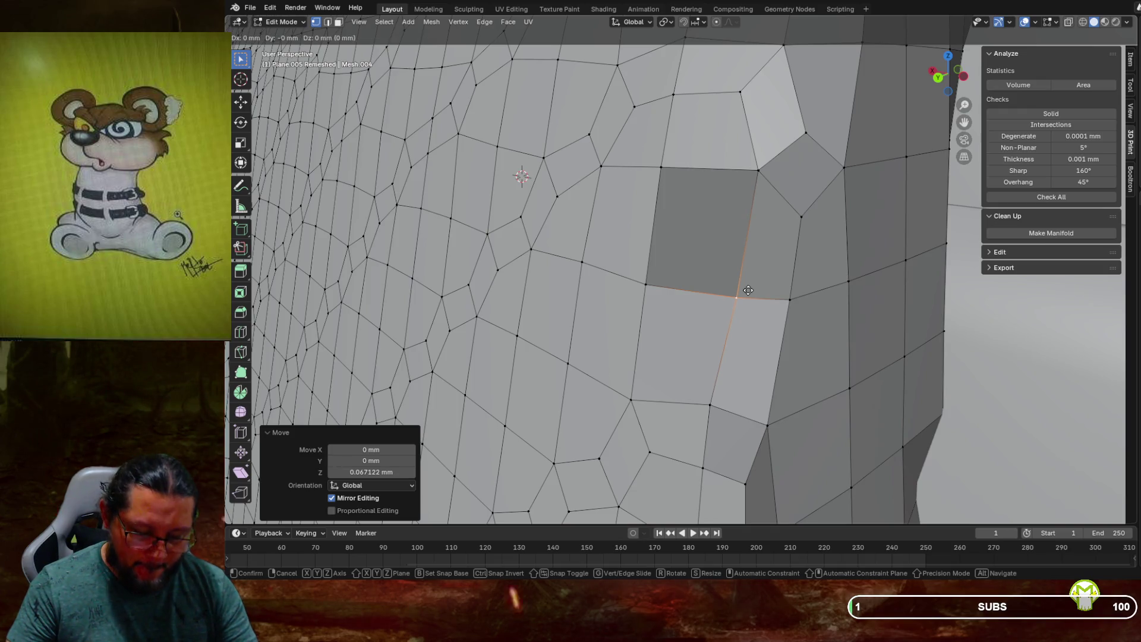
{"action": "key", "text": "y"}
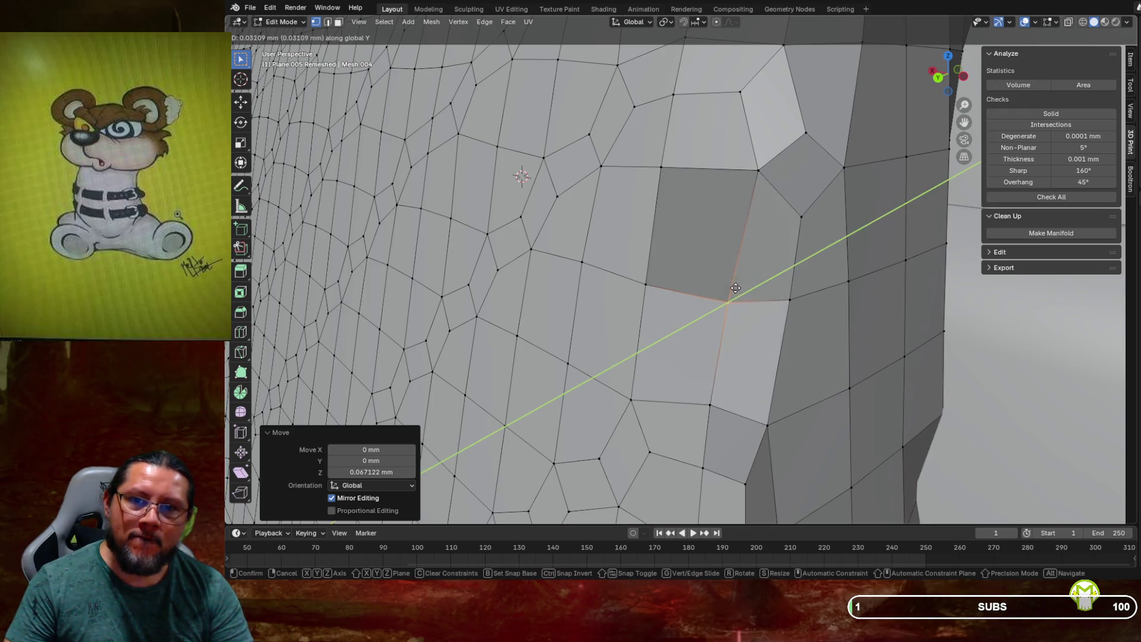
{"action": "left_click", "coordinate": [722, 290]}
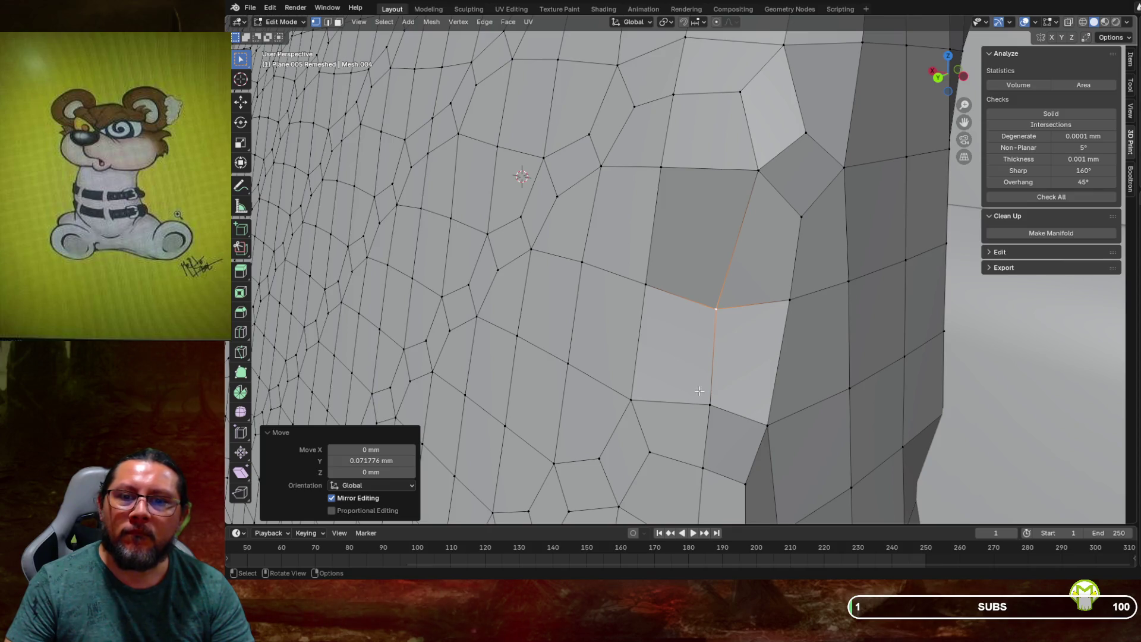
{"action": "middle_click_drag", "start_coordinate": [717, 385], "coordinate": [634, 361]}
{"action": "scroll", "coordinate": [696, 374], "scroll_direction": "down", "scroll_amount": 4}
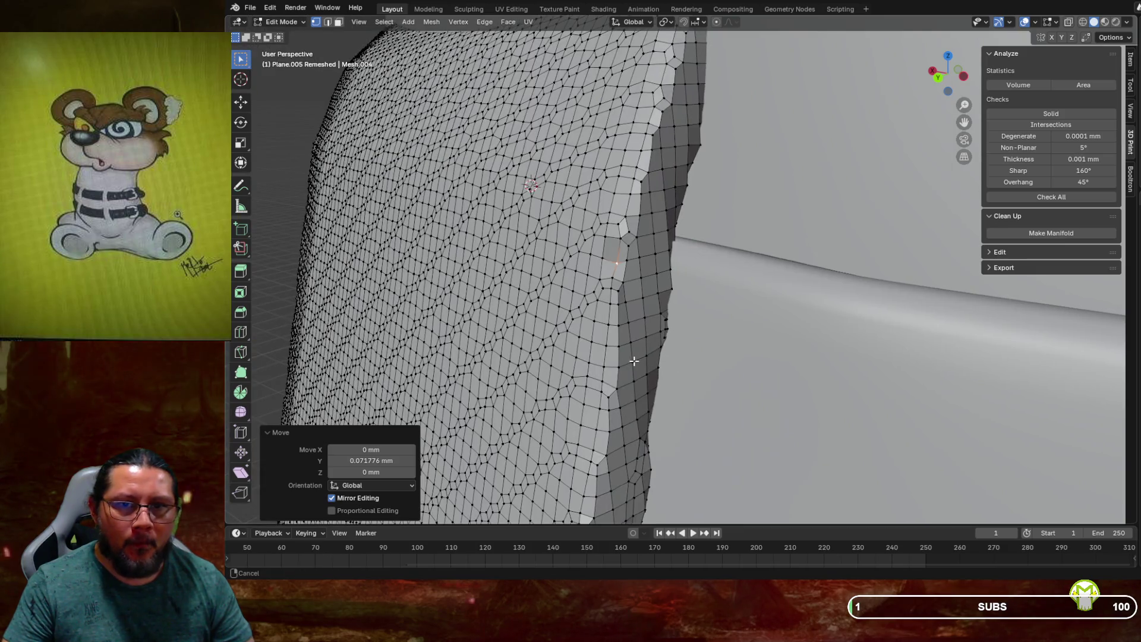
{"action": "key", "text": "g"}
{"action": "key", "text": "y"}
{"action": "left_click", "coordinate": [621, 305]}
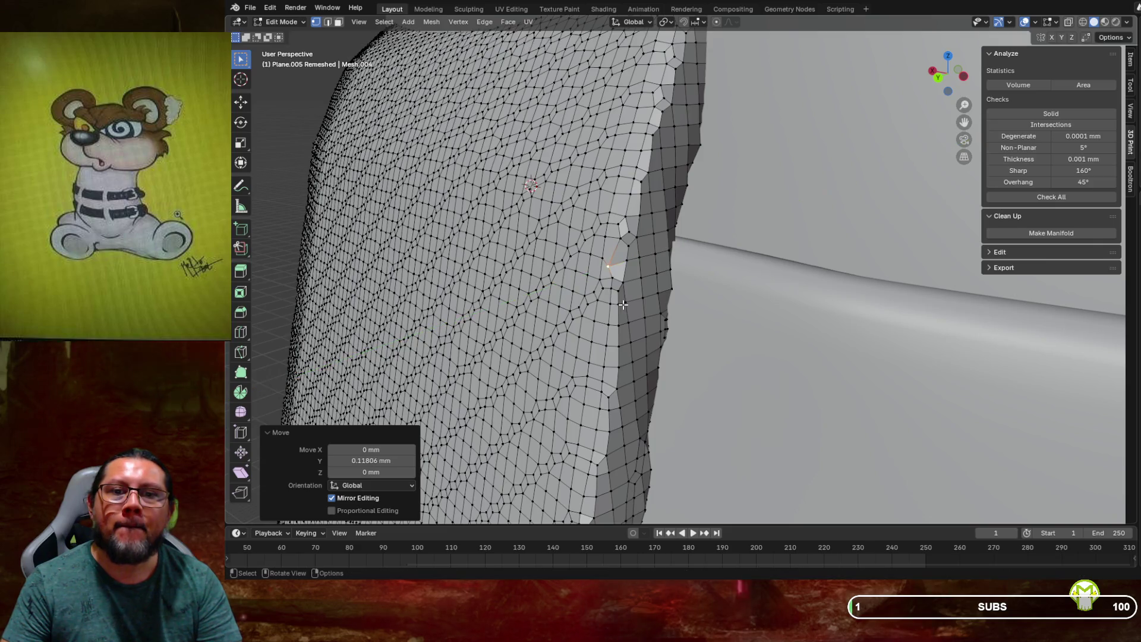
{"action": "scroll", "coordinate": [625, 304], "scroll_direction": "up", "scroll_amount": 3}
{"action": "scroll", "coordinate": [633, 299], "scroll_direction": "up", "scroll_amount": 4}
{"action": "mouse_move", "coordinate": [635, 298]}
{"action": "middle_mouse_down"}
{"action": "mouse_move", "coordinate": [625, 295]}
{"action": "mouse_move", "coordinate": [639, 300]}
{"action": "middle_mouse_up"}
{"action": "scroll", "coordinate": [629, 296], "scroll_direction": "down", "scroll_amount": 4}
{"action": "scroll", "coordinate": [639, 299], "scroll_direction": "down", "scroll_amount": 3}
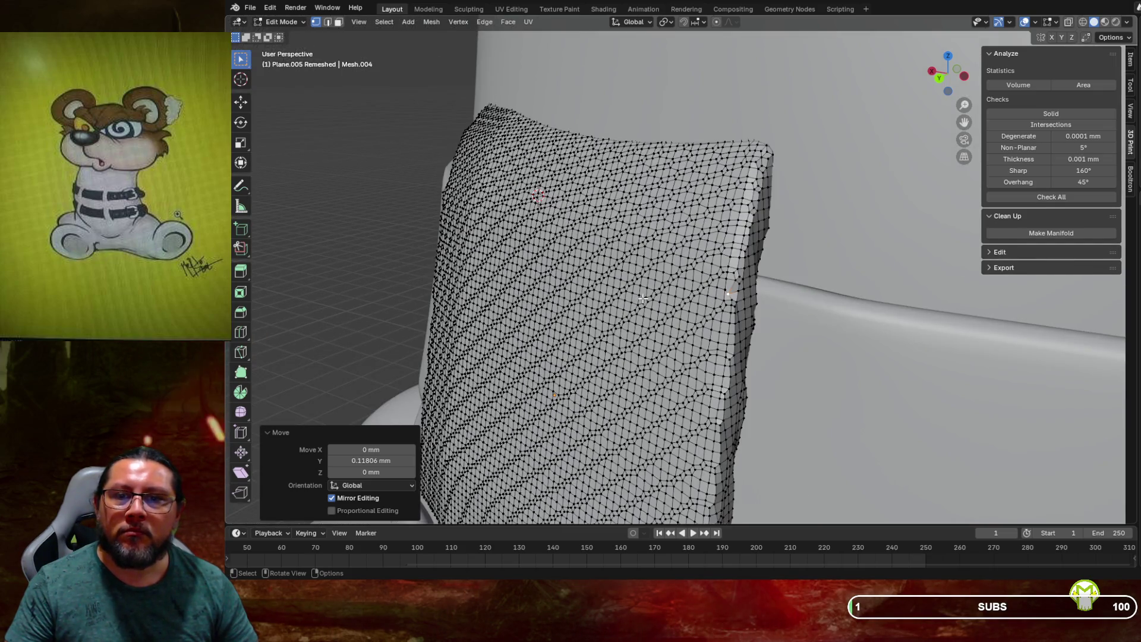
{"action": "scroll", "coordinate": [644, 297], "scroll_direction": "up", "scroll_amount": 4}
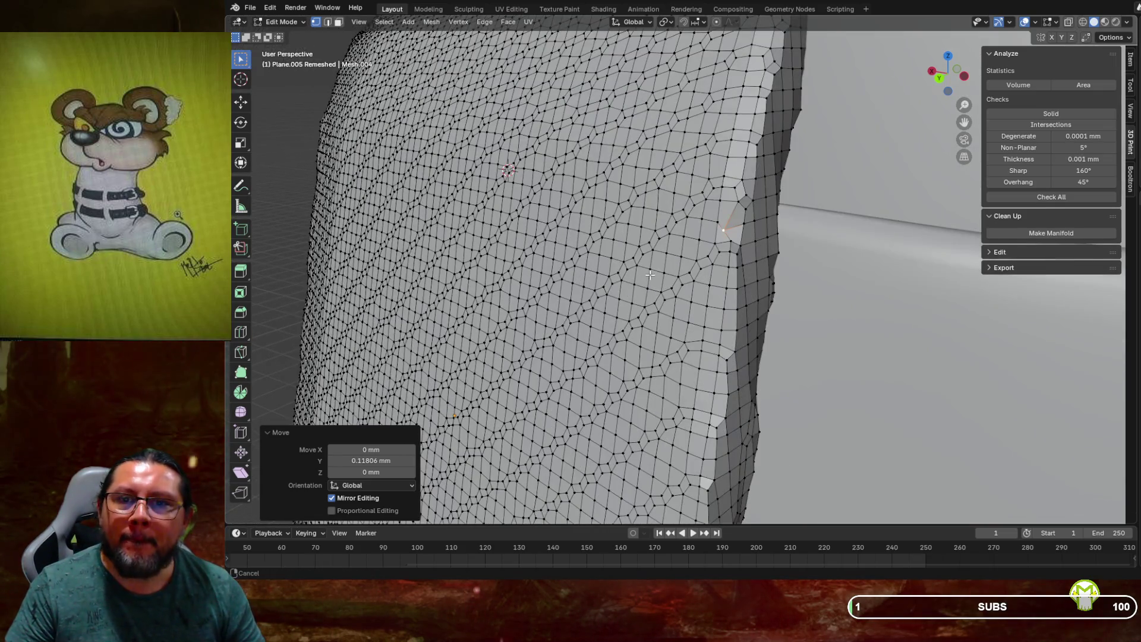
{"action": "scroll", "coordinate": [649, 270], "scroll_direction": "up", "scroll_amount": 2}
{"action": "scroll", "coordinate": [650, 269], "scroll_direction": "up", "scroll_amount": 3}
{"action": "scroll", "coordinate": [650, 270], "scroll_direction": "up", "scroll_amount": 4}
{"action": "middle_click_drag", "start_coordinate": [649, 270], "coordinate": [660, 255]}
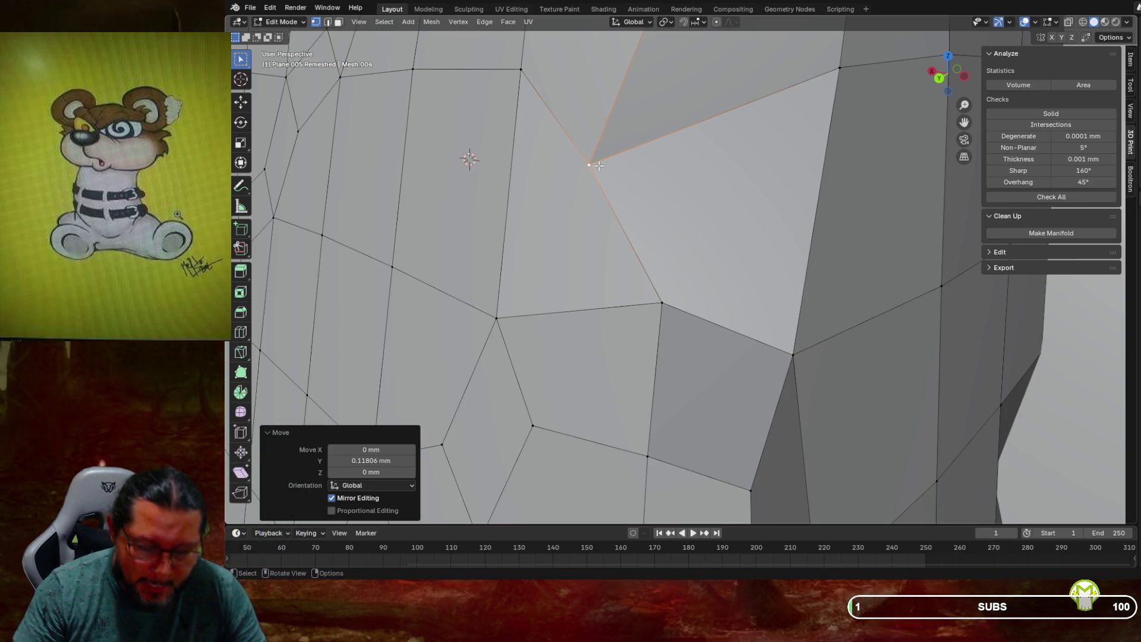
Pull another notch vertex along X and then up along Z into line with its neighbours
{"action": "key", "text": "g"}
{"action": "key", "text": "x"}
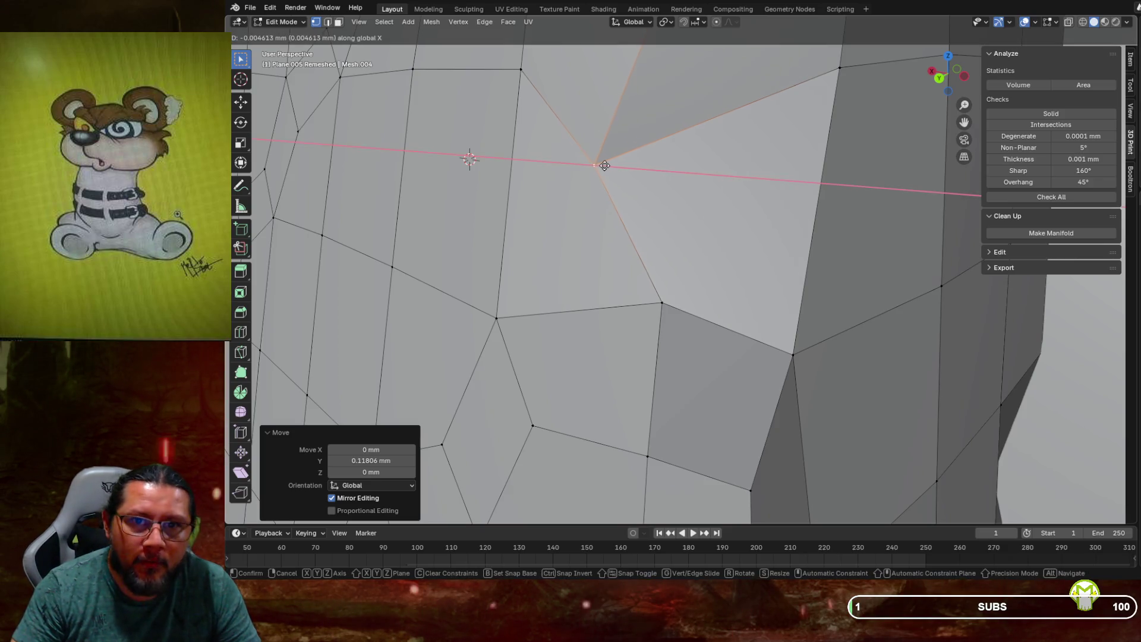
{"action": "left_click", "coordinate": [692, 165]}
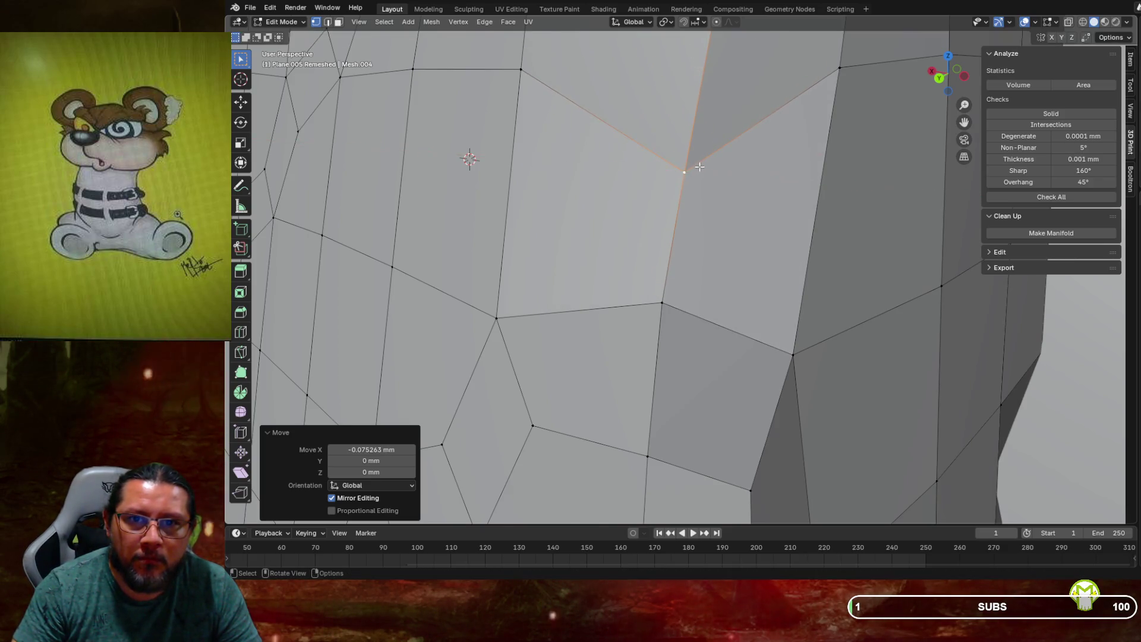
{"action": "scroll", "coordinate": [705, 153], "scroll_direction": "down", "scroll_amount": 8}
{"action": "middle_click_drag", "start_coordinate": [705, 153], "coordinate": [709, 153]}
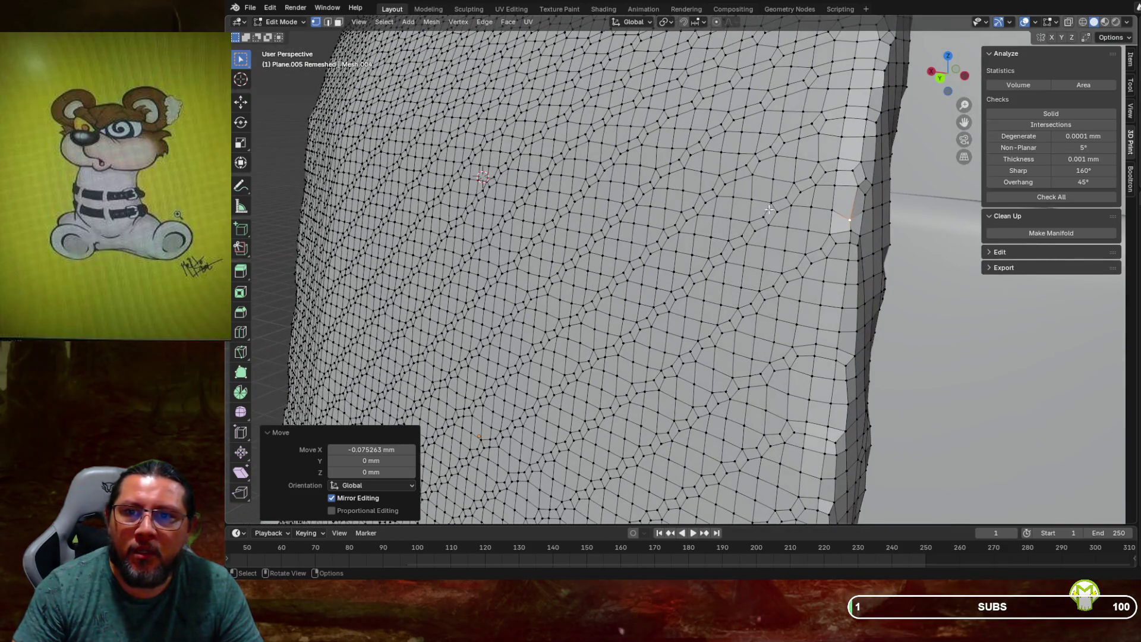
{"action": "key", "text": "g"}
{"action": "key", "text": "z"}
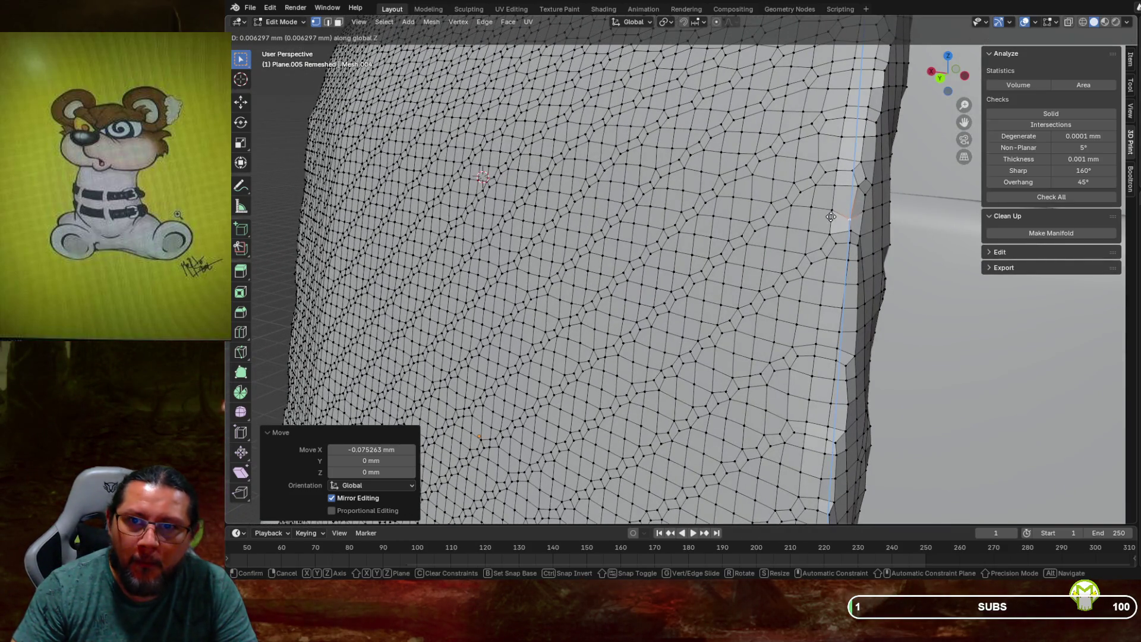
{"action": "left_click", "coordinate": [832, 211]}
{"action": "scroll", "coordinate": [831, 212], "scroll_direction": "down", "scroll_amount": 8}
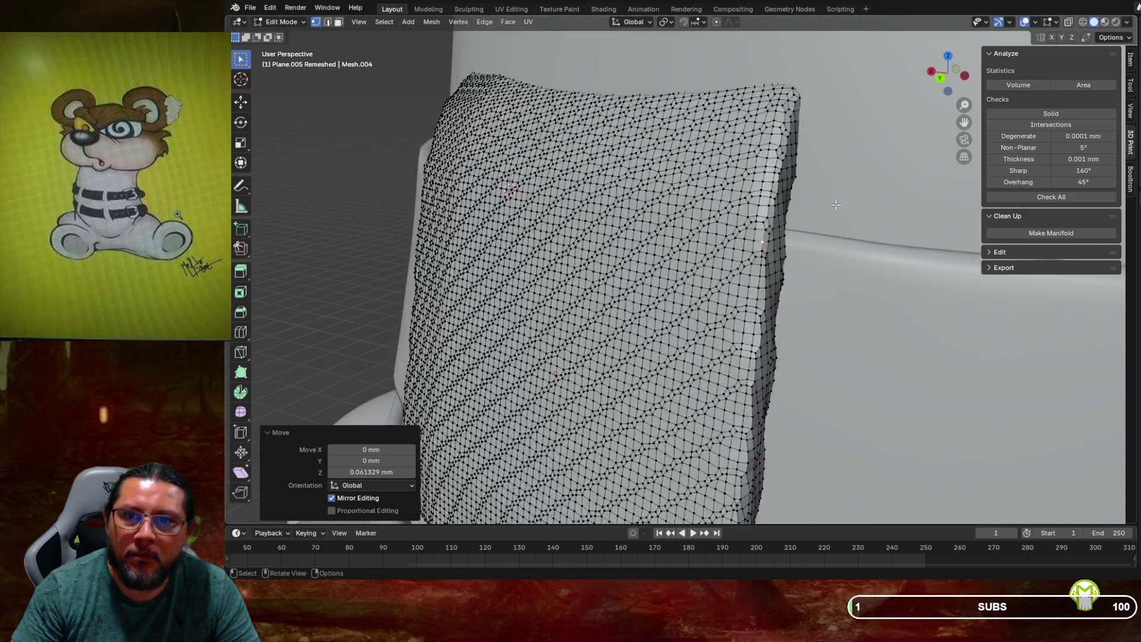
{"action": "mouse_move", "coordinate": [803, 210]}
{"action": "middle_mouse_down"}
{"action": "mouse_move", "coordinate": [775, 206]}
{"action": "mouse_move", "coordinate": [845, 207]}
{"action": "mouse_move", "coordinate": [794, 187]}
{"action": "middle_mouse_up"}
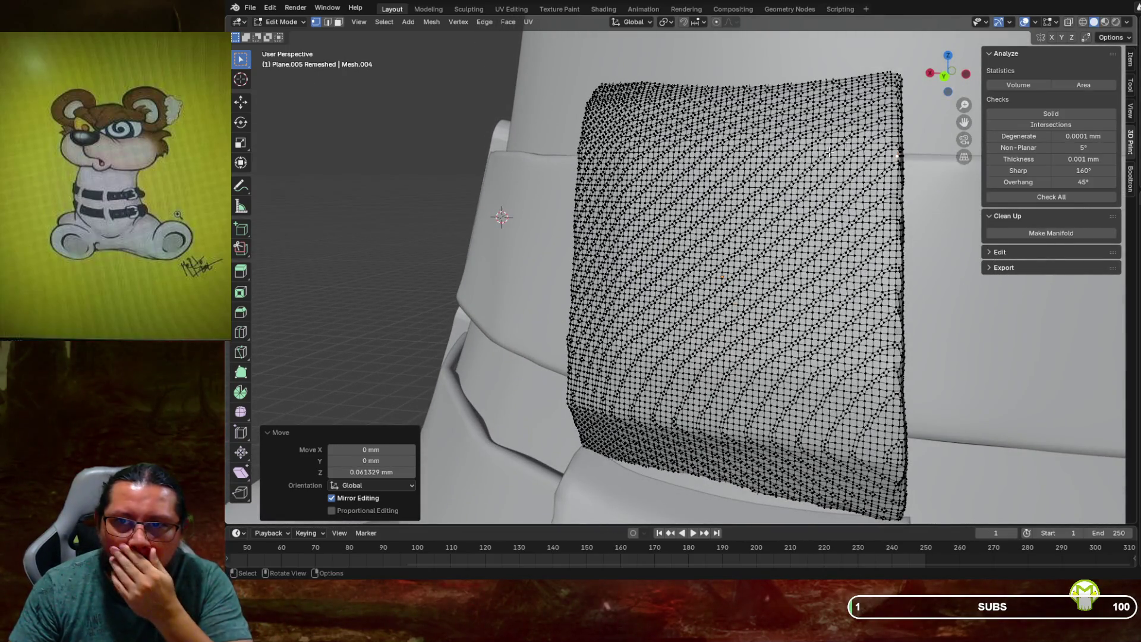
Inspect the overlapping collar pieces in wireframe, restore solid shading and return to Object Mode
{"action": "left_click", "coordinate": [1086, 21]}
{"action": "middle_click_drag", "start_coordinate": [803, 205], "coordinate": [933, 188]}
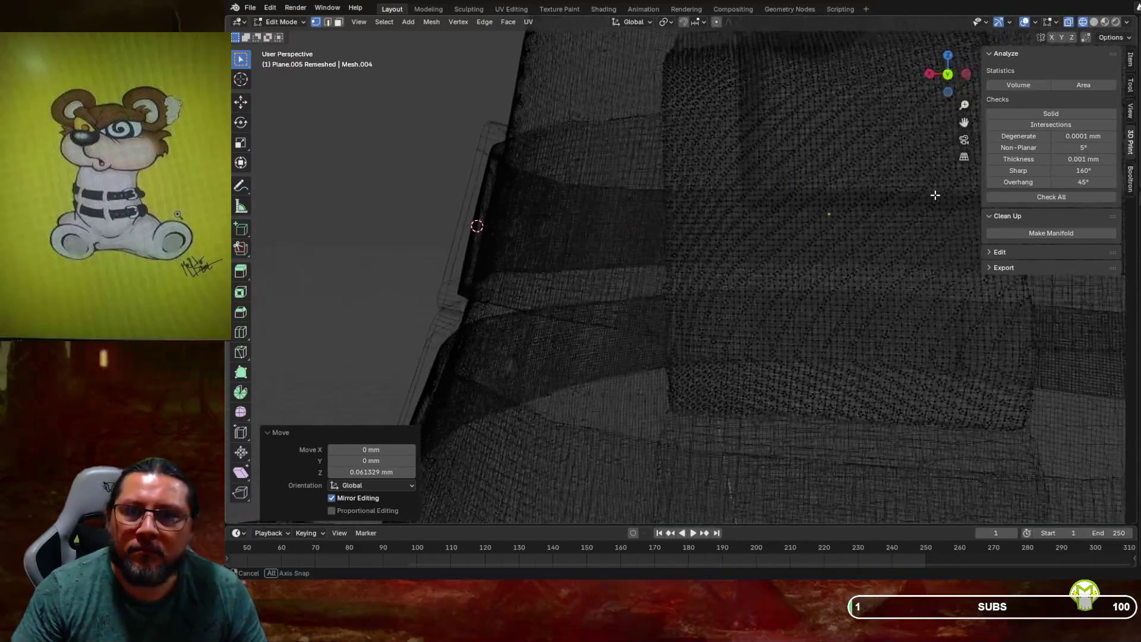
{"action": "mouse_move", "coordinate": [933, 176]}
{"action": "middle_mouse_down"}
{"action": "mouse_move", "coordinate": [878, 187]}
{"action": "mouse_move", "coordinate": [777, 171]}
{"action": "middle_mouse_up"}
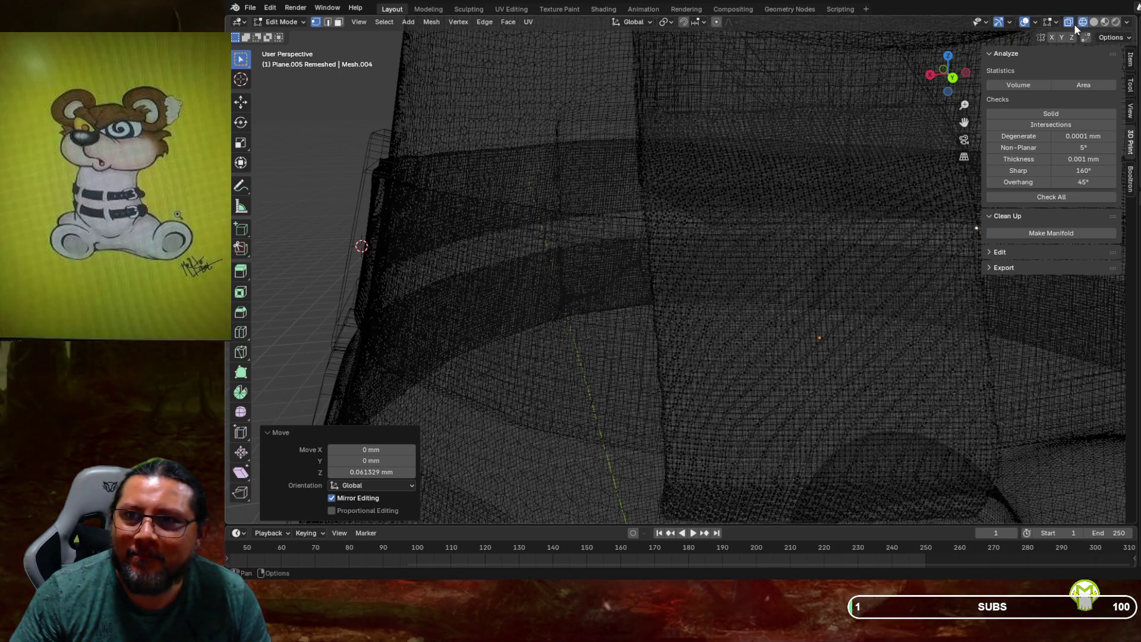
{"action": "left_click", "coordinate": [1095, 21]}
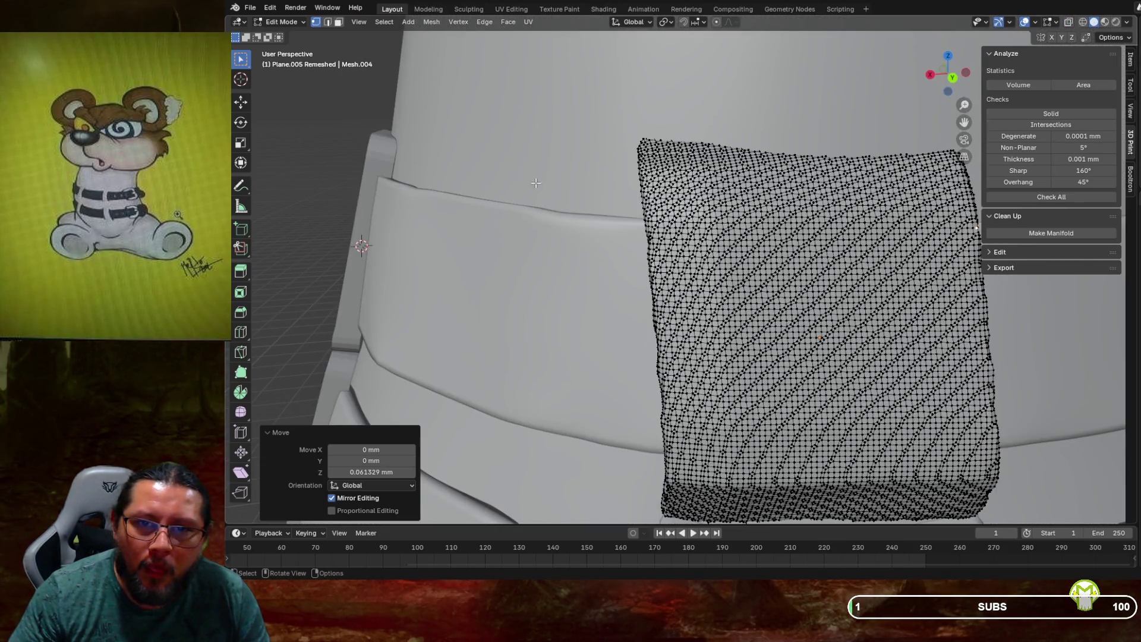
{"action": "left_click", "coordinate": [282, 22]}
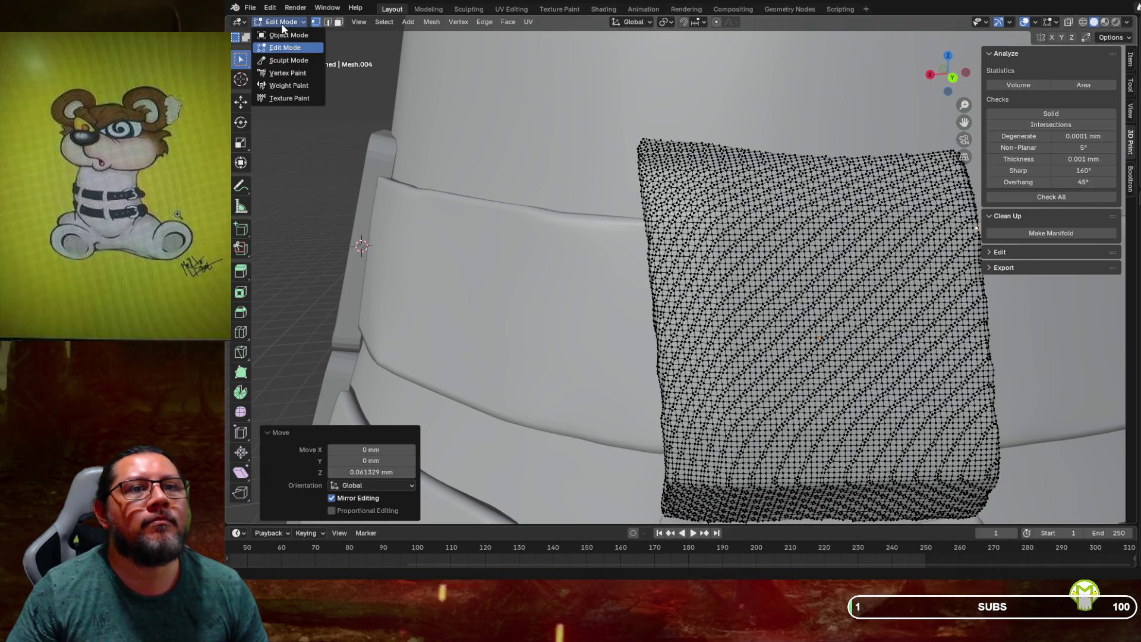
{"action": "left_click", "coordinate": [284, 35]}
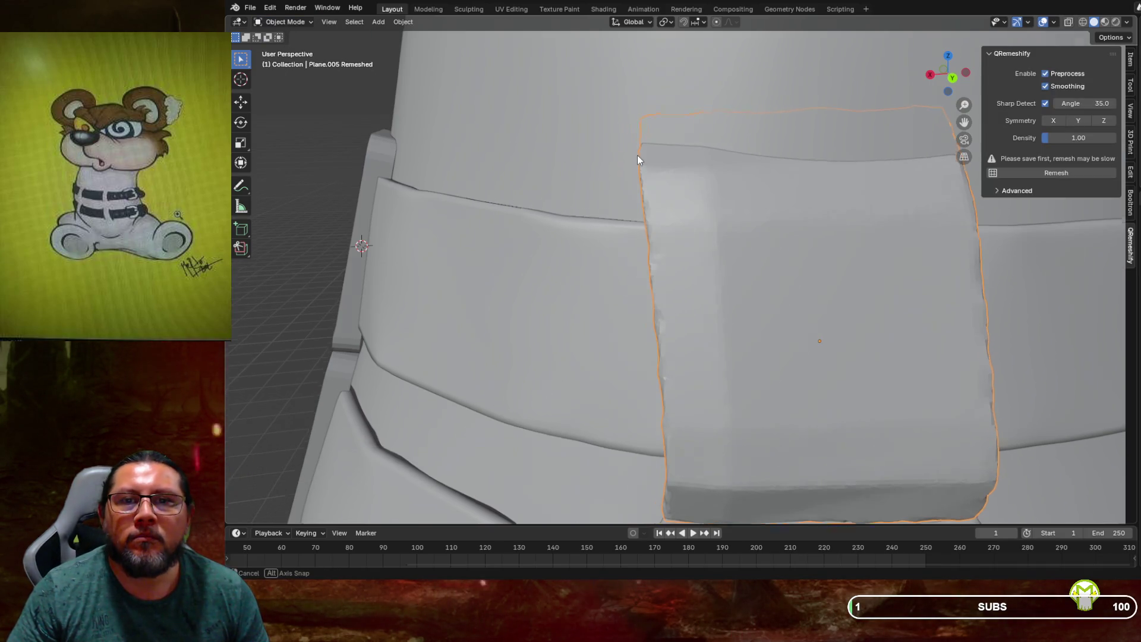
Orbit around the collar loop piece and switch it into Sculpt Mode
{"action": "middle_click_drag", "start_coordinate": [635, 153], "coordinate": [628, 257]}
{"action": "scroll", "coordinate": [629, 256], "scroll_direction": "up", "scroll_amount": 3}
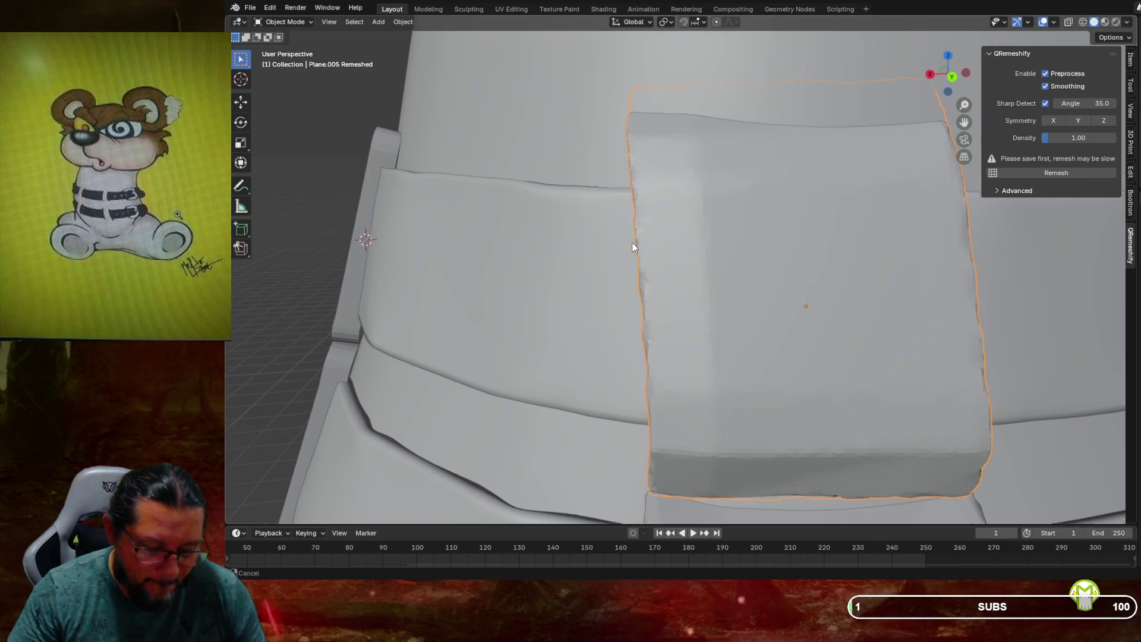
{"action": "mouse_move", "coordinate": [572, 201]}
{"action": "middle_mouse_down"}
{"action": "mouse_move", "coordinate": [661, 213]}
{"action": "mouse_move", "coordinate": [620, 214]}
{"action": "middle_mouse_up"}
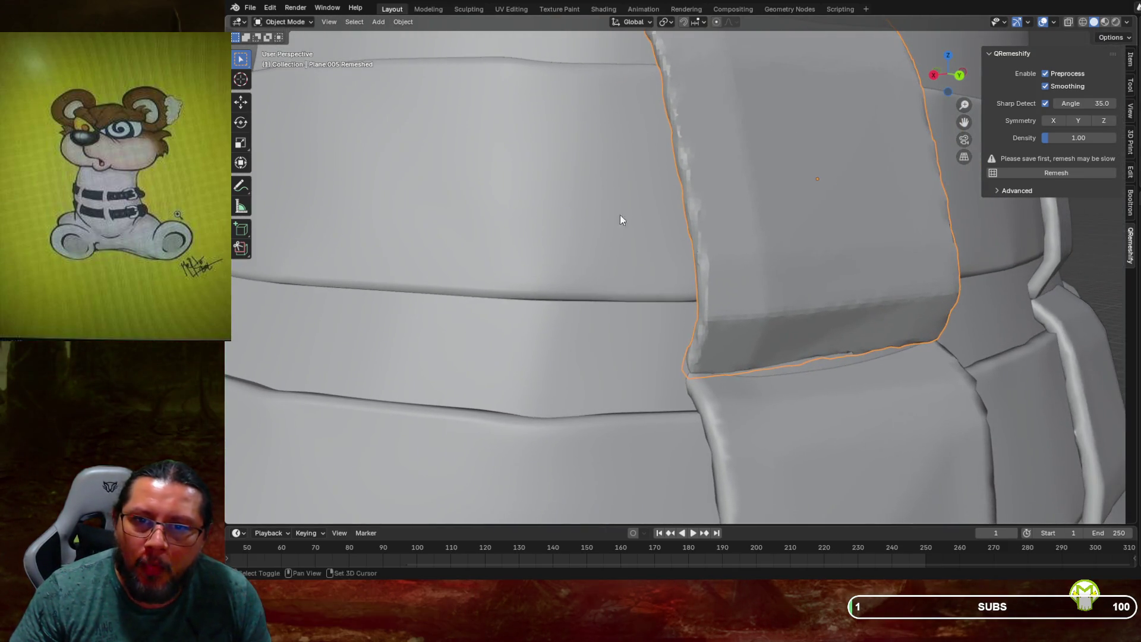
{"action": "middle_click_drag", "start_coordinate": [690, 234], "coordinate": [670, 240]}
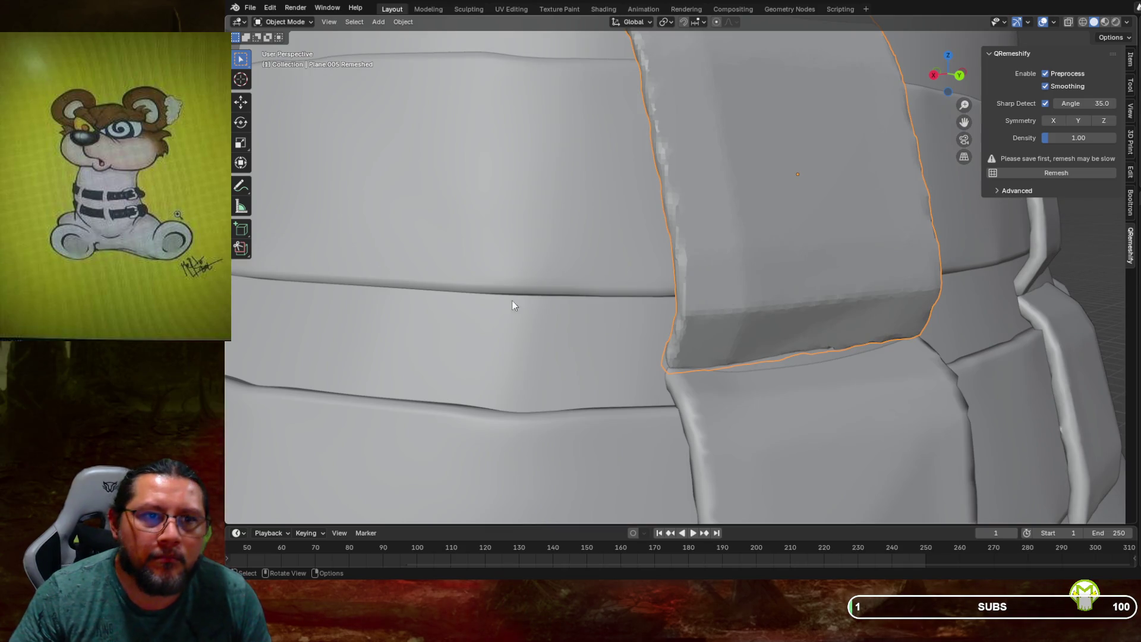
{"action": "left_click", "coordinate": [284, 22]}
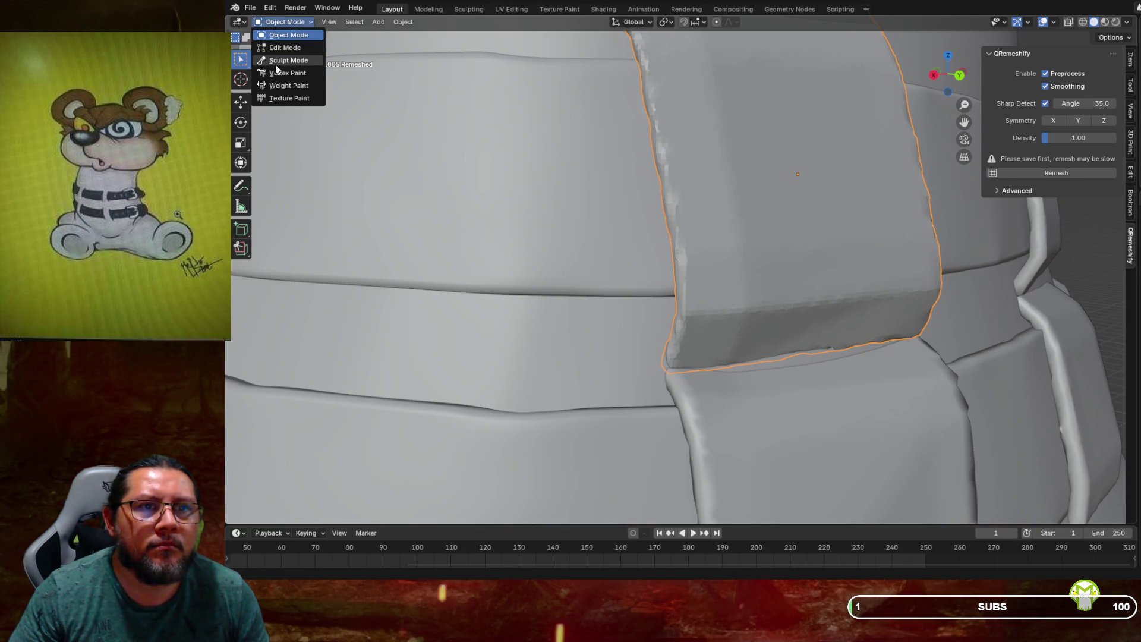
{"action": "left_click", "coordinate": [288, 60]}
{"action": "scroll", "coordinate": [670, 292], "scroll_direction": "up", "scroll_amount": 2}
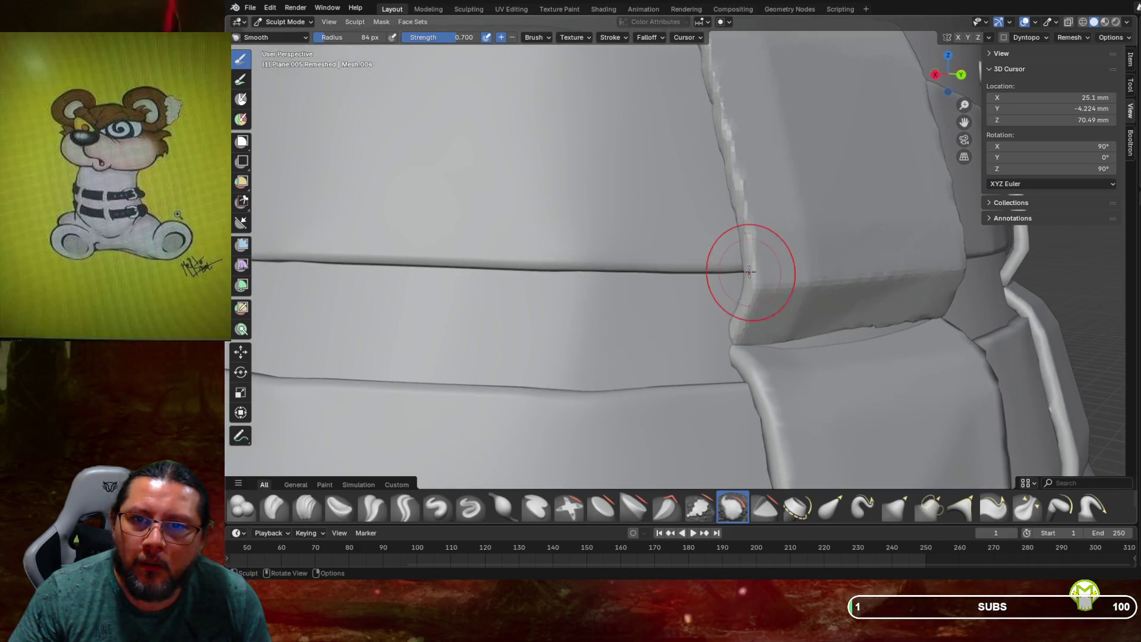
Run Smooth-brush strokes down the loop piece's side edge where it crosses the strap
{"action": "left_click_drag", "start_coordinate": [742, 221], "coordinate": [732, 193]}
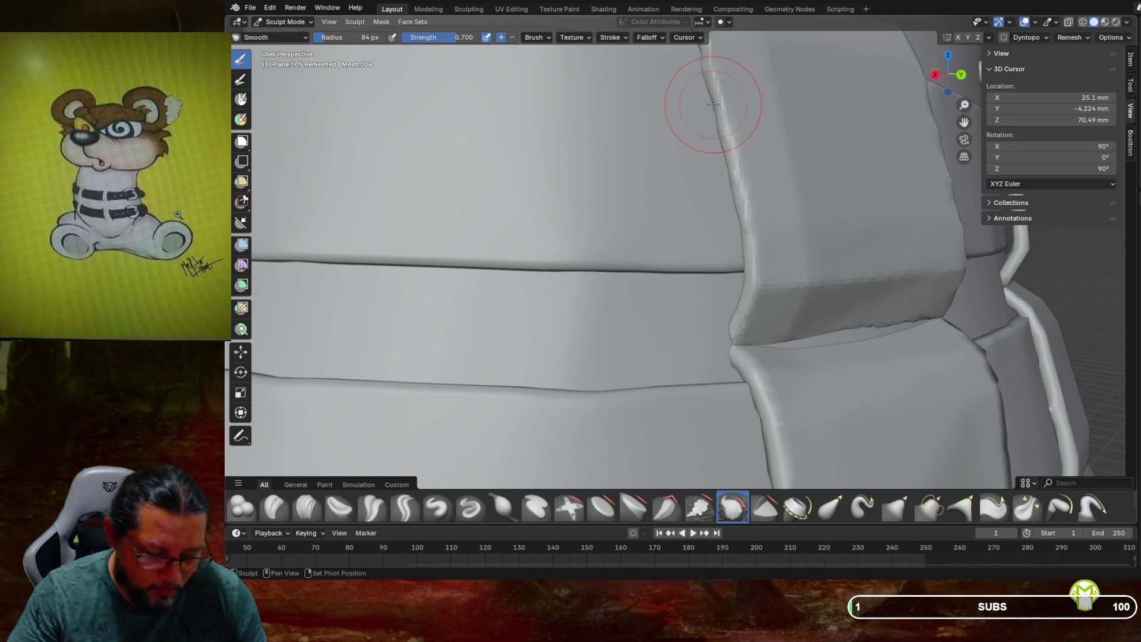
{"action": "middle_click_drag", "start_coordinate": [714, 104], "coordinate": [708, 161]}
{"action": "left_click_drag", "start_coordinate": [710, 179], "coordinate": [723, 235]}
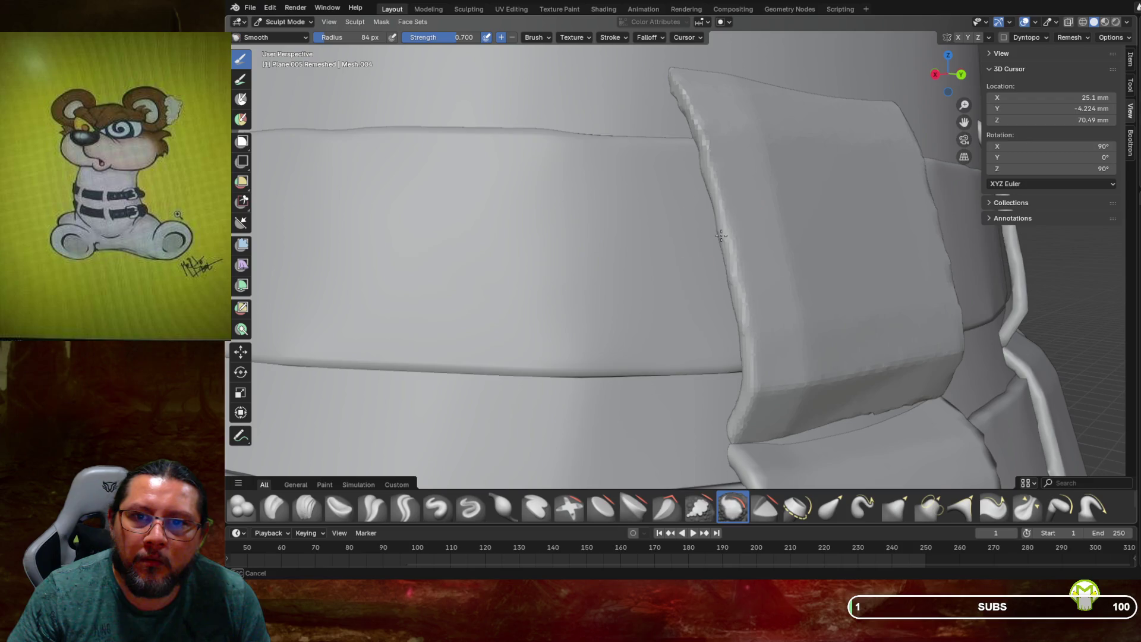
{"action": "left_click_drag", "start_coordinate": [699, 167], "coordinate": [696, 145]}
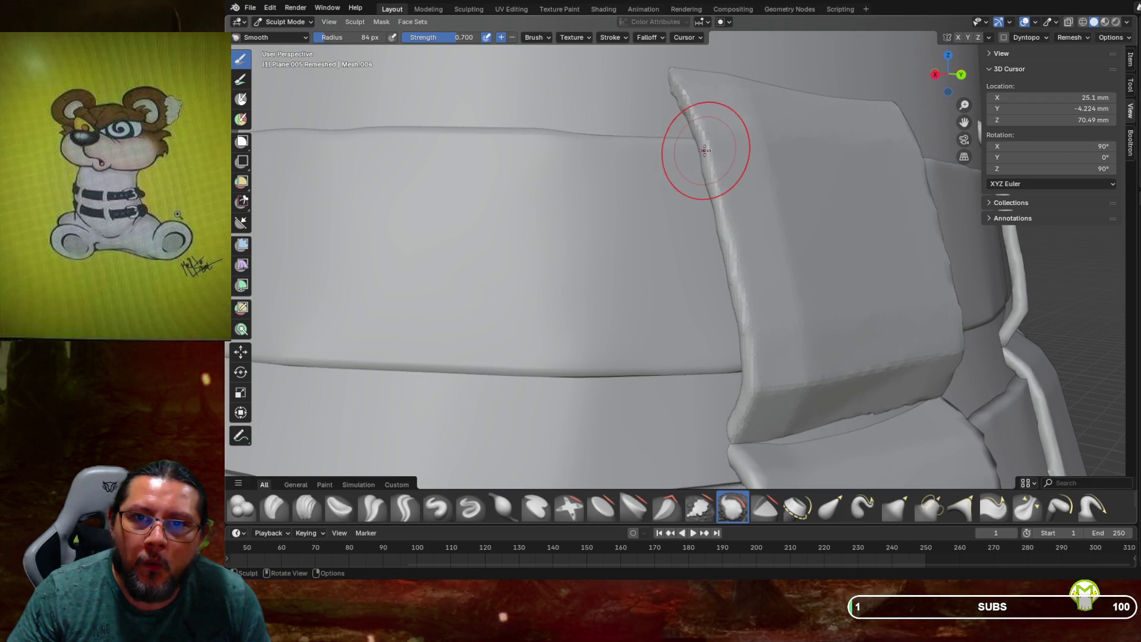
{"action": "scroll", "coordinate": [705, 150], "scroll_direction": "up", "scroll_amount": 1}
{"action": "scroll", "coordinate": [696, 157], "scroll_direction": "up", "scroll_amount": 2}
{"action": "middle_click_drag", "start_coordinate": [691, 160], "coordinate": [651, 164]}
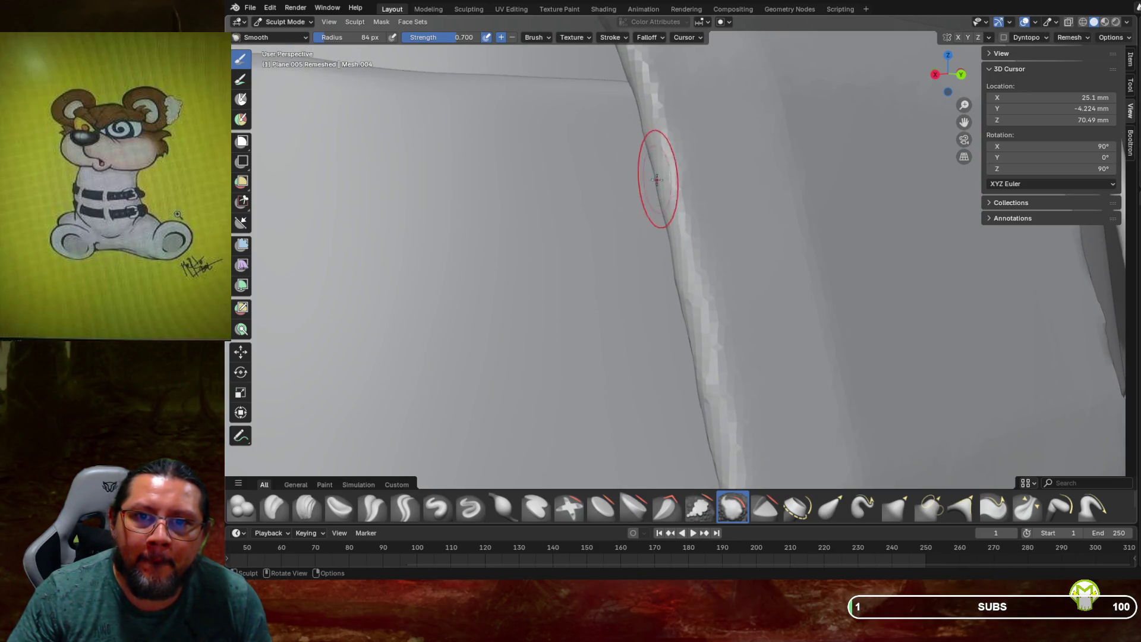
{"action": "left_click_drag", "start_coordinate": [688, 305], "coordinate": [696, 393]}
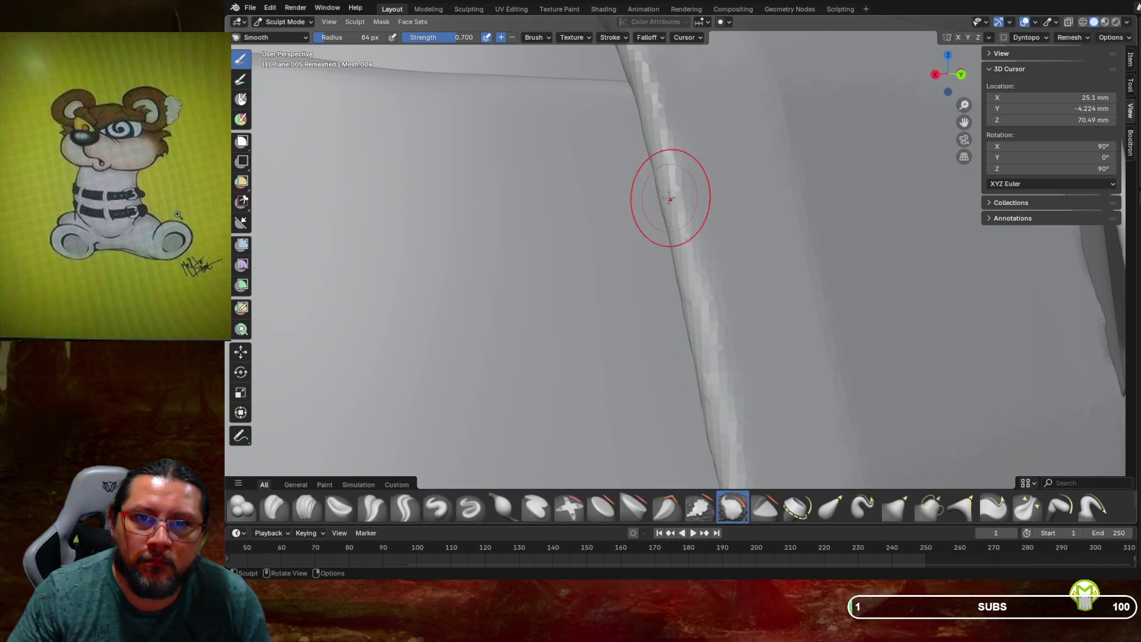
{"action": "middle_click_drag", "start_coordinate": [661, 208], "coordinate": [660, 234]}
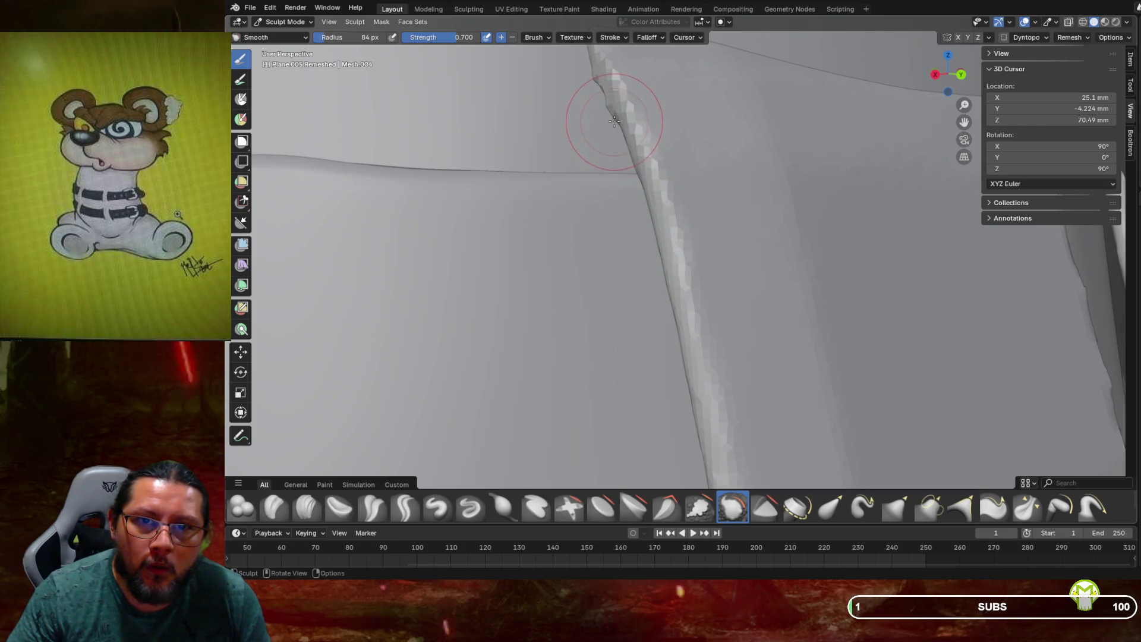
{"action": "middle_click_drag", "start_coordinate": [614, 109], "coordinate": [610, 147]}
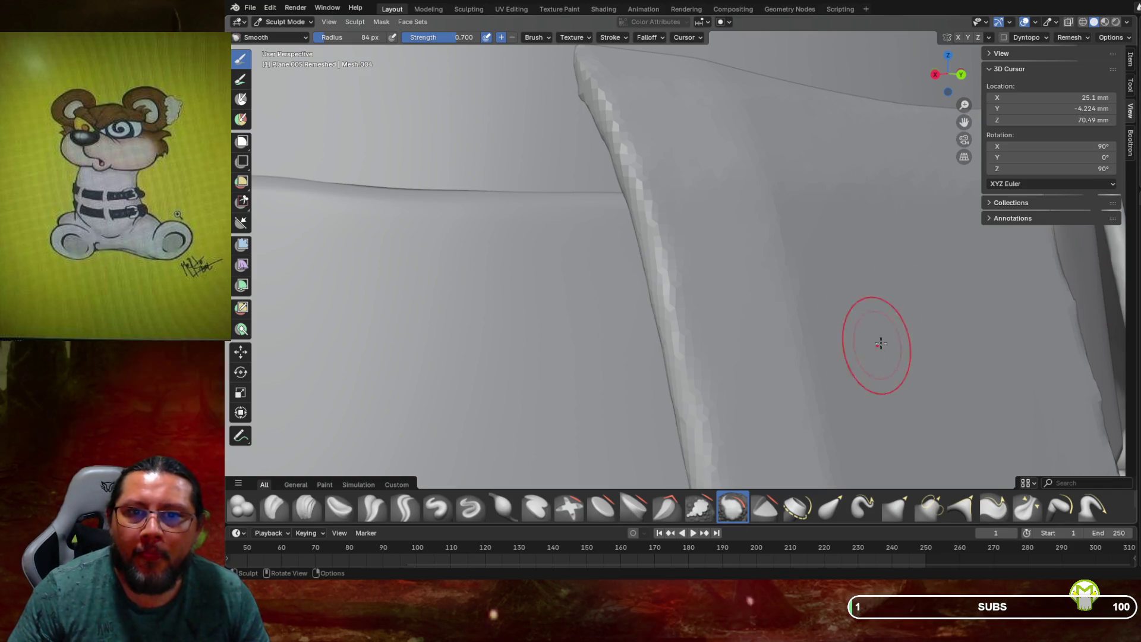
{"action": "scroll", "coordinate": [803, 227], "scroll_direction": "down", "scroll_amount": 3}
Smooth the seam between the stacked loop pieces with several brush strokes
{"action": "mouse_move", "coordinate": [824, 229]}
{"action": "middle_mouse_down"}
{"action": "mouse_move", "coordinate": [768, 179]}
{"action": "mouse_move", "coordinate": [776, 152]}
{"action": "mouse_move", "coordinate": [780, 175]}
{"action": "mouse_move", "coordinate": [757, 179]}
{"action": "middle_mouse_up"}
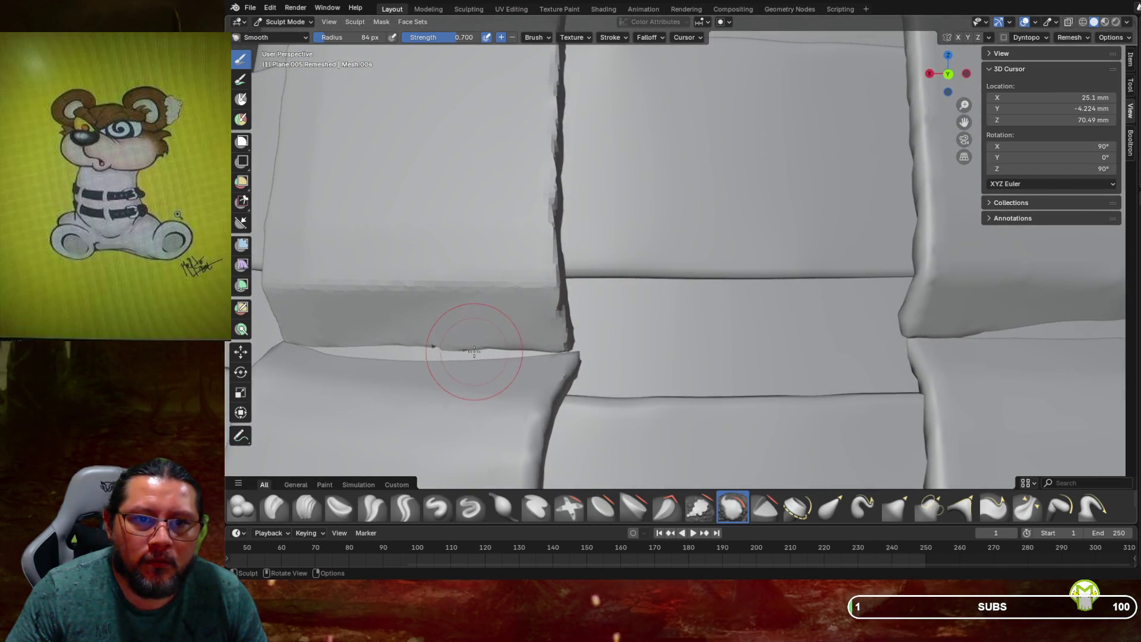
{"action": "left_click_drag", "start_coordinate": [458, 349], "coordinate": [387, 353]}
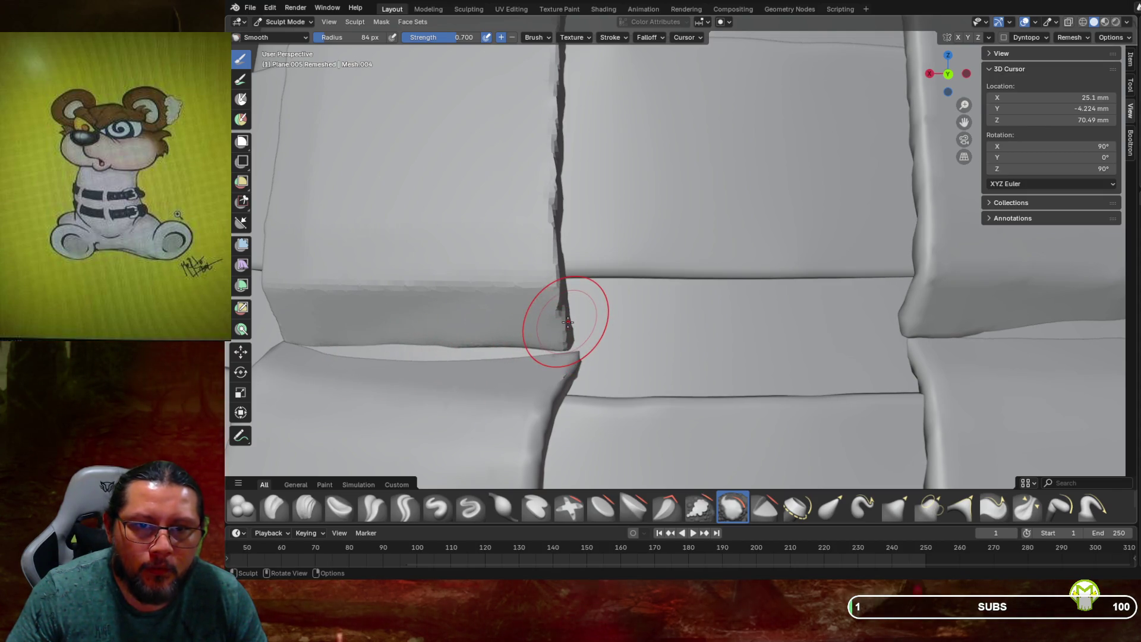
{"action": "scroll", "coordinate": [569, 330], "scroll_direction": "up", "scroll_amount": 1}
{"action": "scroll", "coordinate": [576, 308], "scroll_direction": "up", "scroll_amount": 2}
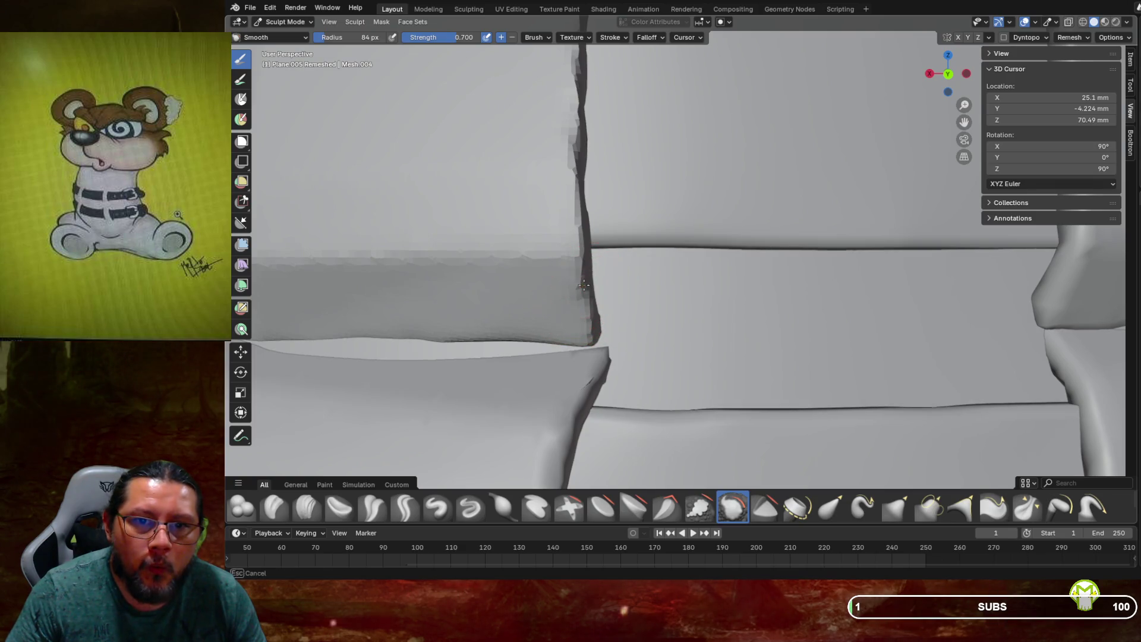
{"action": "scroll", "coordinate": [576, 304], "scroll_direction": "up", "scroll_amount": 1}
{"action": "mouse_move", "coordinate": [521, 295]}
{"action": "left_mouse_down"}
{"action": "mouse_move", "coordinate": [538, 271]}
{"action": "mouse_move", "coordinate": [535, 224]}
{"action": "left_mouse_up"}
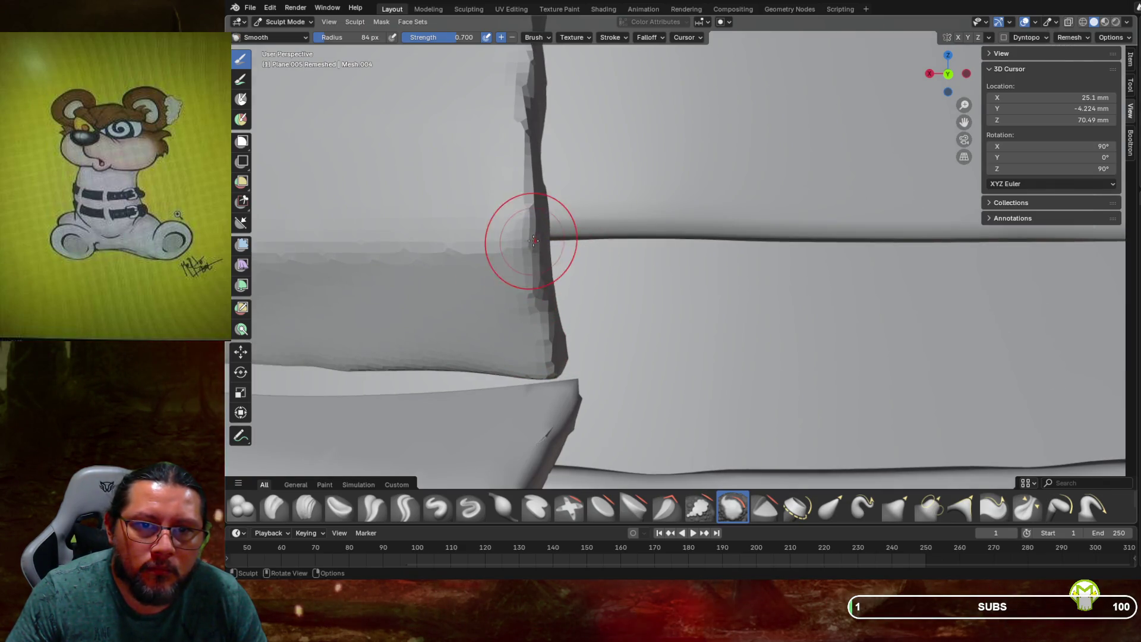
{"action": "middle_click_drag", "start_coordinate": [544, 206], "coordinate": [482, 179]}
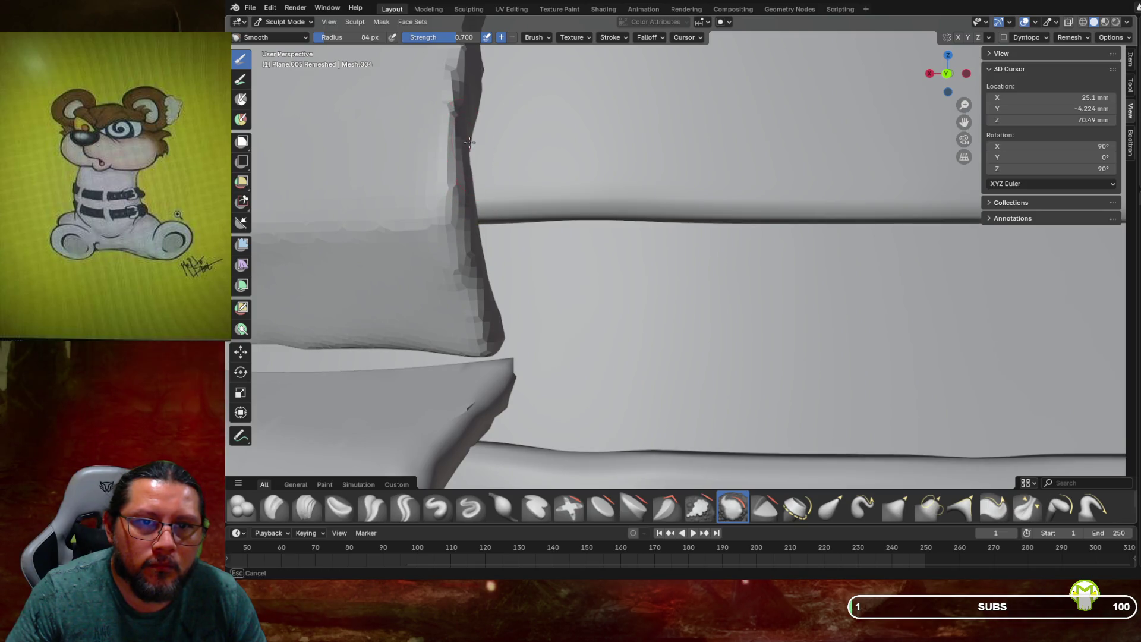
{"action": "left_click_drag", "start_coordinate": [446, 188], "coordinate": [472, 308]}
Smooth upward along the loop piece's jagged vertical edge from a new angle
{"action": "middle_click_drag", "start_coordinate": [489, 311], "coordinate": [510, 264]}
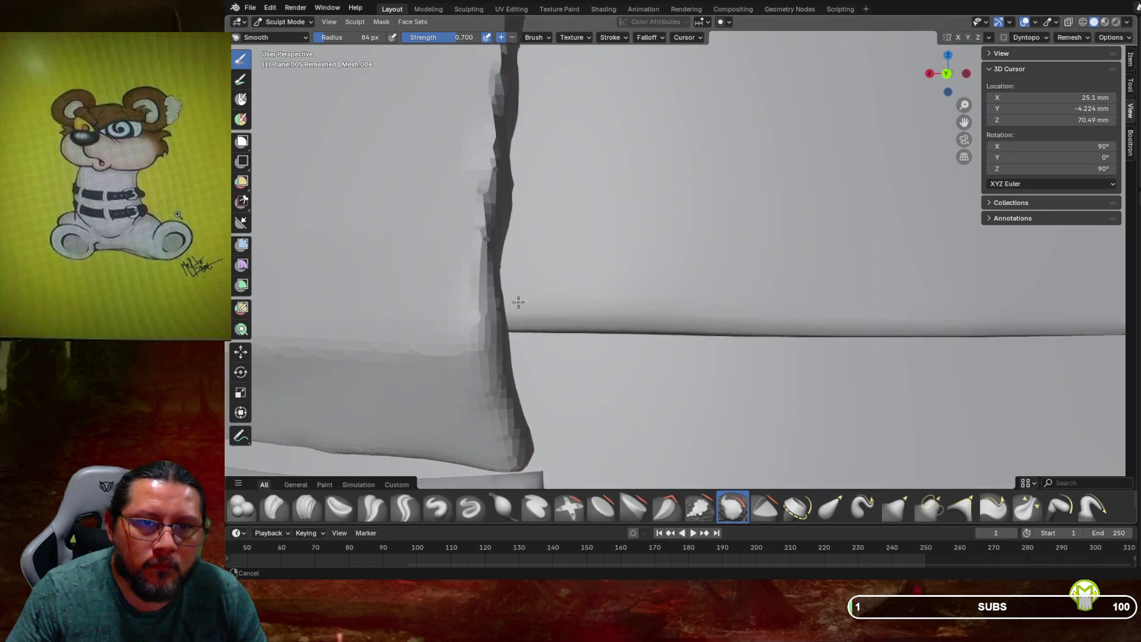
{"action": "middle_click_drag", "start_coordinate": [601, 339], "coordinate": [607, 294]}
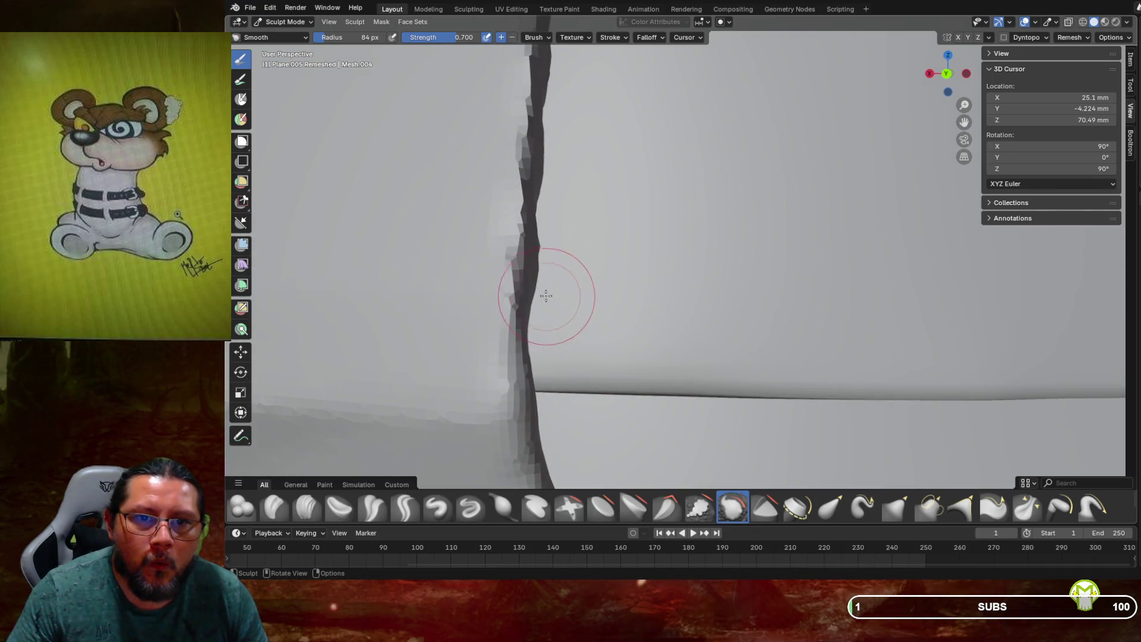
{"action": "middle_click_drag", "start_coordinate": [510, 257], "coordinate": [471, 315]}
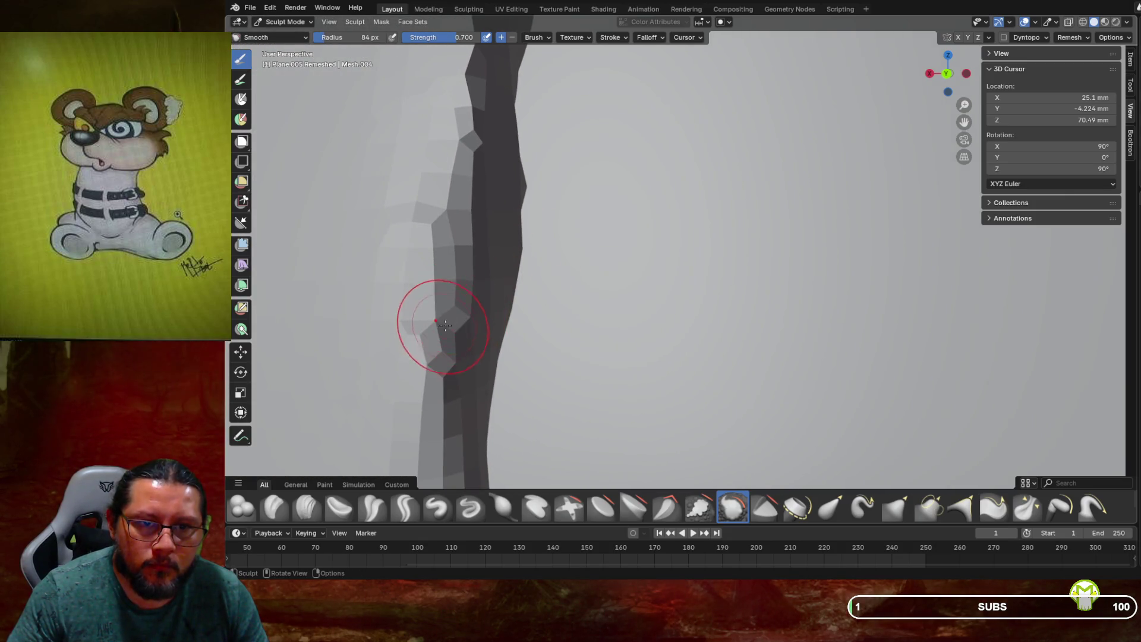
{"action": "middle_click_drag", "start_coordinate": [445, 334], "coordinate": [455, 317]}
{"action": "left_click_drag", "start_coordinate": [563, 357], "coordinate": [575, 160]}
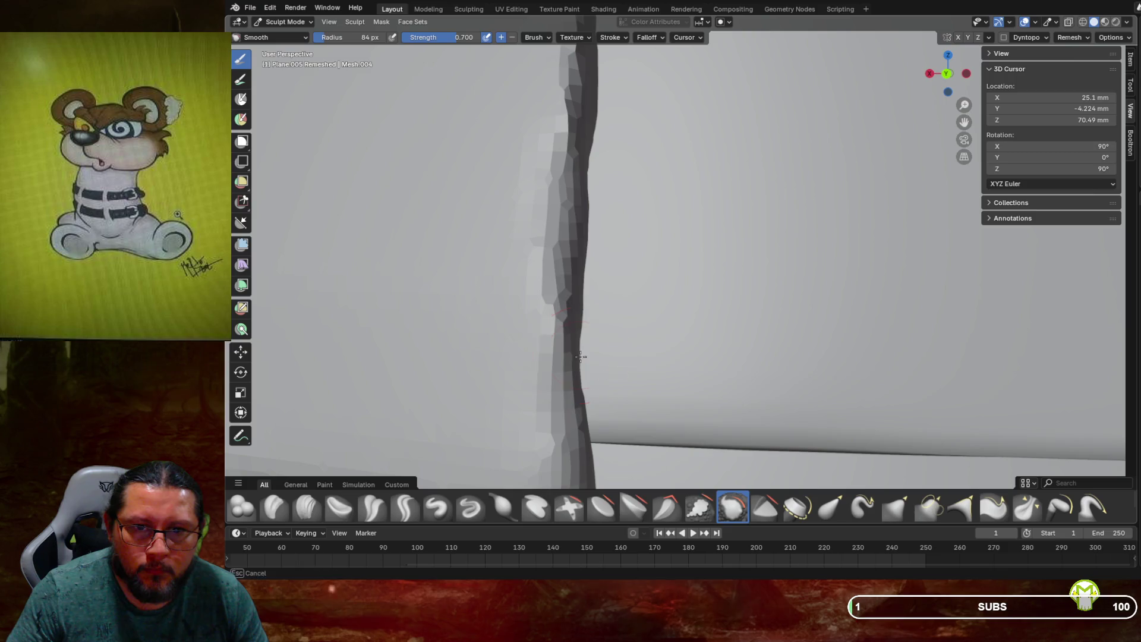
{"action": "left_click_drag", "start_coordinate": [584, 406], "coordinate": [593, 130]}
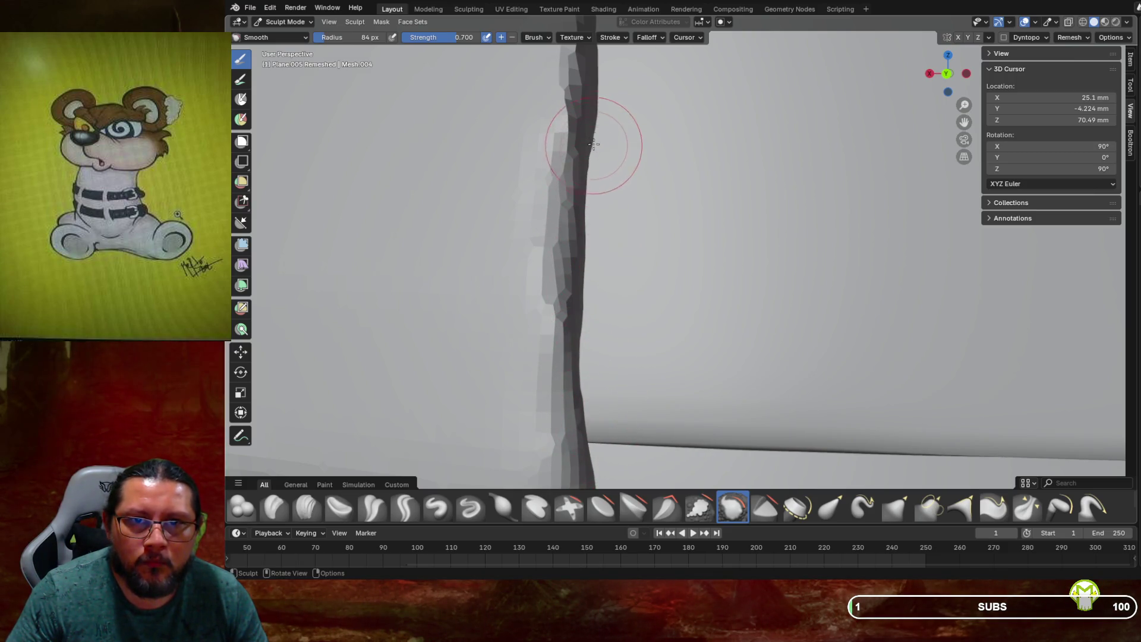
{"action": "middle_click_drag", "start_coordinate": [593, 125], "coordinate": [593, 217], "text": "shift"}
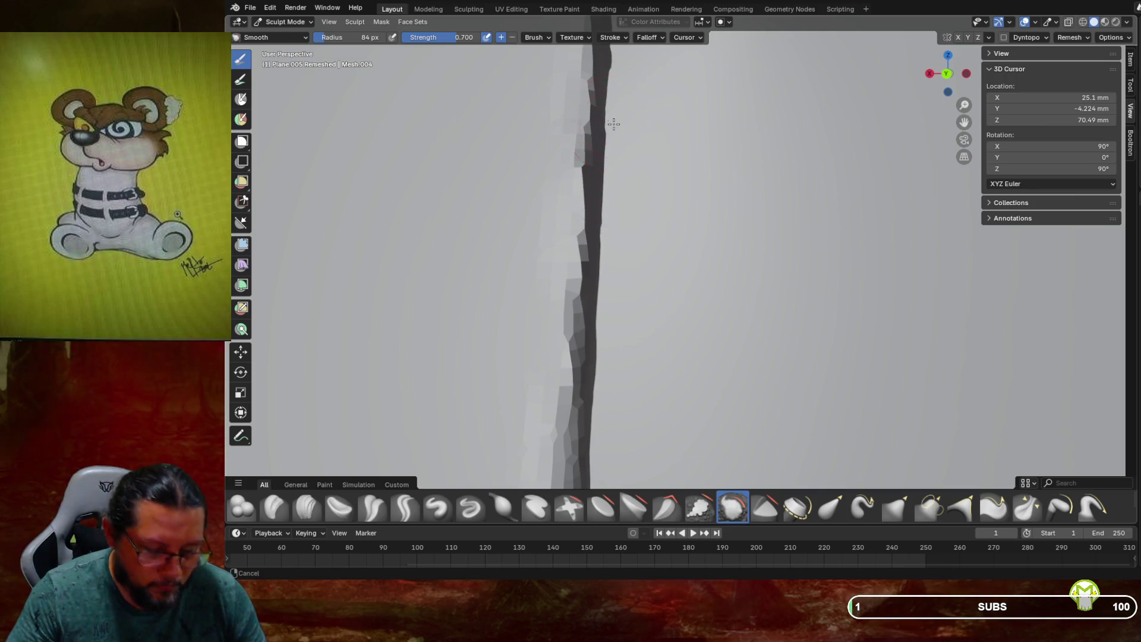
Finish smoothing the loop piece's vertical edge and side edge up to the top corner
{"action": "middle_click_drag", "start_coordinate": [614, 123], "coordinate": [591, 231]}
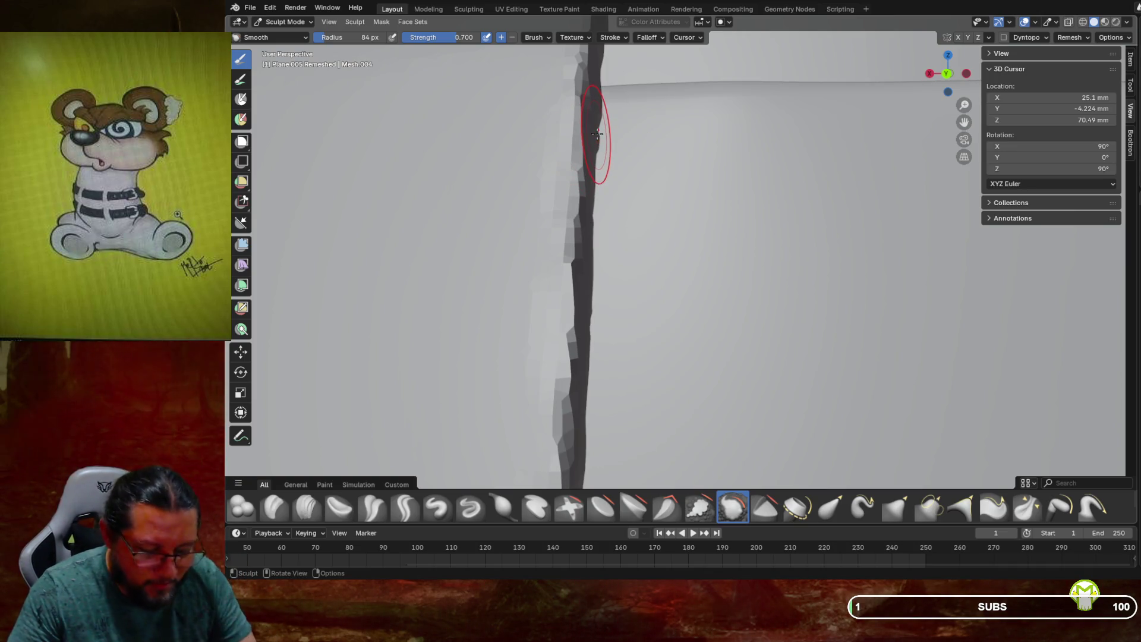
{"action": "middle_click_drag", "start_coordinate": [596, 134], "coordinate": [593, 187], "text": "shift"}
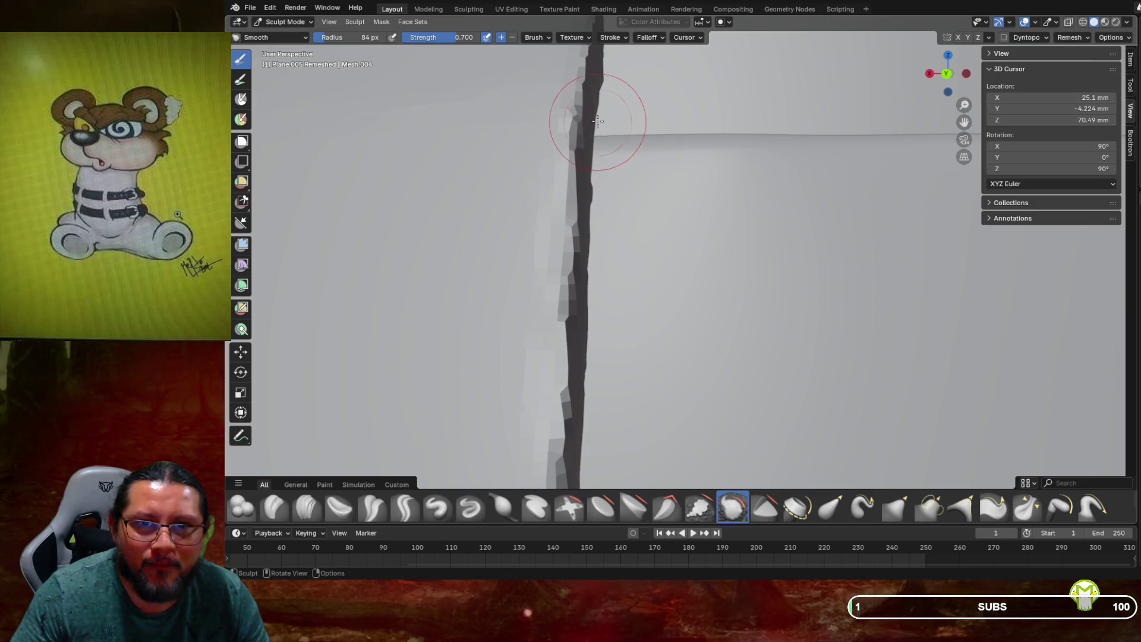
{"action": "middle_click_drag", "start_coordinate": [603, 83], "coordinate": [598, 179], "text": "shift"}
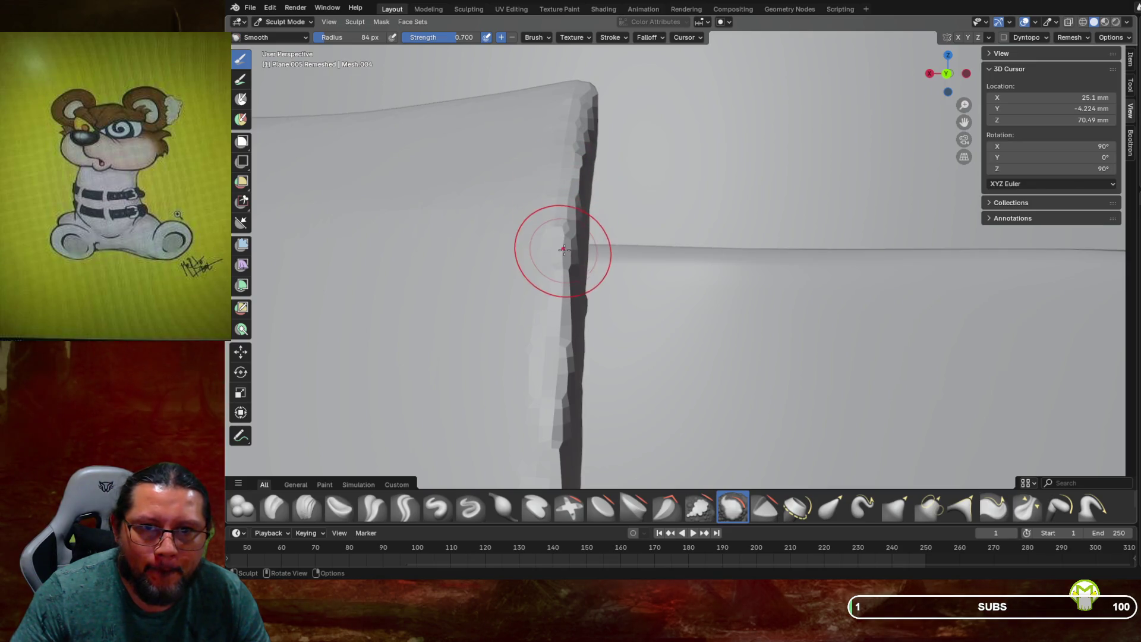
{"action": "middle_click_drag", "start_coordinate": [573, 268], "coordinate": [572, 201], "text": "shift"}
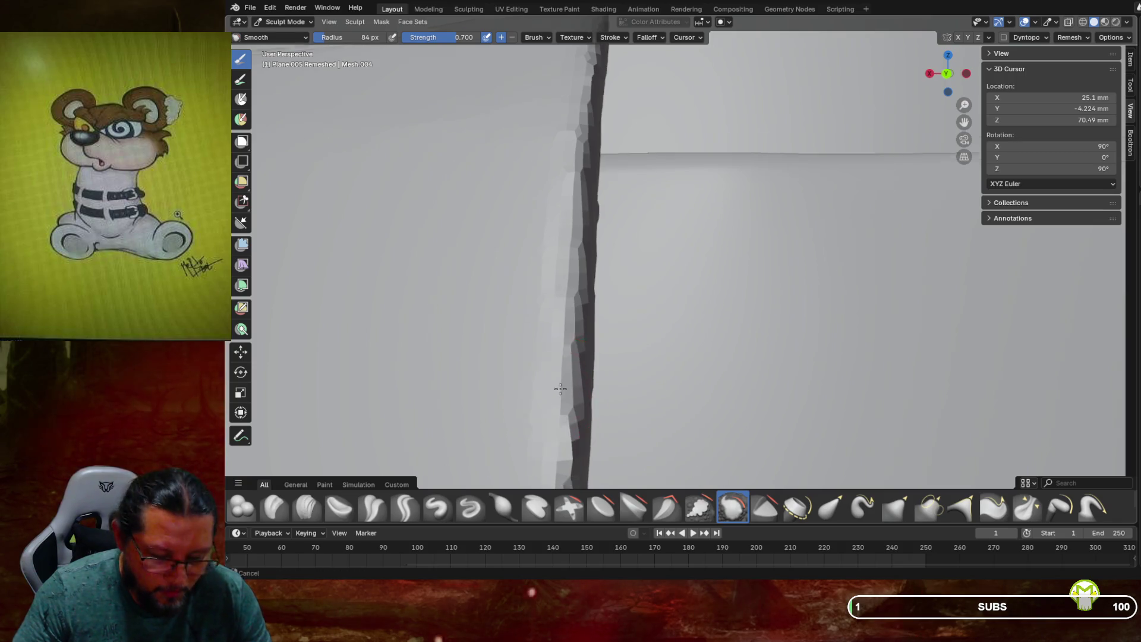
{"action": "middle_click_drag", "start_coordinate": [548, 402], "coordinate": [588, 294]}
{"action": "left_click_drag", "start_coordinate": [603, 261], "coordinate": [586, 367]}
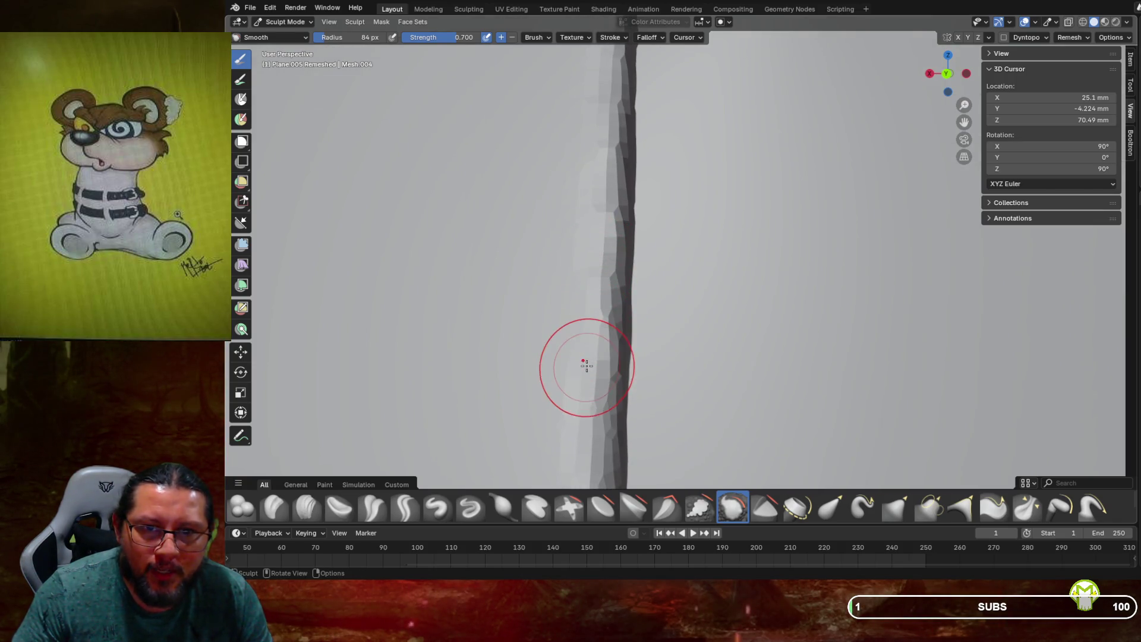
{"action": "middle_click_drag", "start_coordinate": [584, 352], "coordinate": [578, 364]}
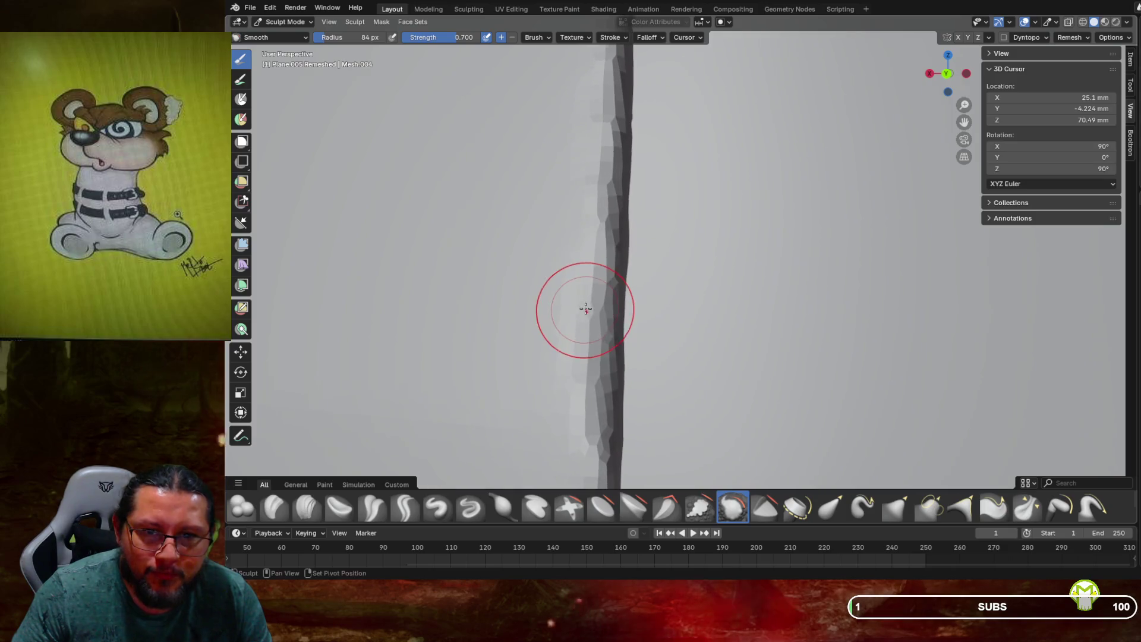
{"action": "left_click_drag", "start_coordinate": [578, 364], "coordinate": [584, 269]}
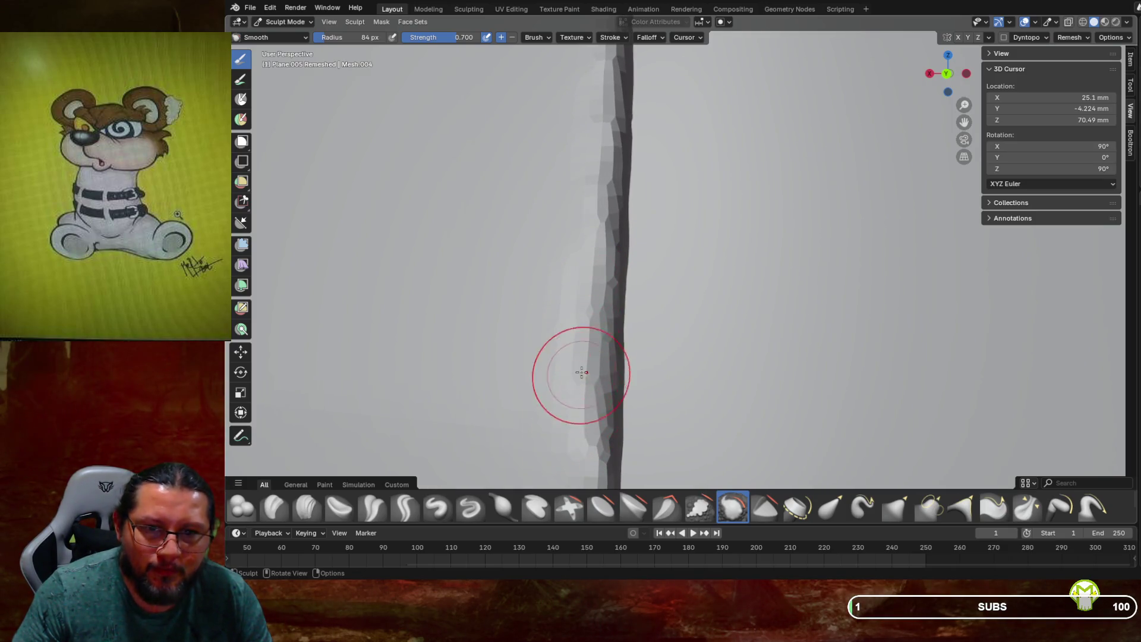
{"action": "mouse_move", "coordinate": [584, 268]}
{"action": "middle_mouse_down"}
{"action": "mouse_move", "coordinate": [584, 239]}
{"action": "mouse_move", "coordinate": [666, 218]}
{"action": "mouse_move", "coordinate": [624, 188]}
{"action": "mouse_move", "coordinate": [533, 170]}
{"action": "mouse_move", "coordinate": [536, 192]}
{"action": "middle_mouse_up"}
{"action": "scroll", "coordinate": [585, 239], "scroll_direction": "down", "scroll_amount": 3}
{"action": "scroll", "coordinate": [589, 170], "scroll_direction": "up", "scroll_amount": 4}
{"action": "left_click_drag", "start_coordinate": [464, 205], "coordinate": [447, 135]}
{"action": "scroll", "coordinate": [490, 250], "scroll_direction": "down", "scroll_amount": 4}
Orbit out to review all four loop pieces across the collar
{"action": "mouse_move", "coordinate": [518, 232]}
{"action": "middle_mouse_down"}
{"action": "mouse_move", "coordinate": [472, 231]}
{"action": "mouse_move", "coordinate": [624, 215]}
{"action": "middle_mouse_up"}
{"action": "scroll", "coordinate": [659, 209], "scroll_direction": "up", "scroll_amount": 3}
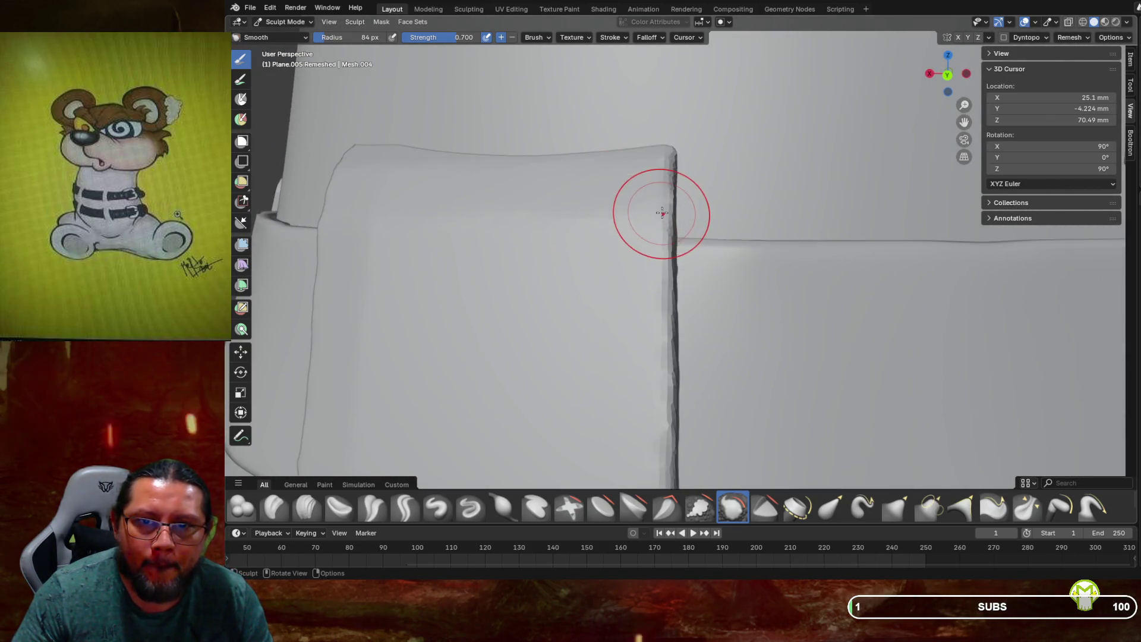
{"action": "scroll", "coordinate": [665, 187], "scroll_direction": "up", "scroll_amount": 3}
{"action": "scroll", "coordinate": [664, 201], "scroll_direction": "down", "scroll_amount": 4}
{"action": "mouse_move", "coordinate": [660, 241]}
{"action": "middle_mouse_down"}
{"action": "mouse_move", "coordinate": [664, 254]}
{"action": "mouse_move", "coordinate": [678, 170]}
{"action": "middle_mouse_up"}
{"action": "scroll", "coordinate": [677, 170], "scroll_direction": "down", "scroll_amount": 3}
{"action": "mouse_move", "coordinate": [624, 249]}
{"action": "middle_mouse_down"}
{"action": "mouse_move", "coordinate": [660, 257]}
{"action": "mouse_move", "coordinate": [632, 254]}
{"action": "mouse_move", "coordinate": [642, 242]}
{"action": "middle_mouse_up"}
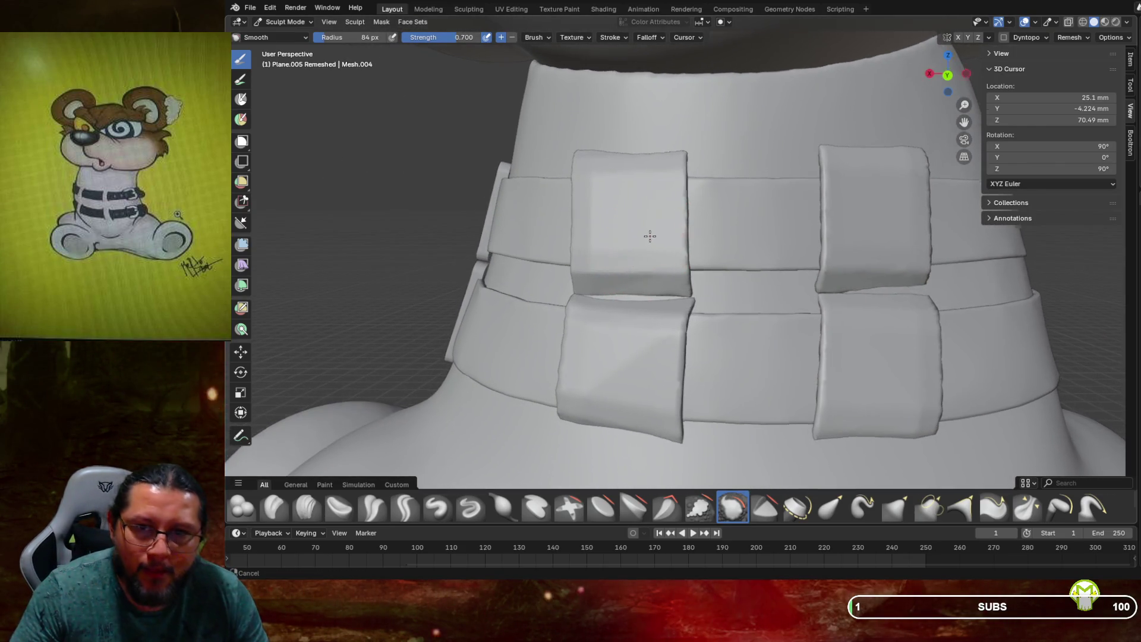
{"action": "left_click", "coordinate": [1082, 22]}
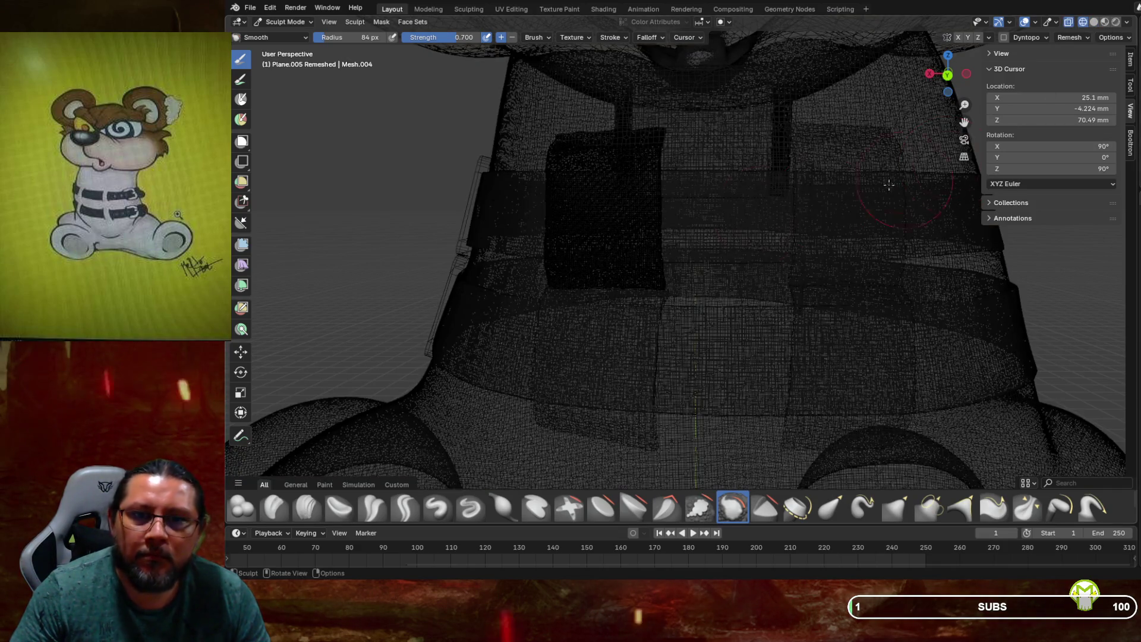
{"action": "scroll", "coordinate": [592, 247], "scroll_direction": "up", "scroll_amount": 2}
{"action": "middle_click_drag", "start_coordinate": [591, 246], "coordinate": [592, 259]}
{"action": "scroll", "coordinate": [590, 246], "scroll_direction": "up", "scroll_amount": 1}
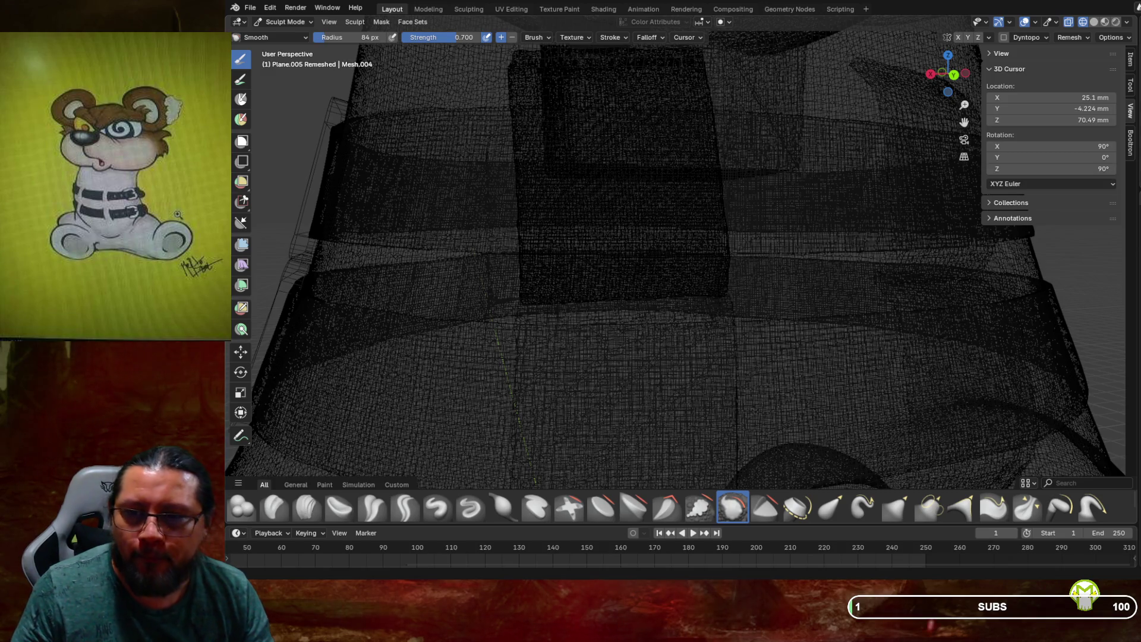
{"action": "mouse_move", "coordinate": [571, 268]}
{"action": "middle_mouse_down"}
{"action": "mouse_move", "coordinate": [772, 316]}
{"action": "mouse_move", "coordinate": [758, 303]}
{"action": "middle_mouse_up"}
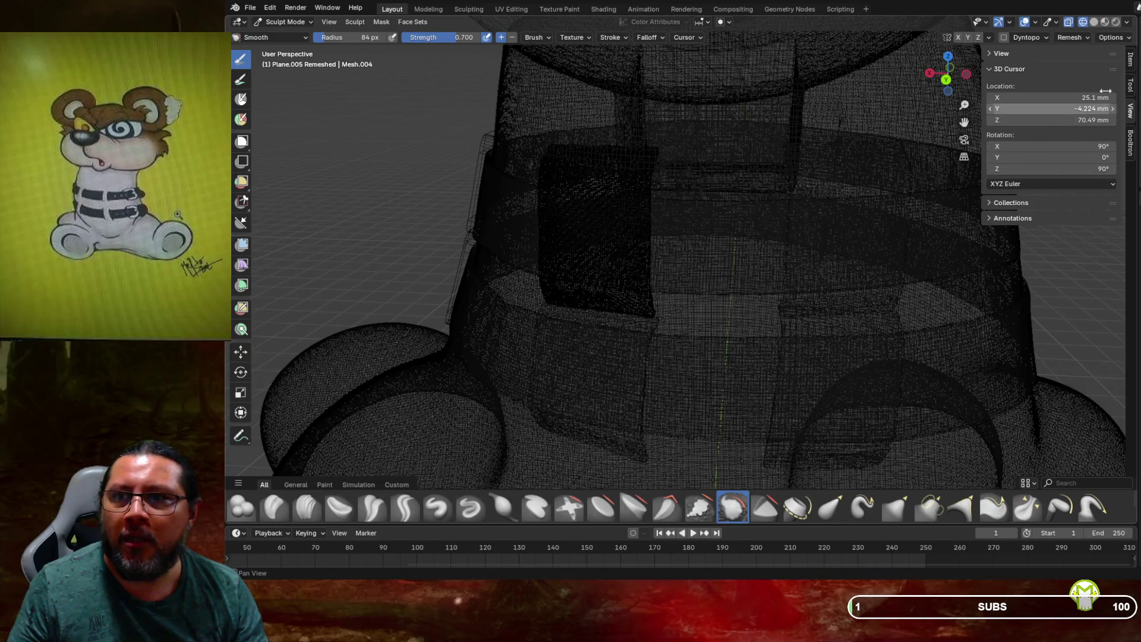
{"action": "left_click", "coordinate": [1092, 27]}
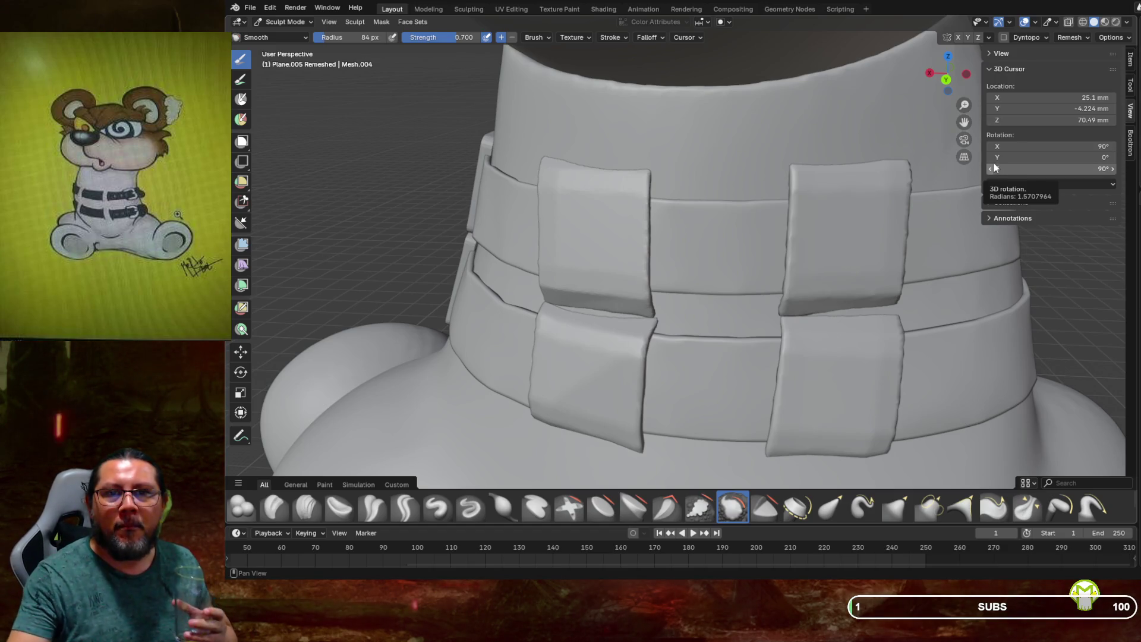
{"action": "scroll", "coordinate": [803, 201], "scroll_direction": "down", "scroll_amount": 3}
Orbit to the bear's back and smooth the speckled surface of the rear collar loop
{"action": "middle_click_drag", "start_coordinate": [803, 200], "coordinate": [1019, 217]}
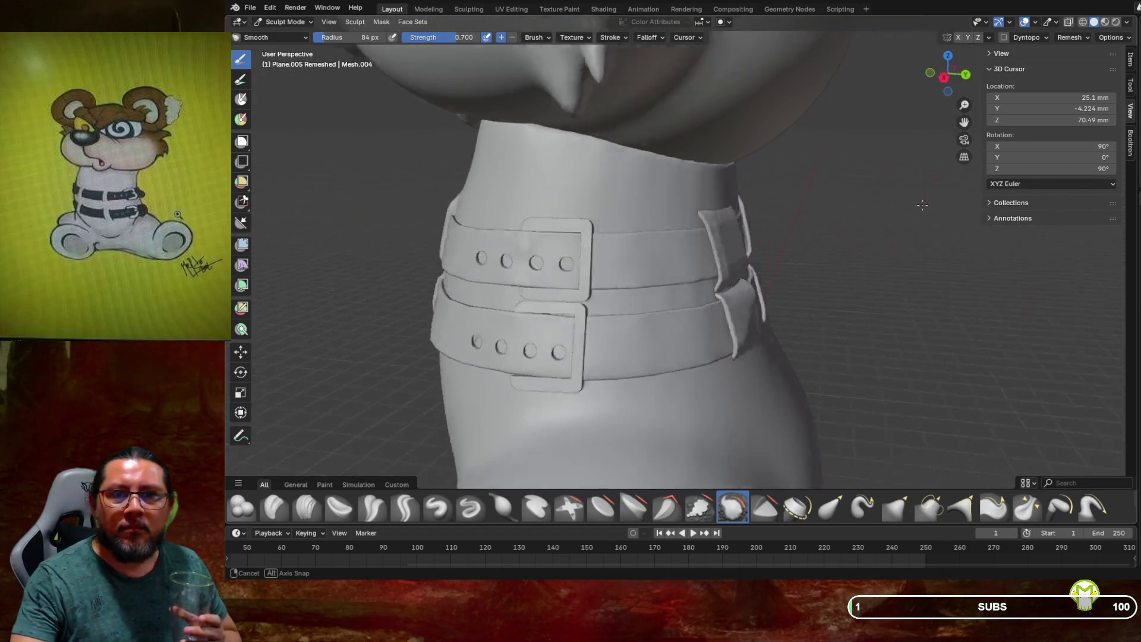
{"action": "scroll", "coordinate": [892, 223], "scroll_direction": "down", "scroll_amount": 4}
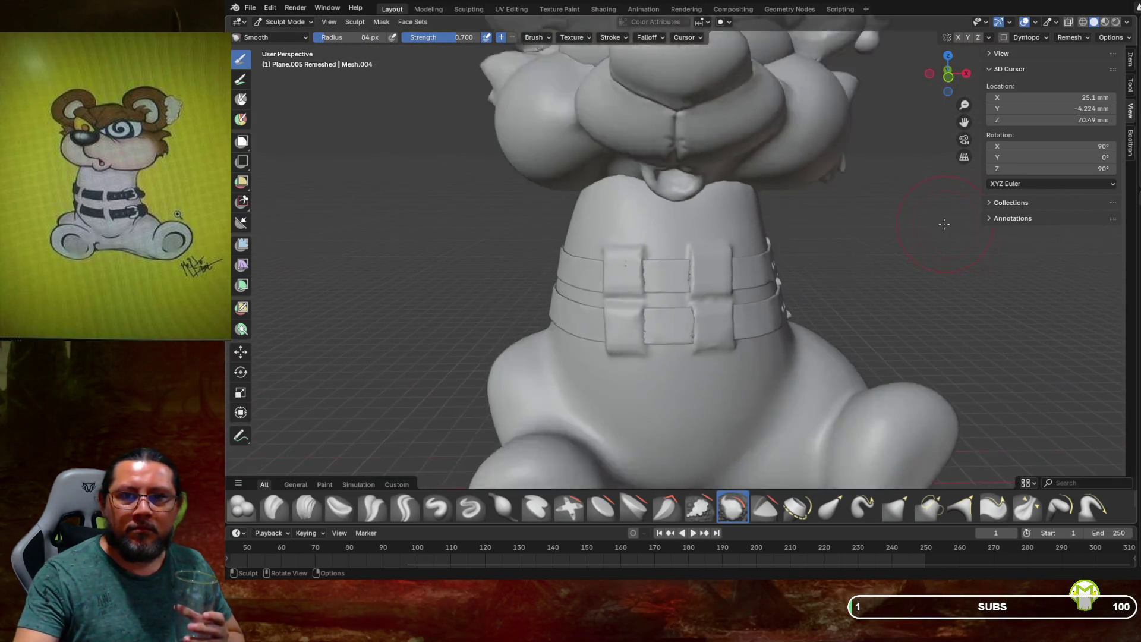
{"action": "mouse_move", "coordinate": [892, 223]}
{"action": "middle_mouse_down"}
{"action": "mouse_move", "coordinate": [837, 232]}
{"action": "mouse_move", "coordinate": [834, 258]}
{"action": "middle_mouse_up"}
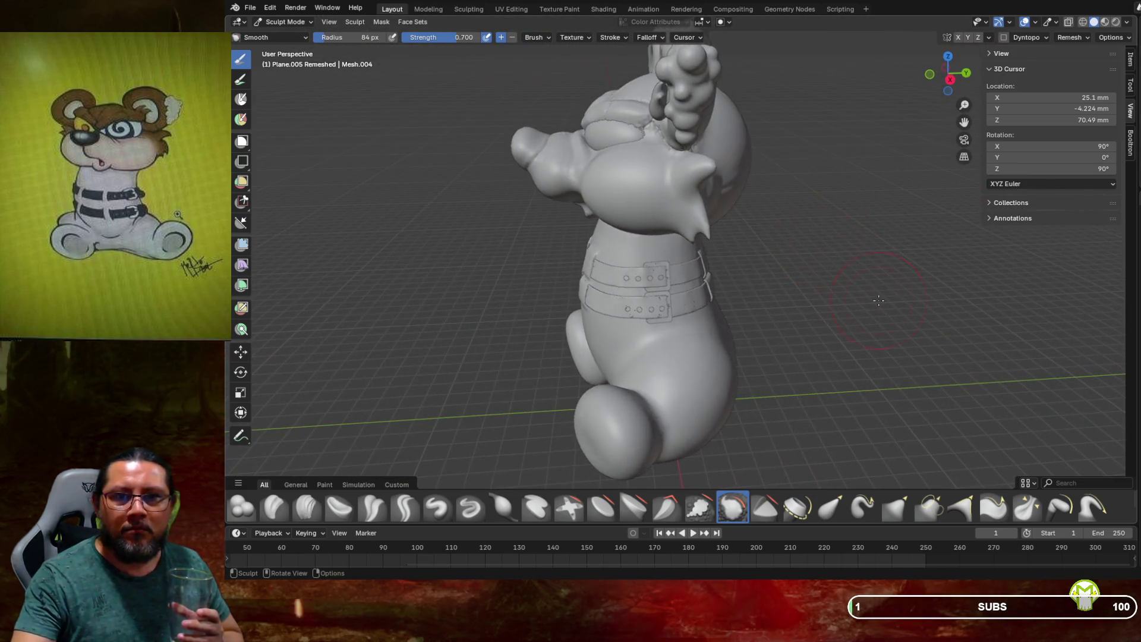
{"action": "scroll", "coordinate": [833, 268], "scroll_direction": "up", "scroll_amount": 2}
{"action": "scroll", "coordinate": [830, 290], "scroll_direction": "up", "scroll_amount": 3}
{"action": "scroll", "coordinate": [831, 290], "scroll_direction": "up", "scroll_amount": 3}
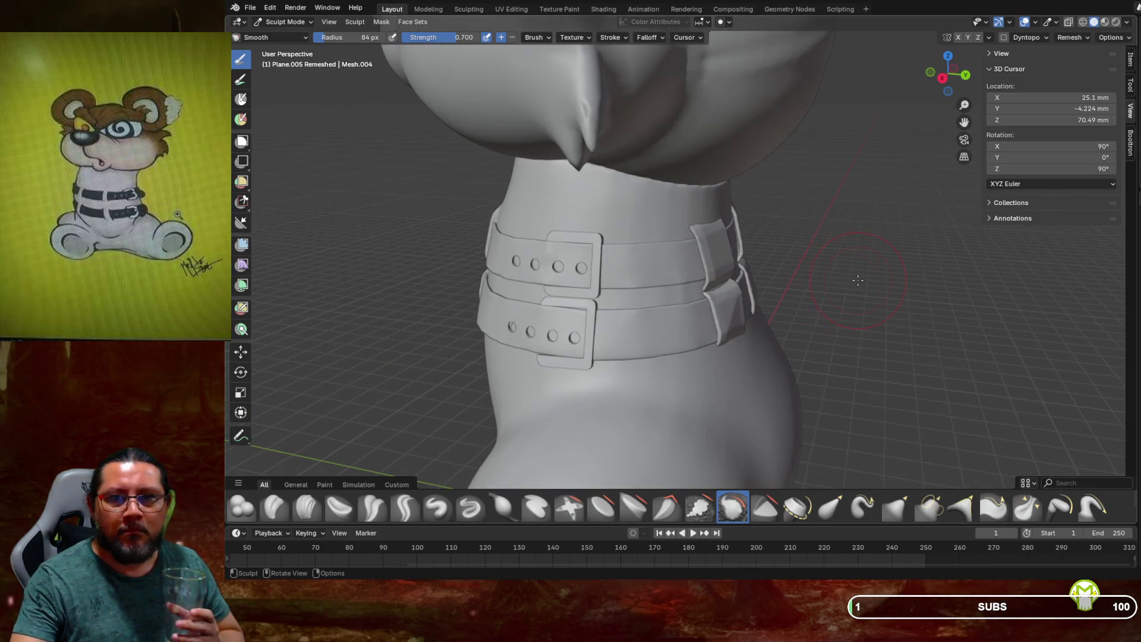
{"action": "middle_click_drag", "start_coordinate": [803, 312], "coordinate": [690, 376]}
{"action": "scroll", "coordinate": [586, 389], "scroll_direction": "down", "scroll_amount": 3}
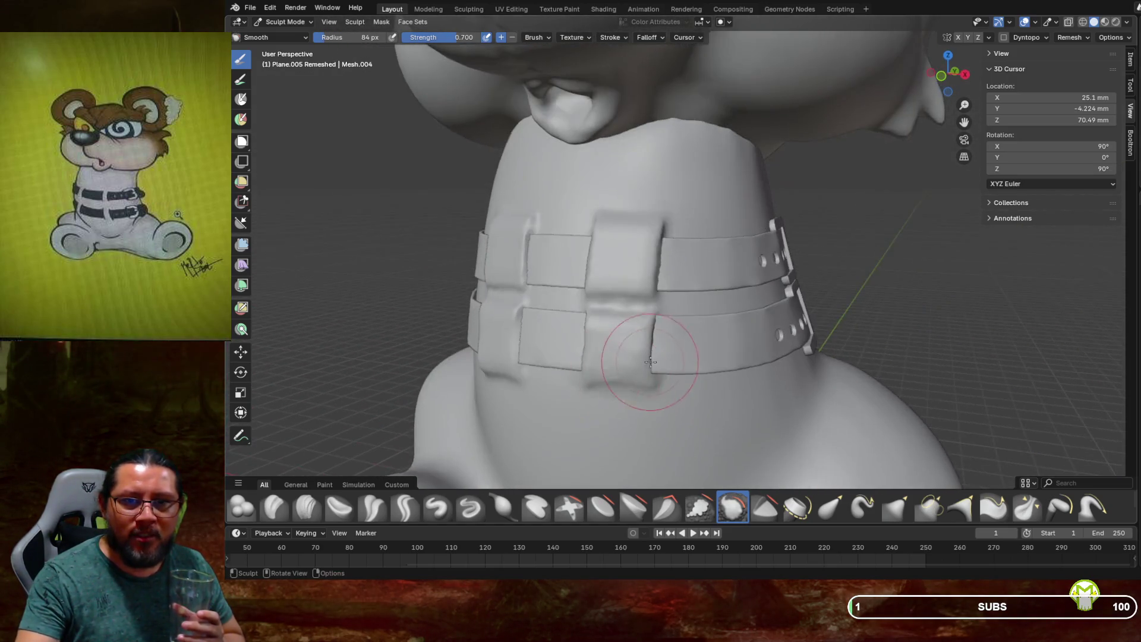
{"action": "scroll", "coordinate": [669, 294], "scroll_direction": "down", "scroll_amount": 4}
{"action": "middle_click_drag", "start_coordinate": [731, 295], "coordinate": [695, 275]}
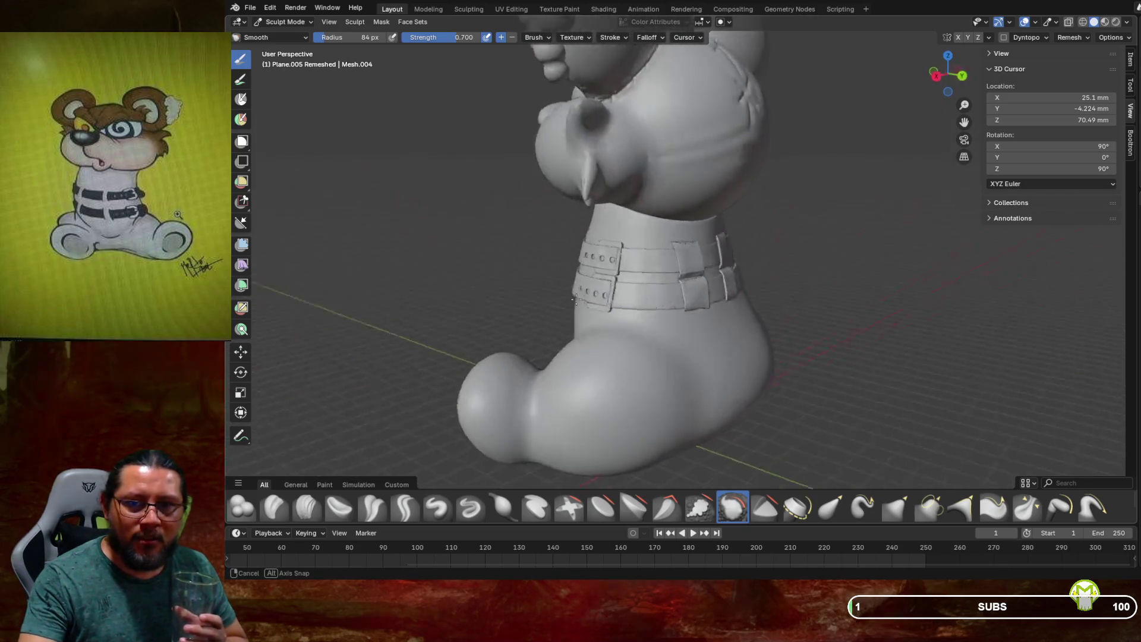
{"action": "left_click_drag", "start_coordinate": [693, 273], "coordinate": [669, 277]}
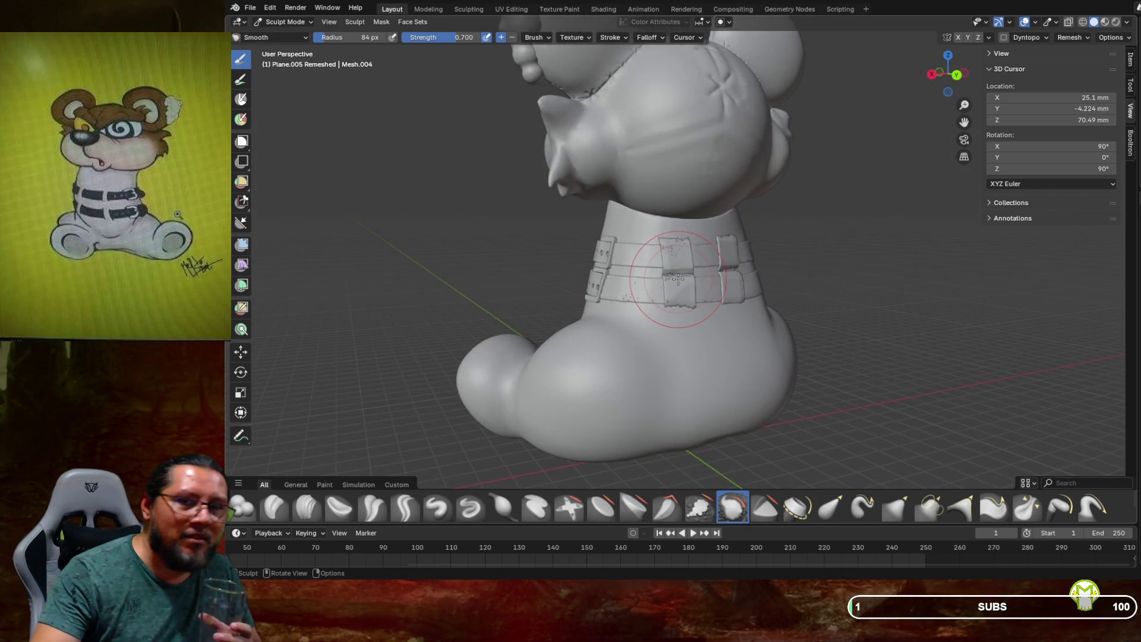
{"action": "scroll", "coordinate": [678, 279], "scroll_direction": "up", "scroll_amount": 3}
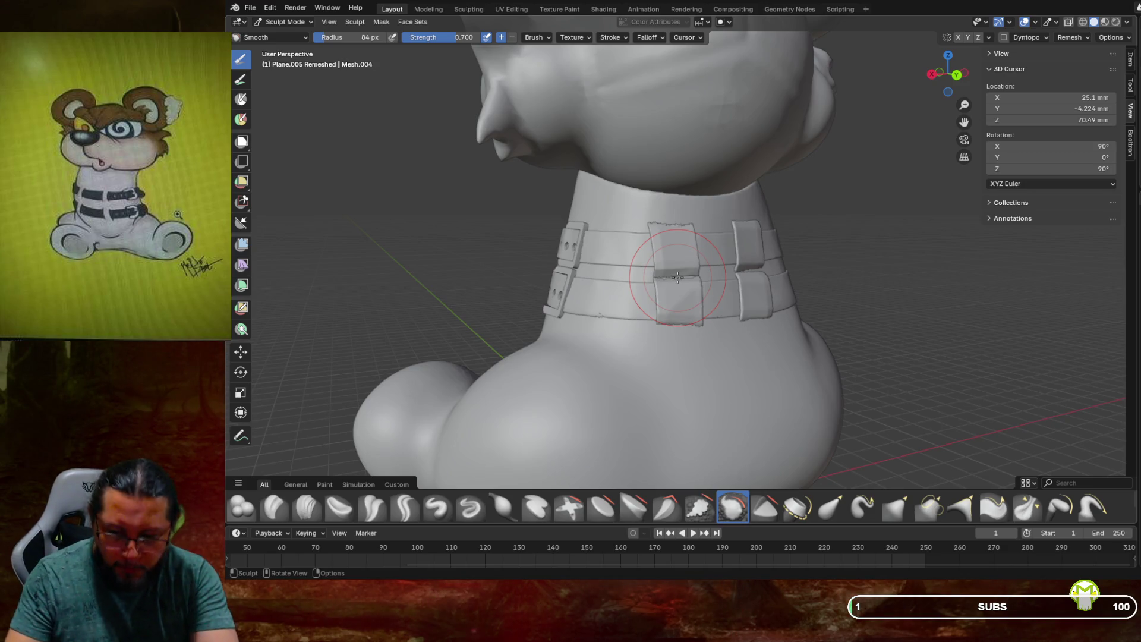
{"action": "middle_click_drag", "start_coordinate": [857, 271], "coordinate": [1089, 279]}
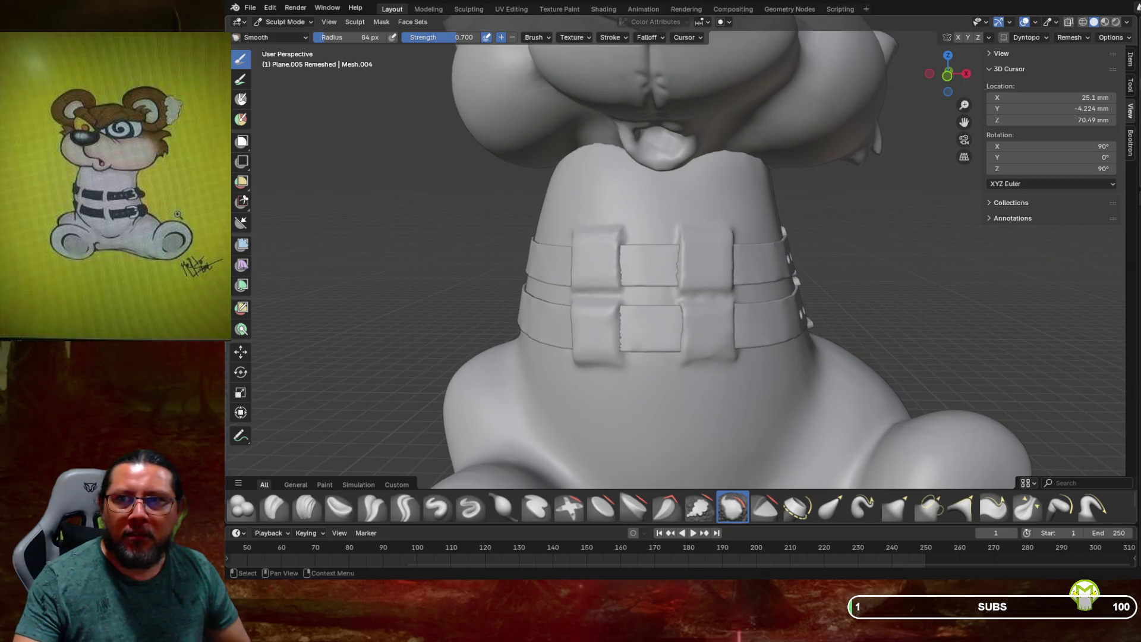
{"action": "left_click", "coordinate": [1086, 22]}
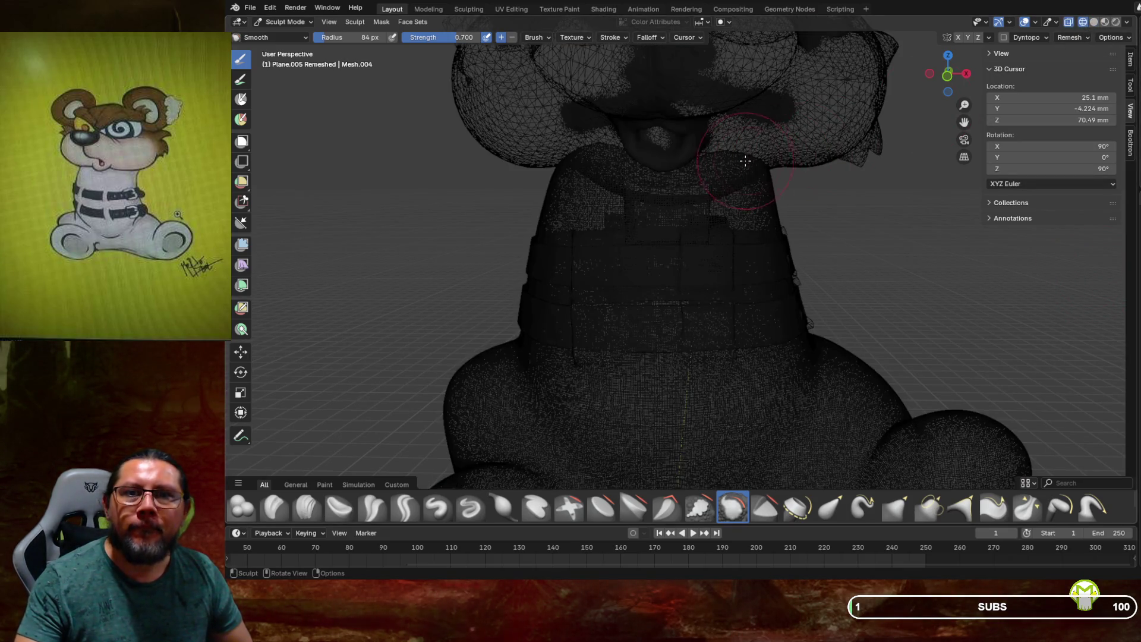
{"action": "scroll", "coordinate": [709, 150], "scroll_direction": "up", "scroll_amount": 2}
{"action": "mouse_move", "coordinate": [709, 156]}
{"action": "middle_mouse_down"}
{"action": "mouse_move", "coordinate": [727, 145]}
{"action": "mouse_move", "coordinate": [731, 170]}
{"action": "middle_mouse_up"}
{"action": "scroll", "coordinate": [723, 147], "scroll_direction": "up", "scroll_amount": 2}
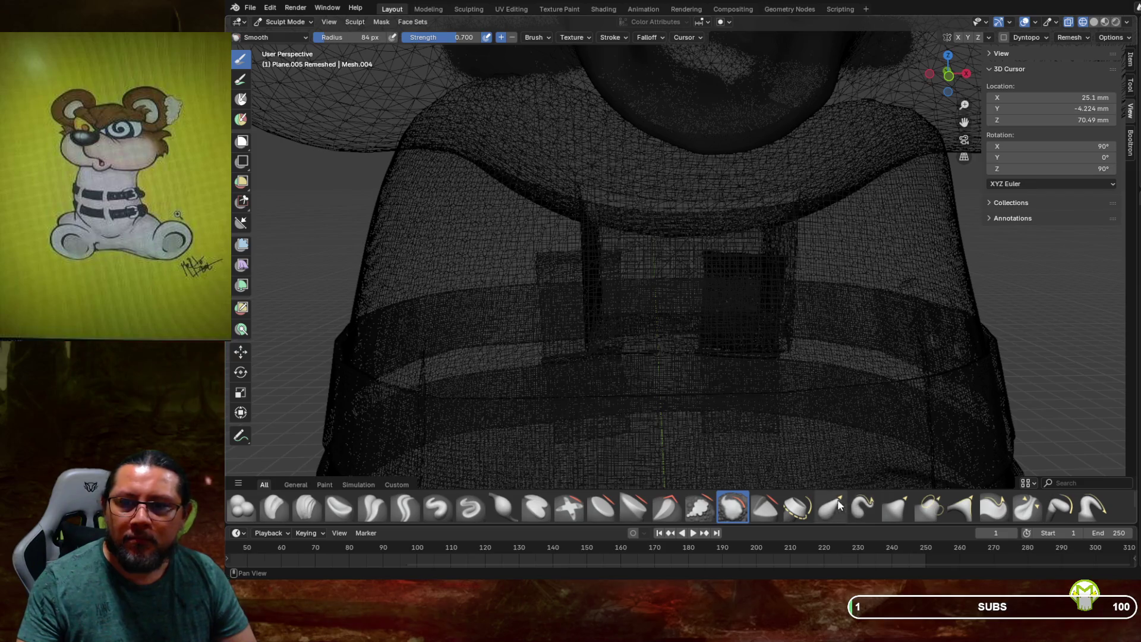
{"action": "scroll", "coordinate": [736, 258], "scroll_direction": "down", "scroll_amount": 5}
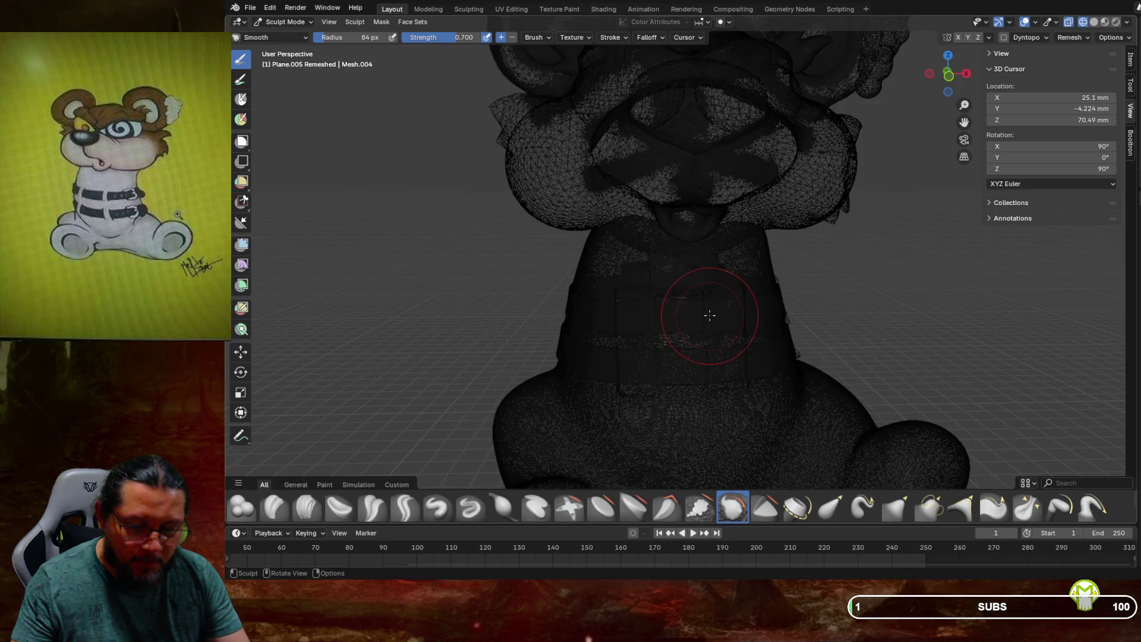
{"action": "scroll", "coordinate": [706, 325], "scroll_direction": "up", "scroll_amount": 2}
{"action": "scroll", "coordinate": [702, 295], "scroll_direction": "up", "scroll_amount": 2}
{"action": "scroll", "coordinate": [699, 269], "scroll_direction": "up", "scroll_amount": 2}
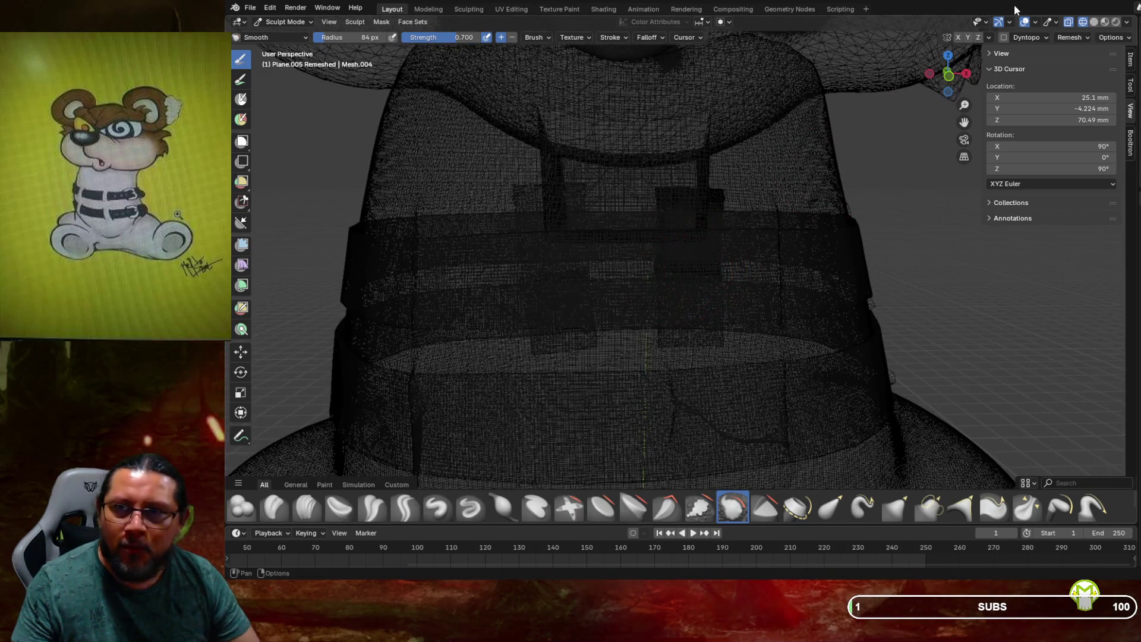
{"action": "left_click", "coordinate": [1094, 22]}
{"action": "middle_click_drag", "start_coordinate": [882, 228], "coordinate": [637, 208]}
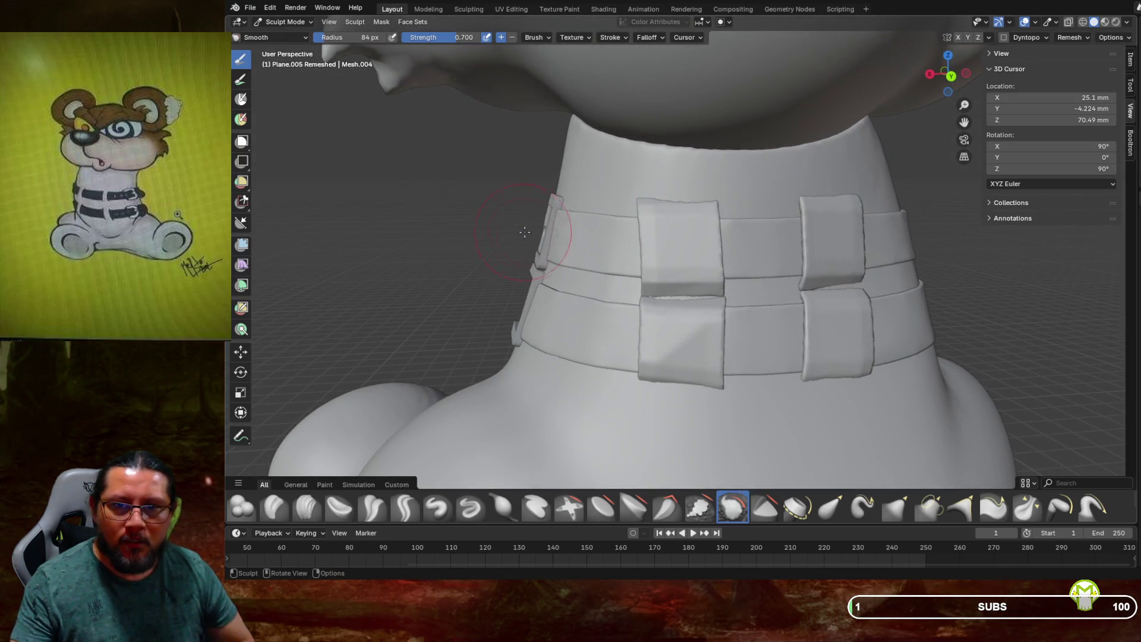
{"action": "scroll", "coordinate": [585, 232], "scroll_direction": "down", "scroll_amount": 3}
{"action": "middle_click_drag", "start_coordinate": [584, 231], "coordinate": [560, 221]}
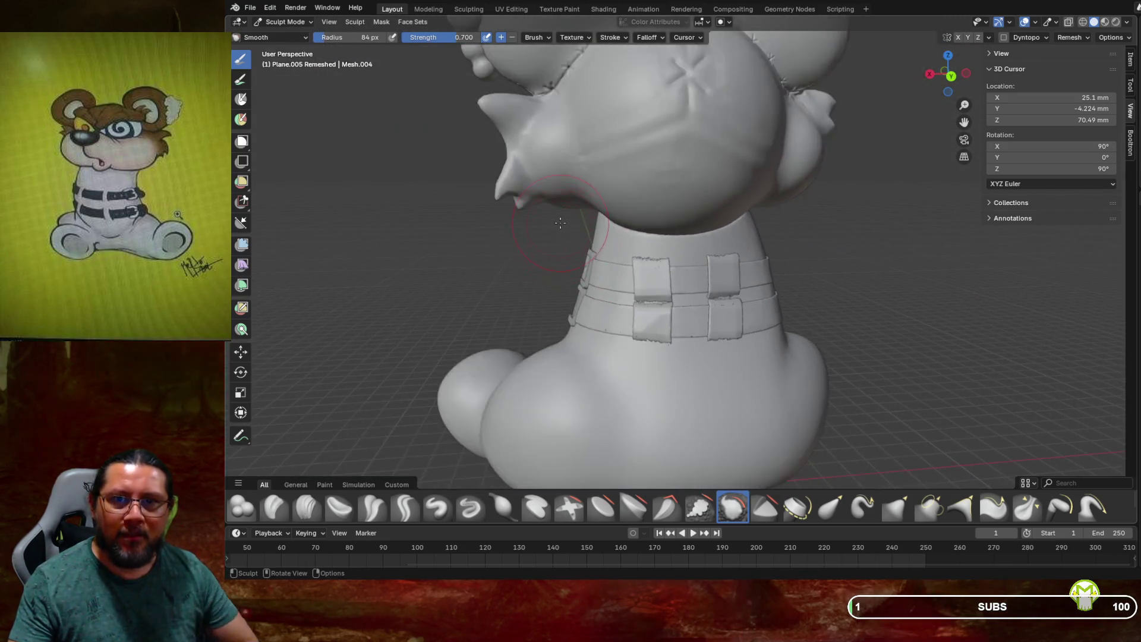
{"action": "scroll", "coordinate": [560, 222], "scroll_direction": "up", "scroll_amount": 3}
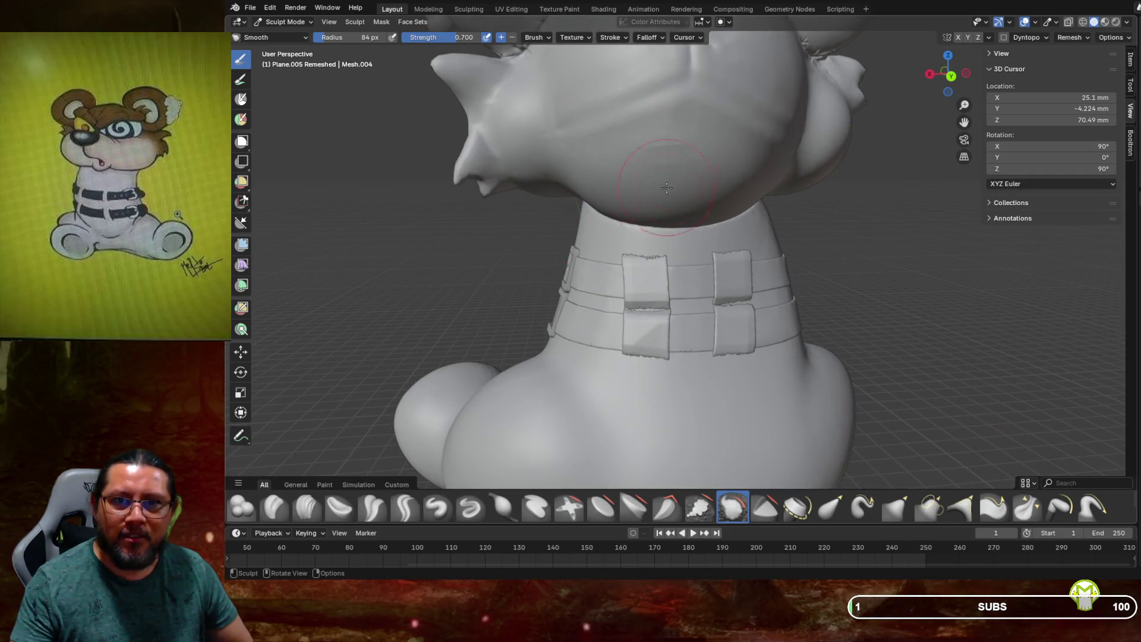
{"action": "scroll", "coordinate": [667, 187], "scroll_direction": "up", "scroll_amount": 2}
{"action": "mouse_move", "coordinate": [668, 188]}
{"action": "middle_mouse_down"}
{"action": "mouse_move", "coordinate": [683, 207]}
{"action": "mouse_move", "coordinate": [672, 198]}
{"action": "middle_mouse_up"}
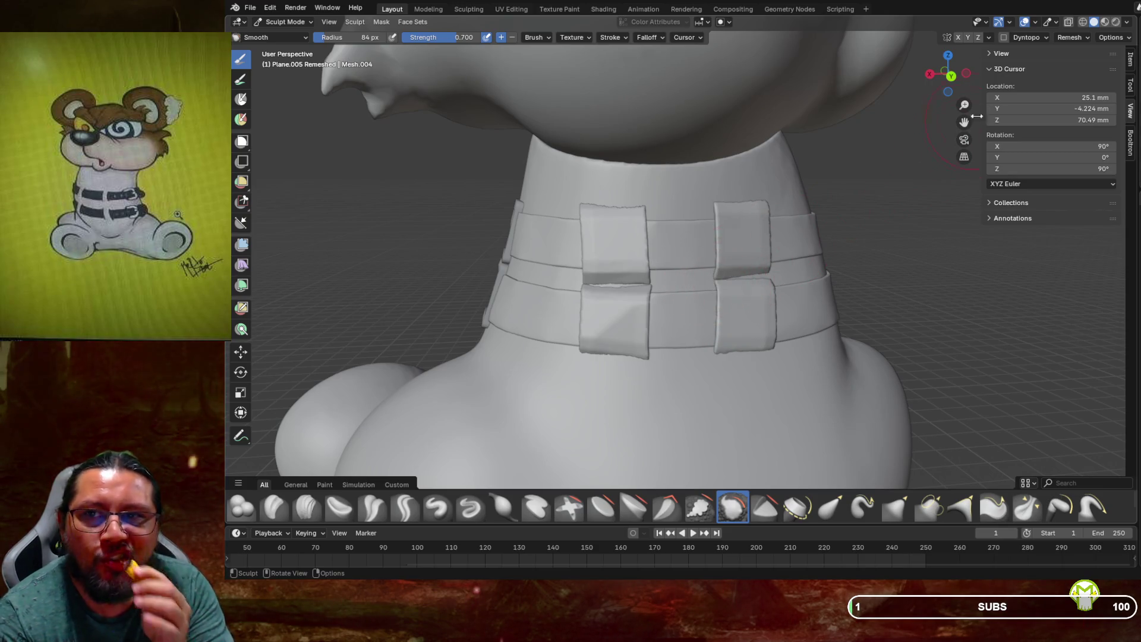
Check mesh density in wireframe shading, then leave Sculpt Mode for Object Mode
{"action": "left_click", "coordinate": [1083, 23]}
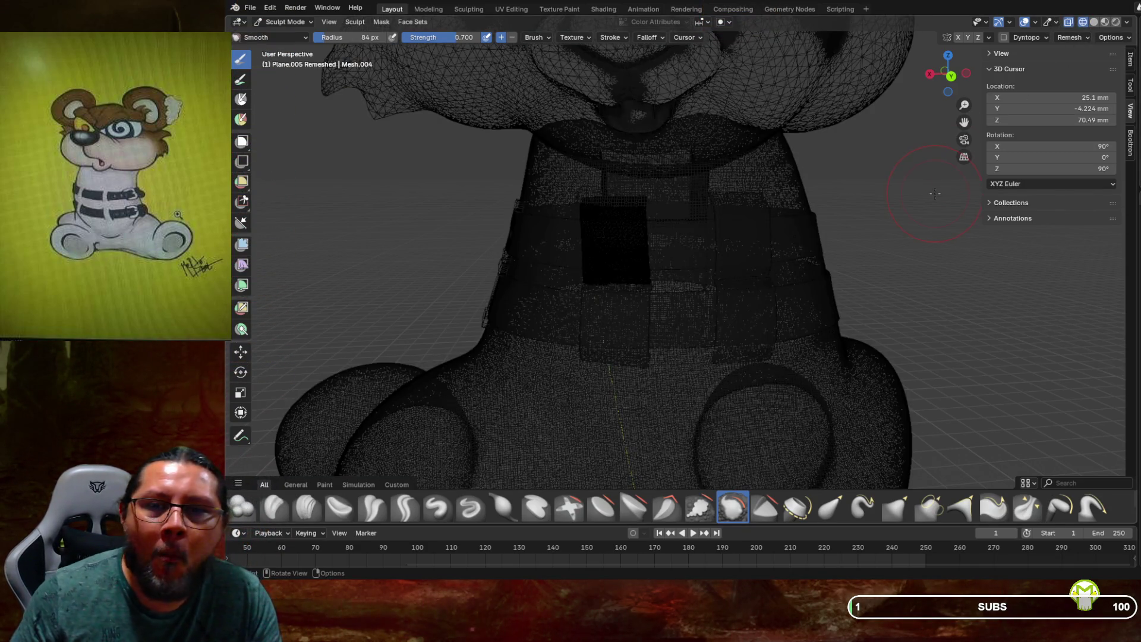
{"action": "scroll", "coordinate": [942, 234], "scroll_direction": "up", "scroll_amount": 1}
{"action": "scroll", "coordinate": [942, 234], "scroll_direction": "up", "scroll_amount": 1}
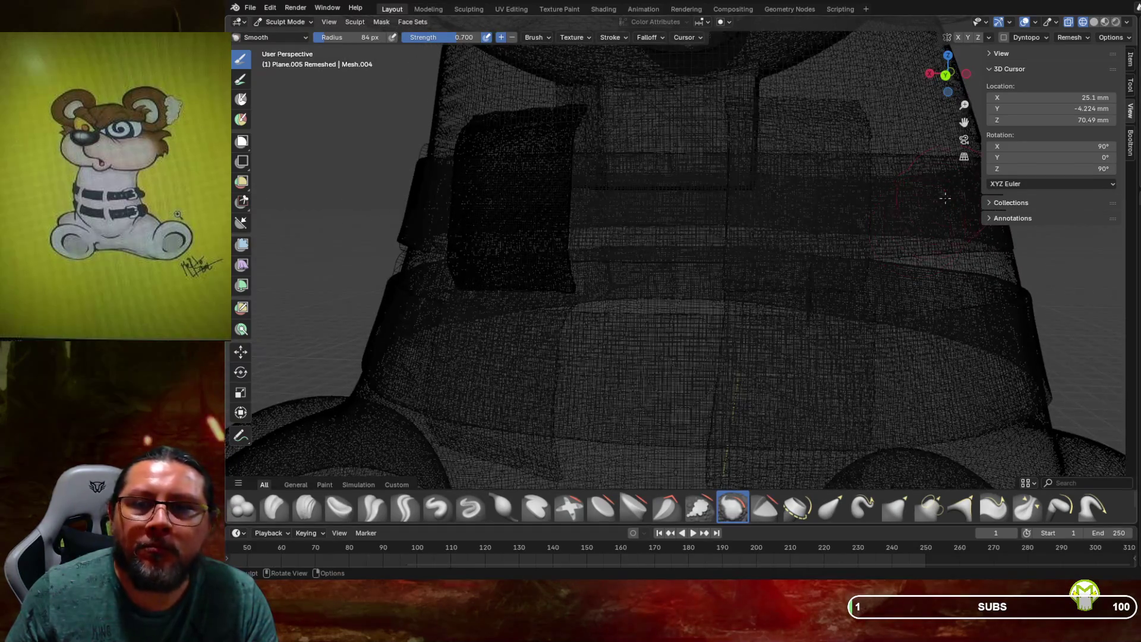
{"action": "left_click", "coordinate": [1093, 21]}
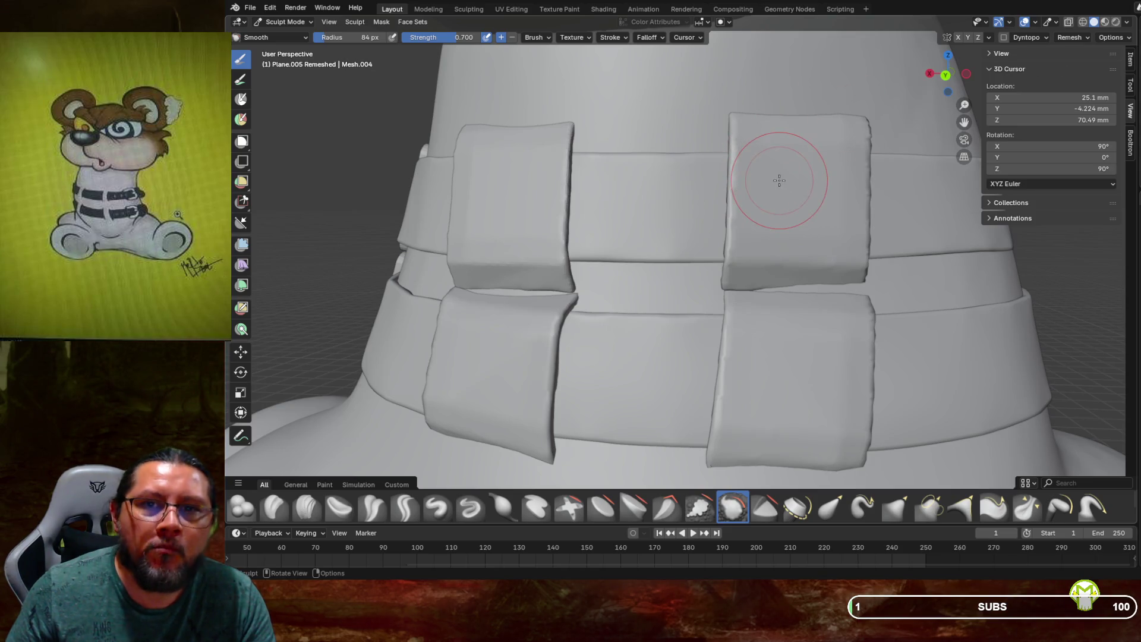
{"action": "left_click", "coordinate": [281, 23]}
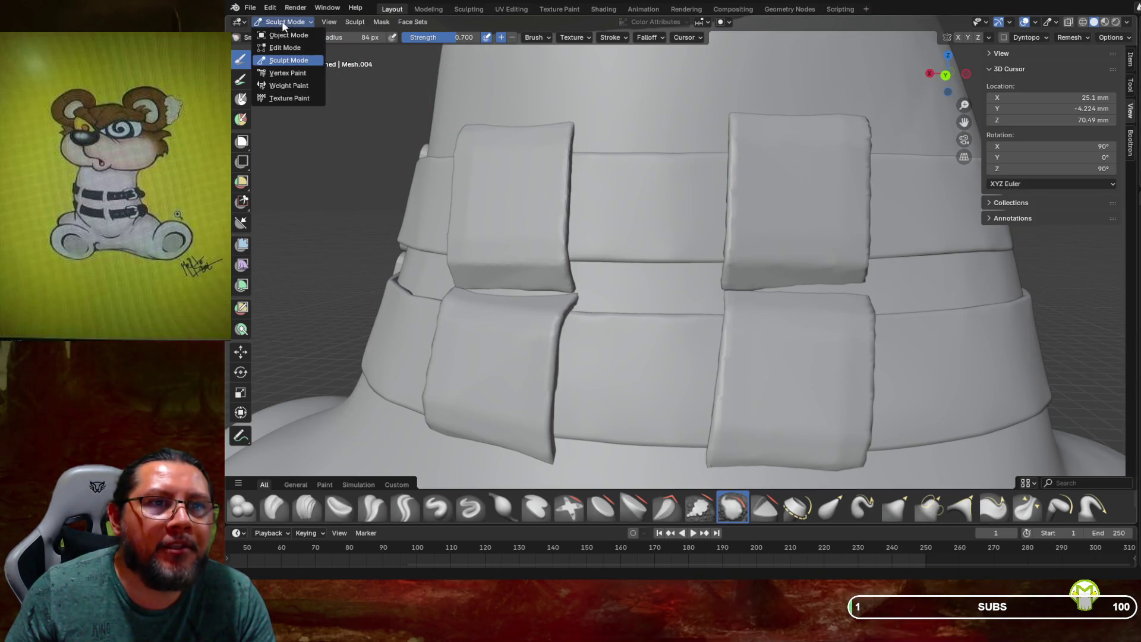
{"action": "left_click", "coordinate": [285, 38]}
Select the upper-right loop piece Plane.006 and enter Edit Mode on its mesh
{"action": "left_click", "coordinate": [754, 182]}
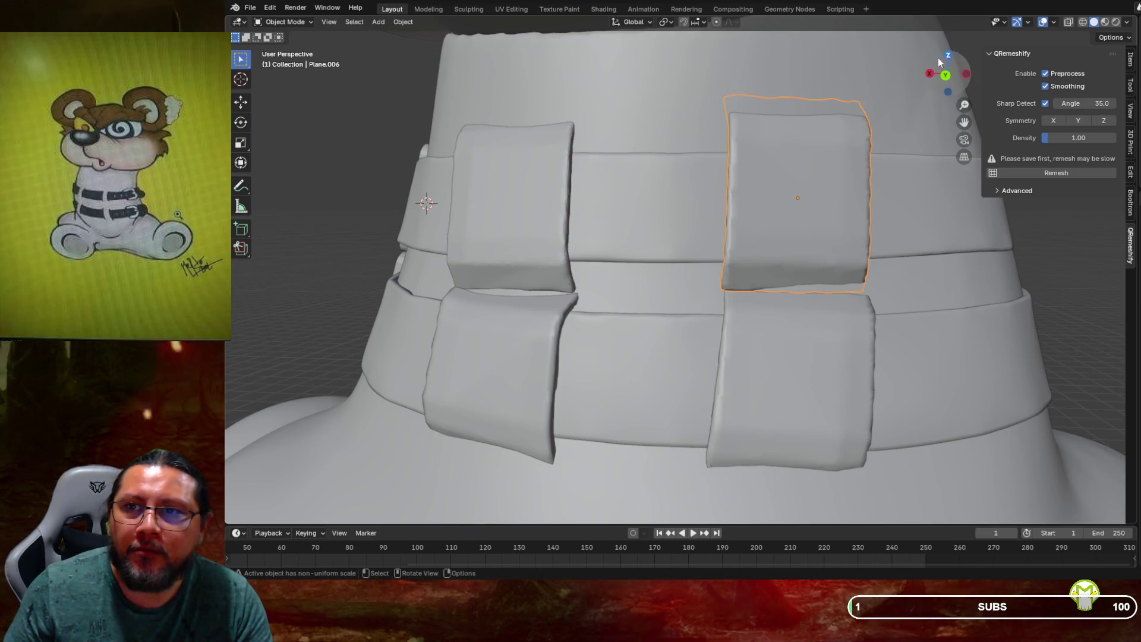
{"action": "left_click", "coordinate": [285, 22]}
{"action": "left_click", "coordinate": [286, 43]}
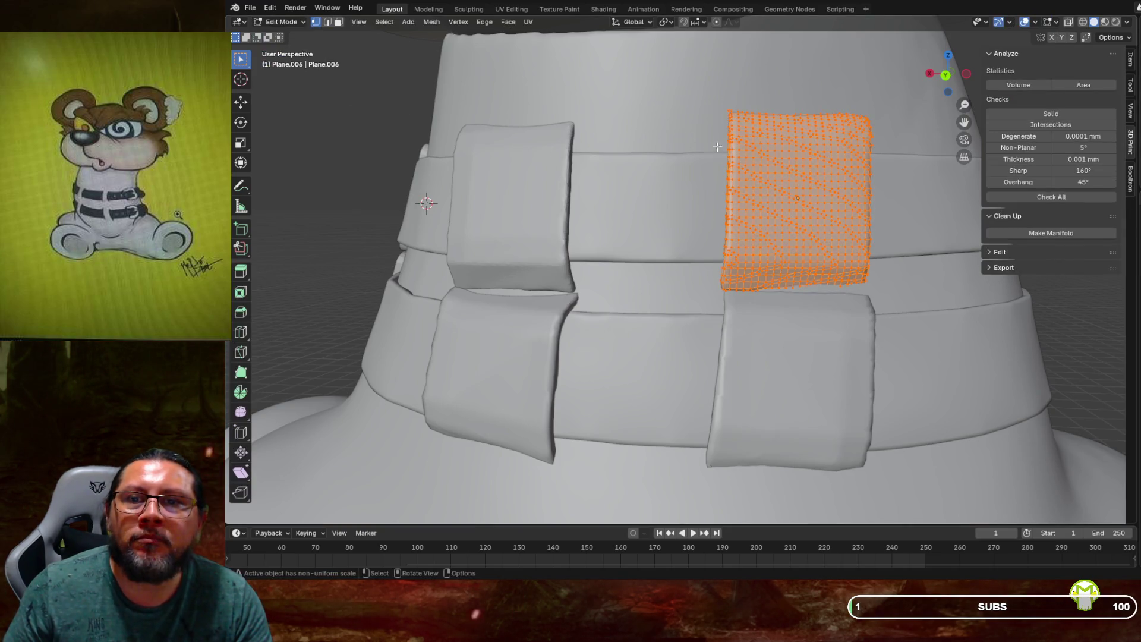
{"action": "scroll", "coordinate": [624, 223], "scroll_direction": "up", "scroll_amount": 3}
Switch to wireframe shading and inspect where the orange strap piece meets the body
{"action": "mouse_move", "coordinate": [624, 223]}
{"action": "middle_mouse_down"}
{"action": "mouse_move", "coordinate": [761, 159]}
{"action": "mouse_move", "coordinate": [693, 158]}
{"action": "middle_mouse_up"}
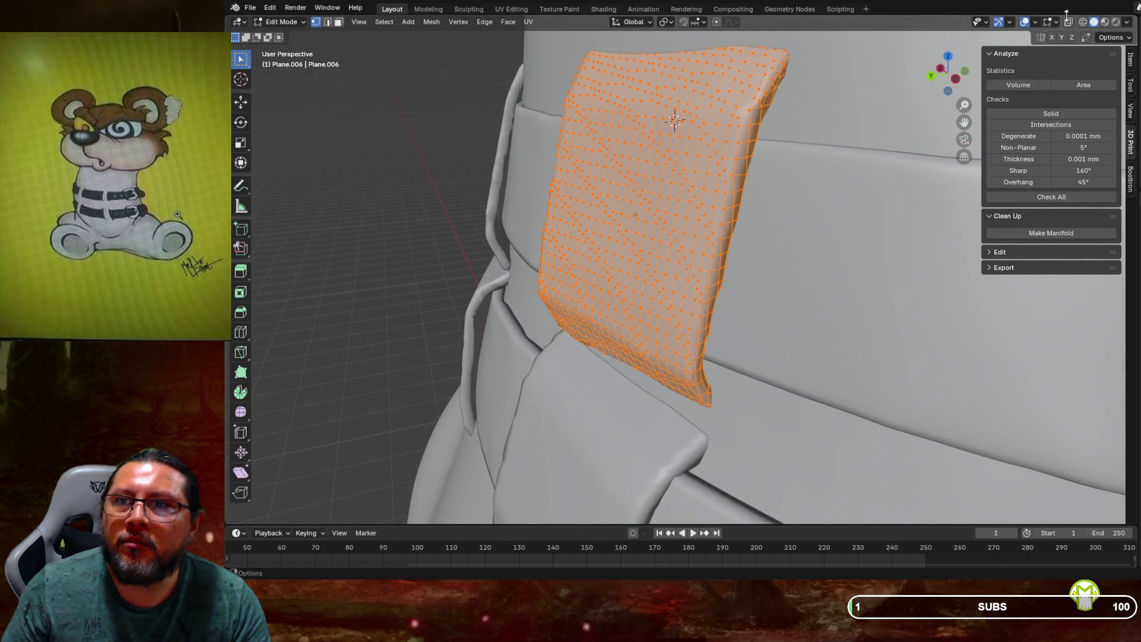
{"action": "left_click", "coordinate": [1082, 22]}
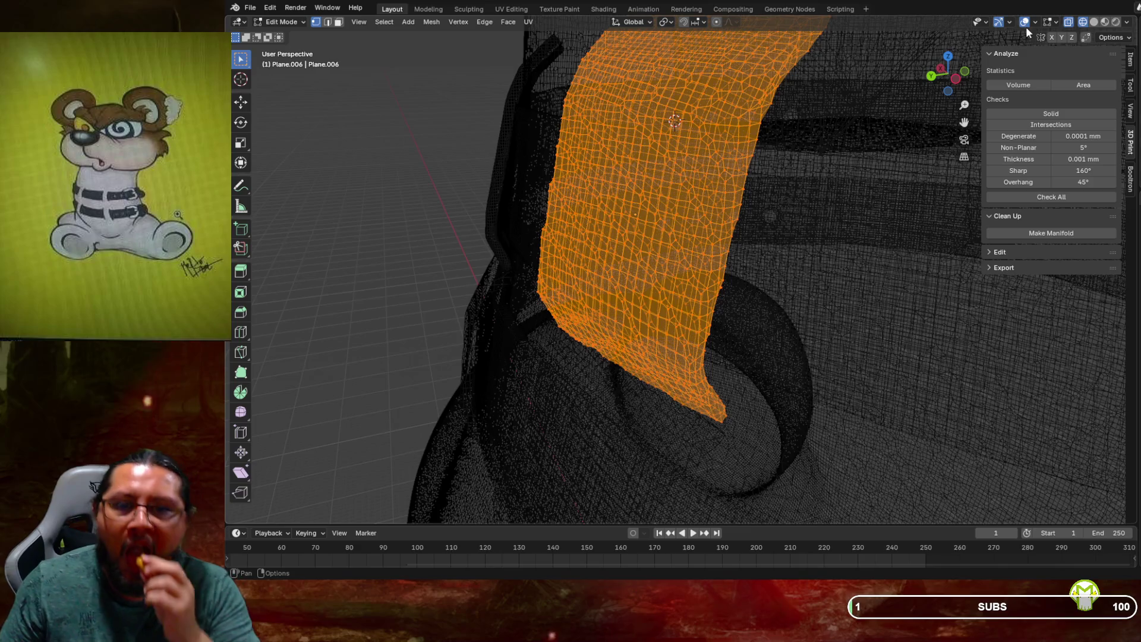
{"action": "mouse_move", "coordinate": [892, 134]}
{"action": "middle_mouse_down"}
{"action": "mouse_move", "coordinate": [937, 69]}
{"action": "mouse_move", "coordinate": [928, 78]}
{"action": "middle_mouse_up"}
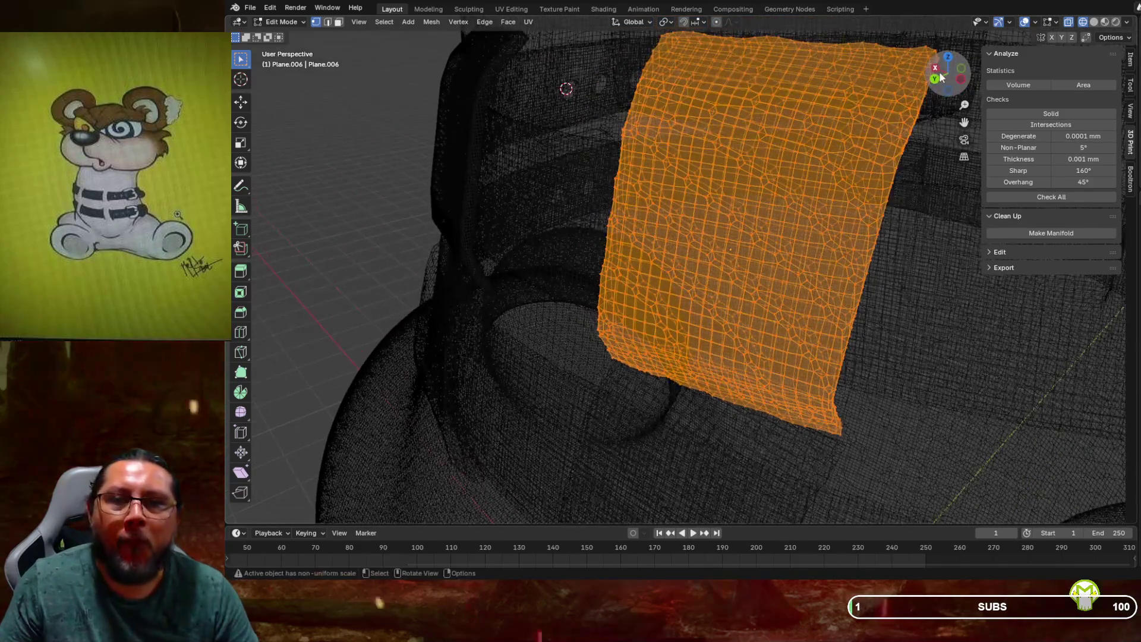
{"action": "mouse_move", "coordinate": [852, 103]}
{"action": "middle_mouse_down"}
{"action": "mouse_move", "coordinate": [732, 171]}
{"action": "mouse_move", "coordinate": [704, 151]}
{"action": "mouse_move", "coordinate": [730, 166]}
{"action": "middle_mouse_up"}
{"action": "scroll", "coordinate": [723, 165], "scroll_direction": "up", "scroll_amount": 2}
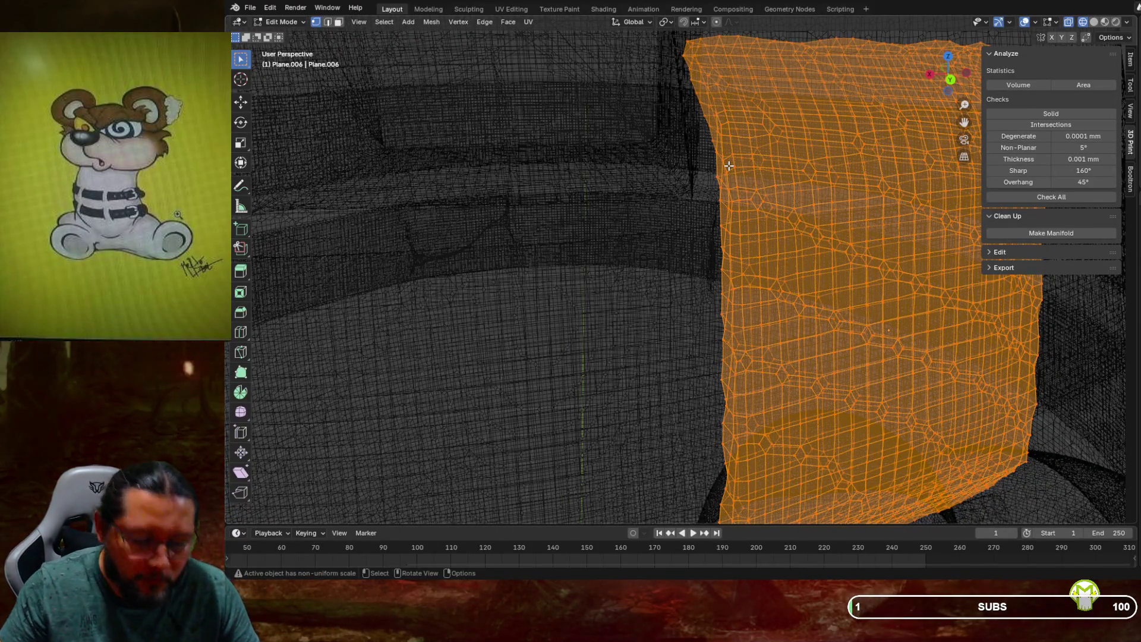
{"action": "mouse_move", "coordinate": [730, 166]}
{"action": "middle_mouse_down"}
{"action": "mouse_move", "coordinate": [706, 131]}
{"action": "mouse_move", "coordinate": [642, 196]}
{"action": "mouse_move", "coordinate": [519, 179]}
{"action": "middle_mouse_up"}
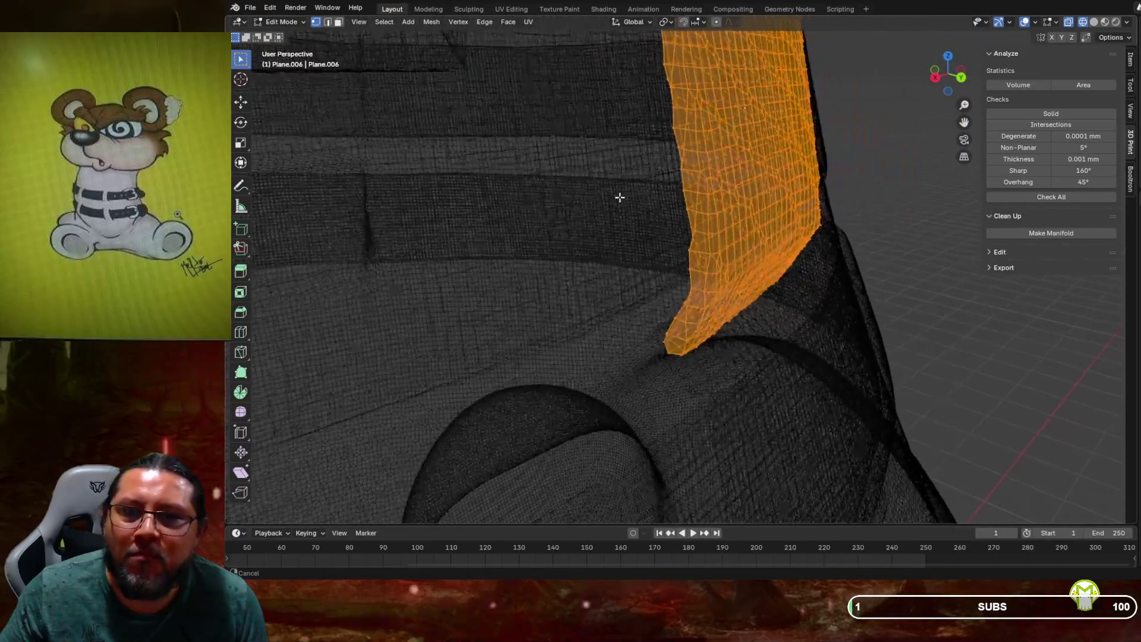
{"action": "mouse_move", "coordinate": [384, 90]}
{"action": "middle_mouse_down"}
{"action": "mouse_move", "coordinate": [429, 92]}
{"action": "mouse_move", "coordinate": [345, 62]}
{"action": "middle_mouse_up"}
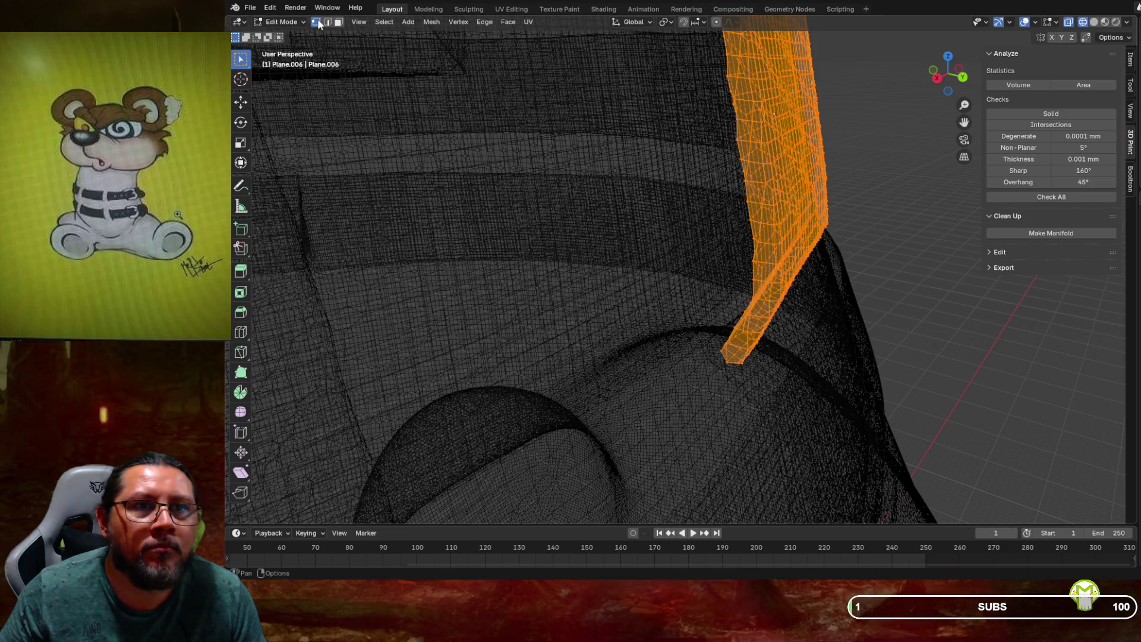
{"action": "mouse_move", "coordinate": [767, 268]}
{"action": "middle_mouse_down"}
{"action": "mouse_move", "coordinate": [693, 148]}
{"action": "mouse_move", "coordinate": [689, 178]}
{"action": "middle_mouse_up"}
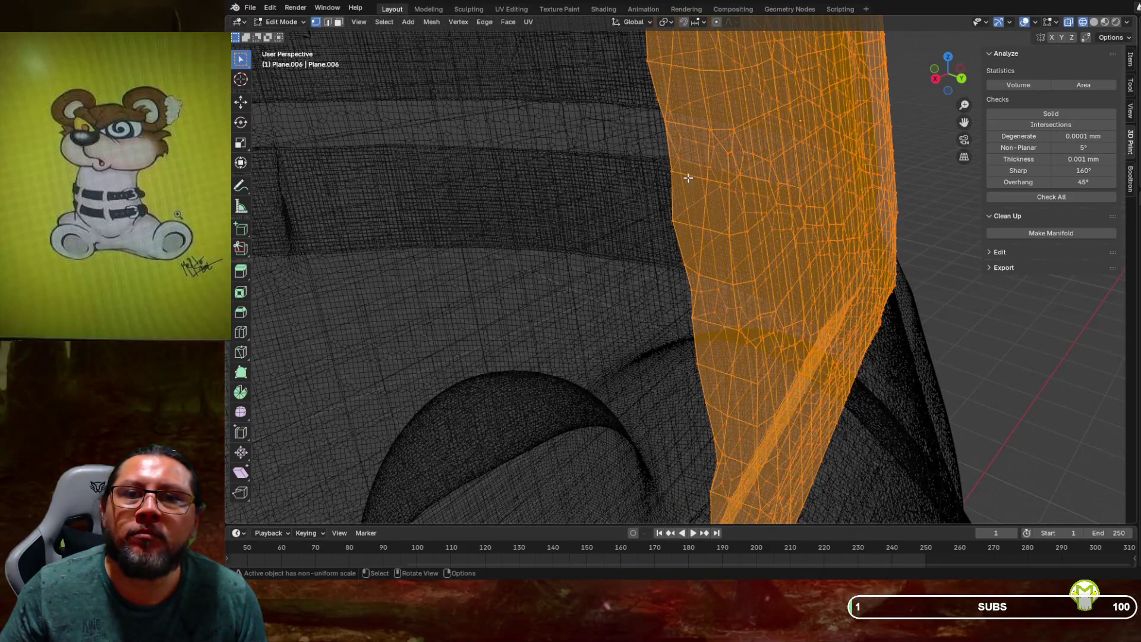
Select a single vertex on the strap edge and turn on X-ray see-through
{"action": "left_click", "coordinate": [679, 160]}
{"action": "middle_click_drag", "start_coordinate": [680, 162], "coordinate": [678, 178]}
{"action": "left_click", "coordinate": [1095, 22]}
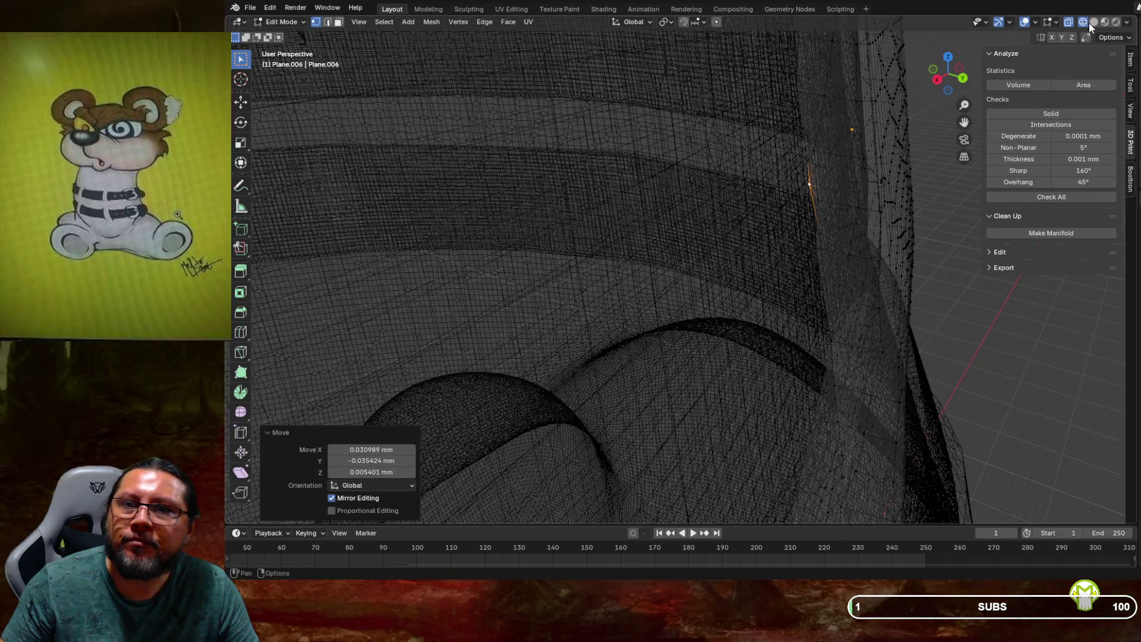
Back in solid shading, grab and nudge three strap-edge vertices against the body
{"action": "left_click", "coordinate": [1095, 23]}
{"action": "middle_click_drag", "start_coordinate": [877, 168], "coordinate": [857, 210]}
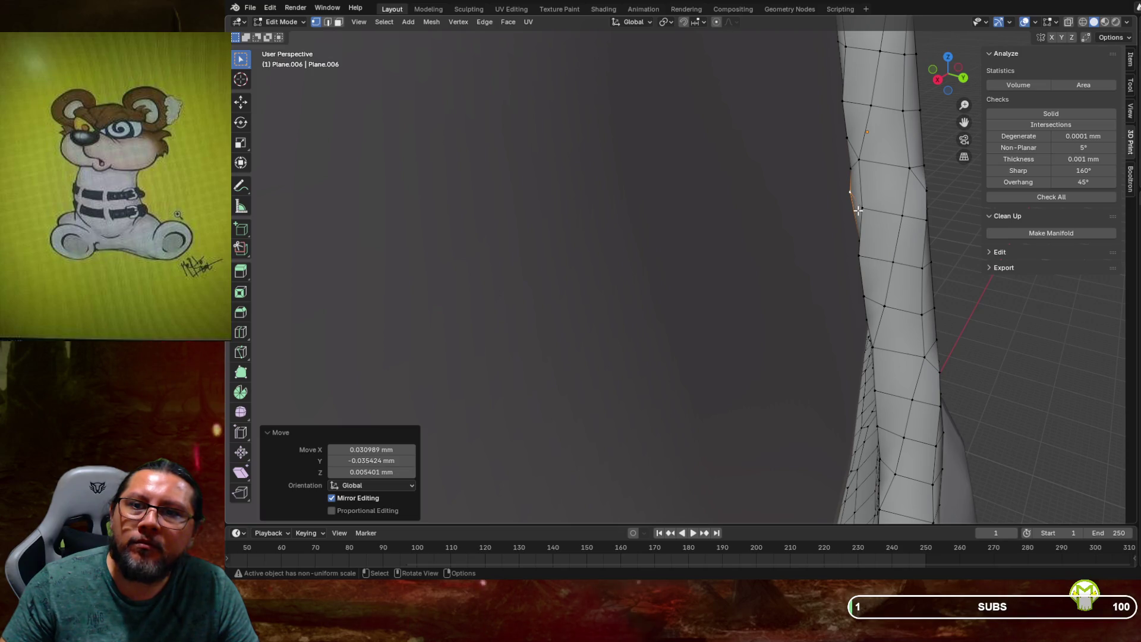
{"action": "left_click", "coordinate": [864, 207]}
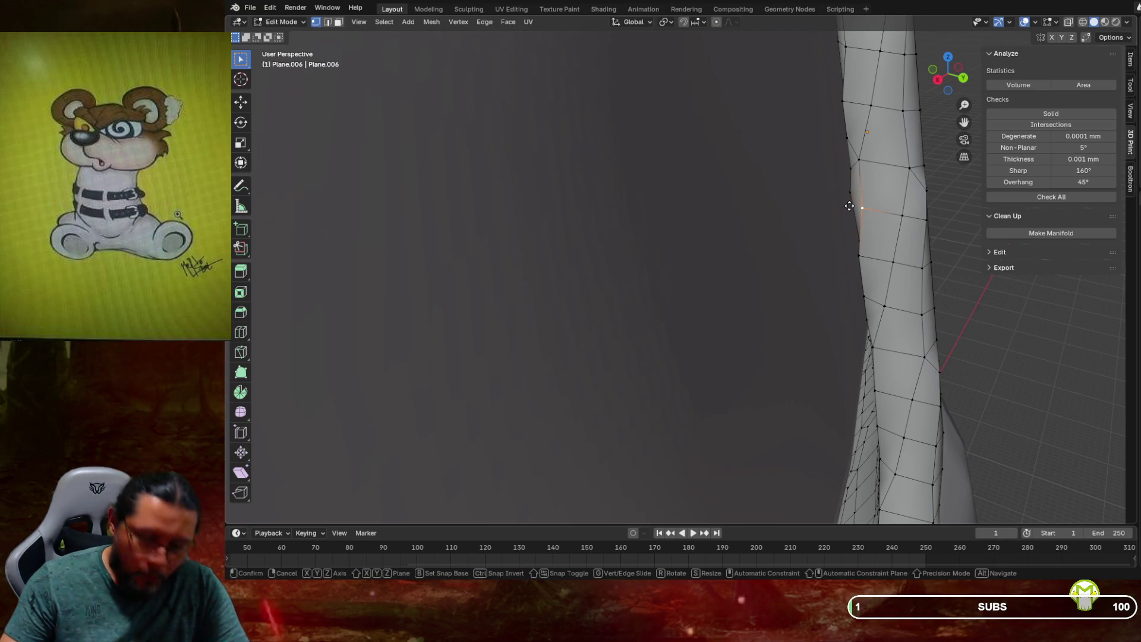
{"action": "key", "text": "g"}
{"action": "left_click", "coordinate": [842, 206]}
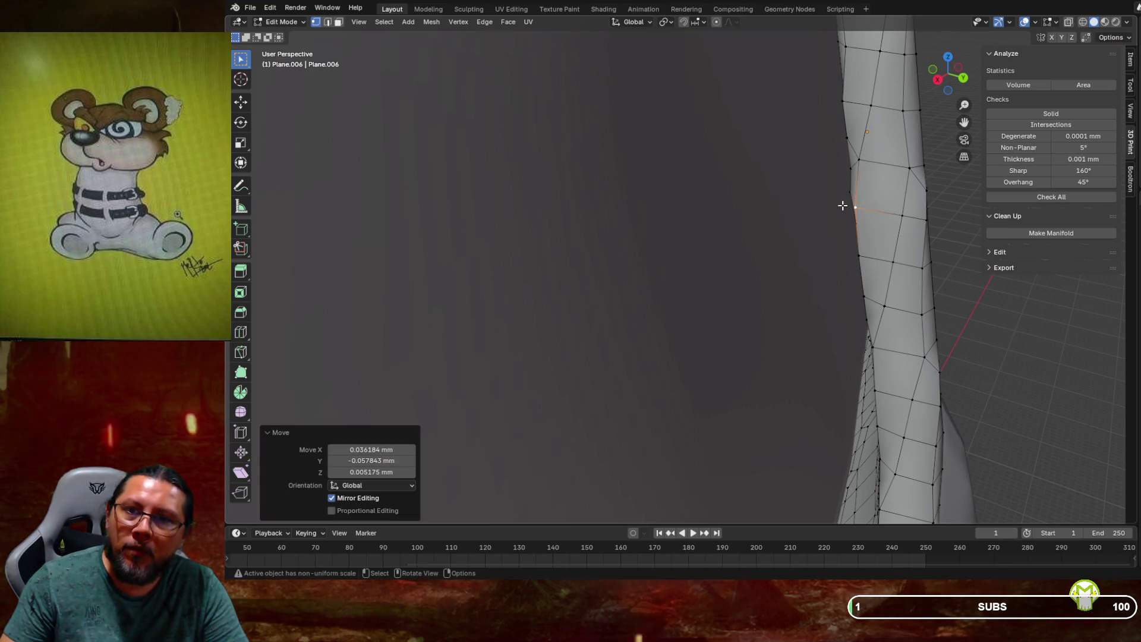
{"action": "left_click", "coordinate": [856, 159]}
{"action": "key", "text": "g"}
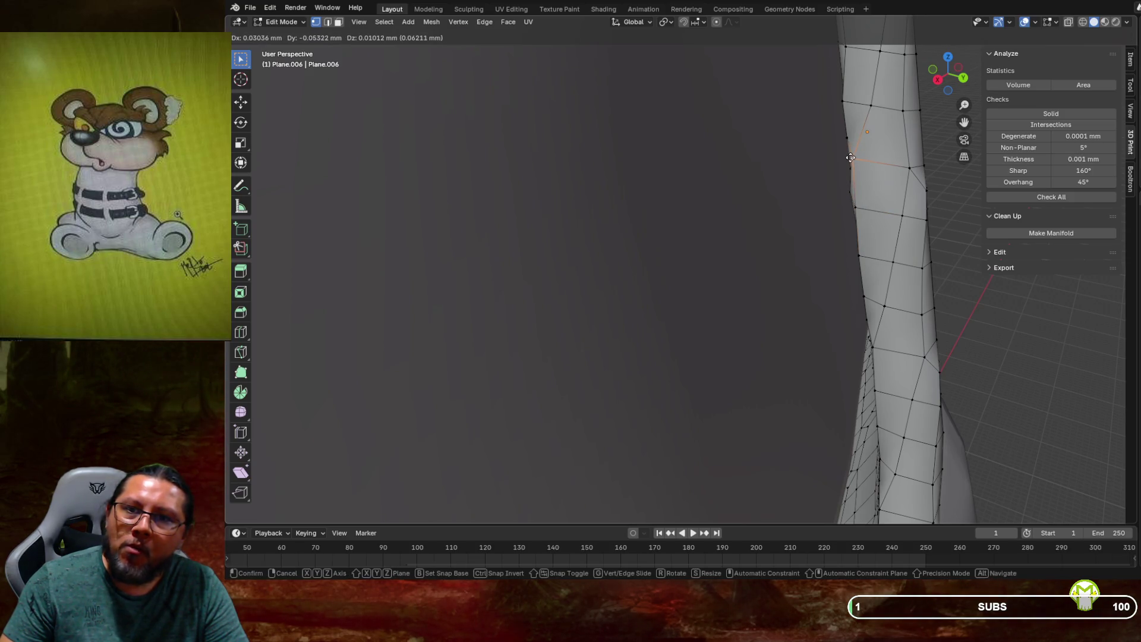
{"action": "left_click", "coordinate": [850, 157]}
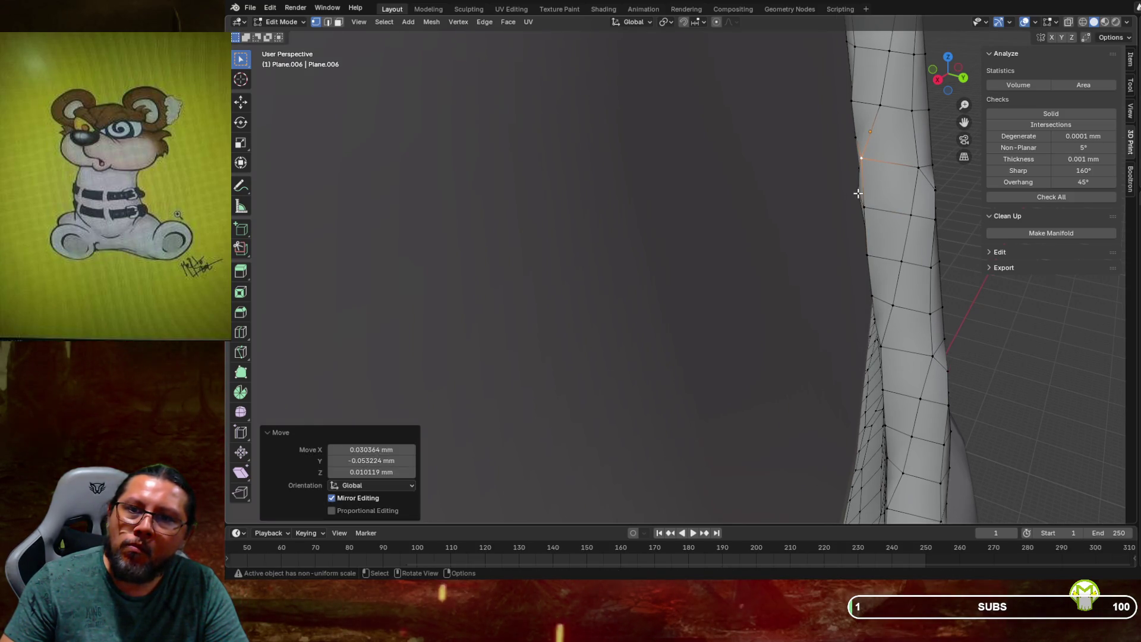
{"action": "left_click", "coordinate": [859, 192]}
{"action": "key", "text": "g"}
{"action": "left_click", "coordinate": [861, 193]}
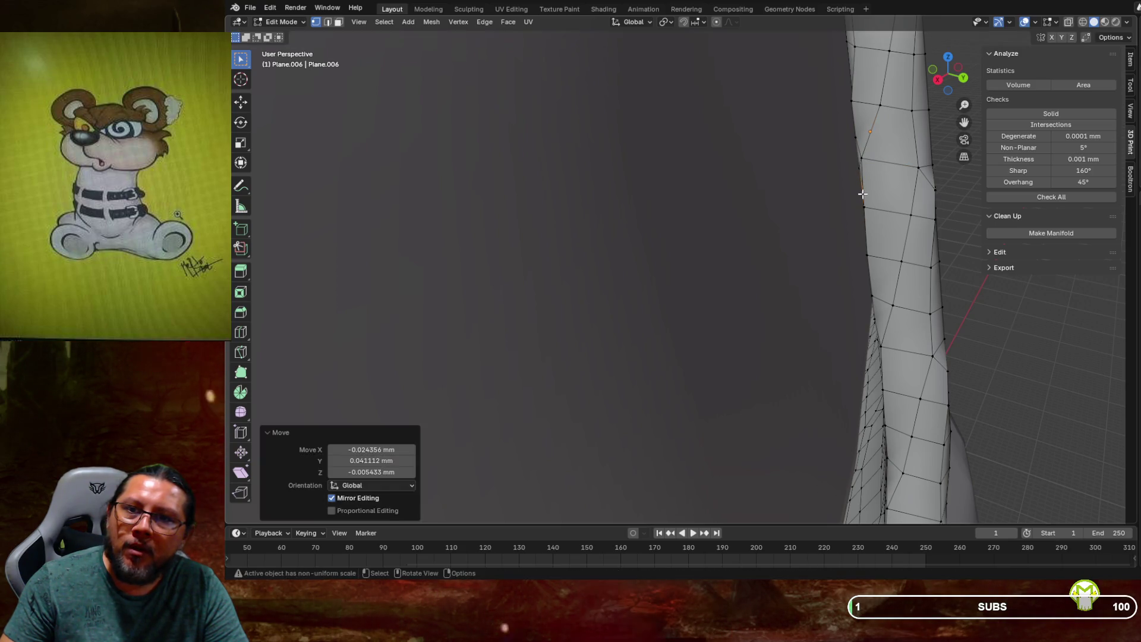
Reposition further edge vertices, including the strap's upper edge vertex, with G-grabs
{"action": "mouse_move", "coordinate": [865, 172]}
{"action": "middle_mouse_down"}
{"action": "mouse_move", "coordinate": [860, 186]}
{"action": "mouse_move", "coordinate": [860, 175]}
{"action": "middle_mouse_up"}
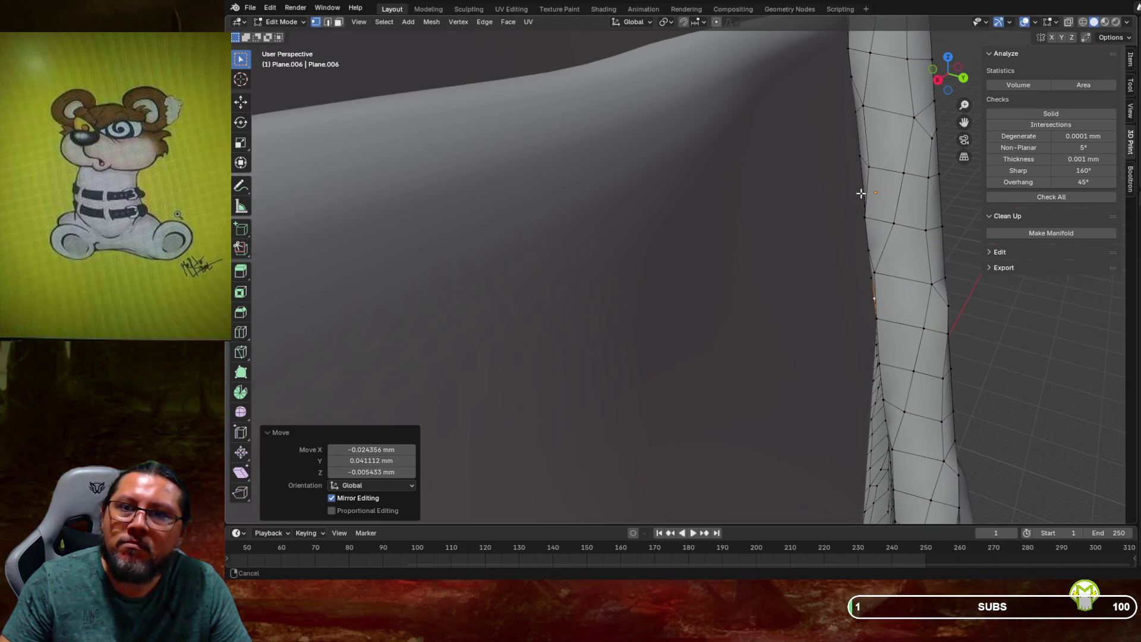
{"action": "key", "text": "g"}
{"action": "left_click", "coordinate": [847, 167]}
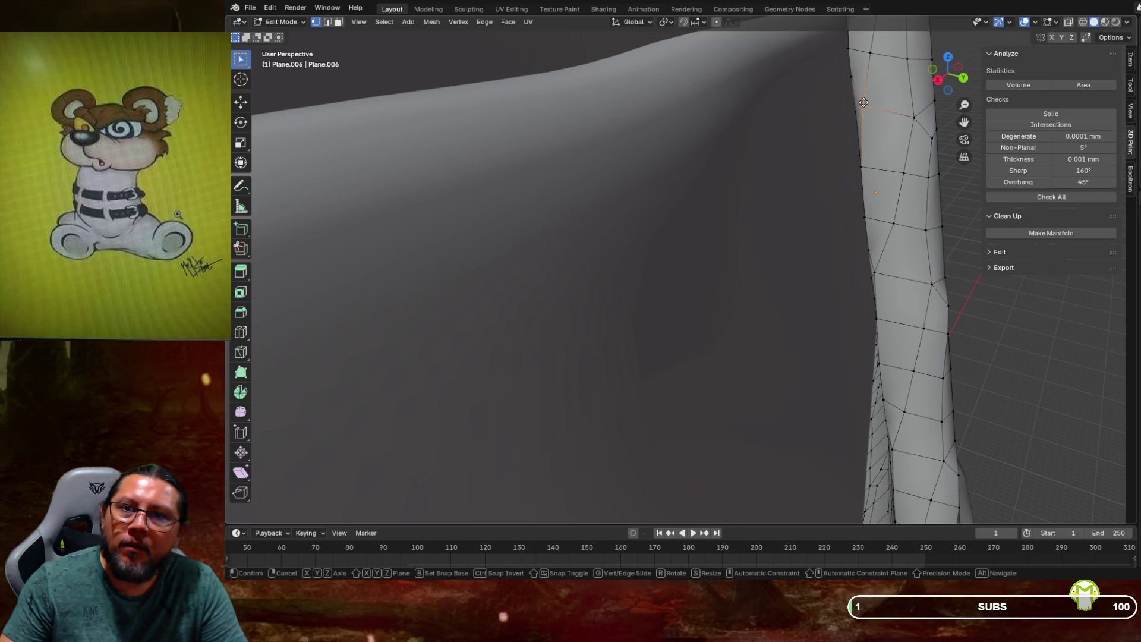
{"action": "key", "text": "g"}
{"action": "left_click", "coordinate": [860, 104]}
{"action": "mouse_move", "coordinate": [860, 104]}
{"action": "middle_mouse_down"}
{"action": "mouse_move", "coordinate": [840, 156]}
{"action": "mouse_move", "coordinate": [880, 174]}
{"action": "middle_mouse_up"}
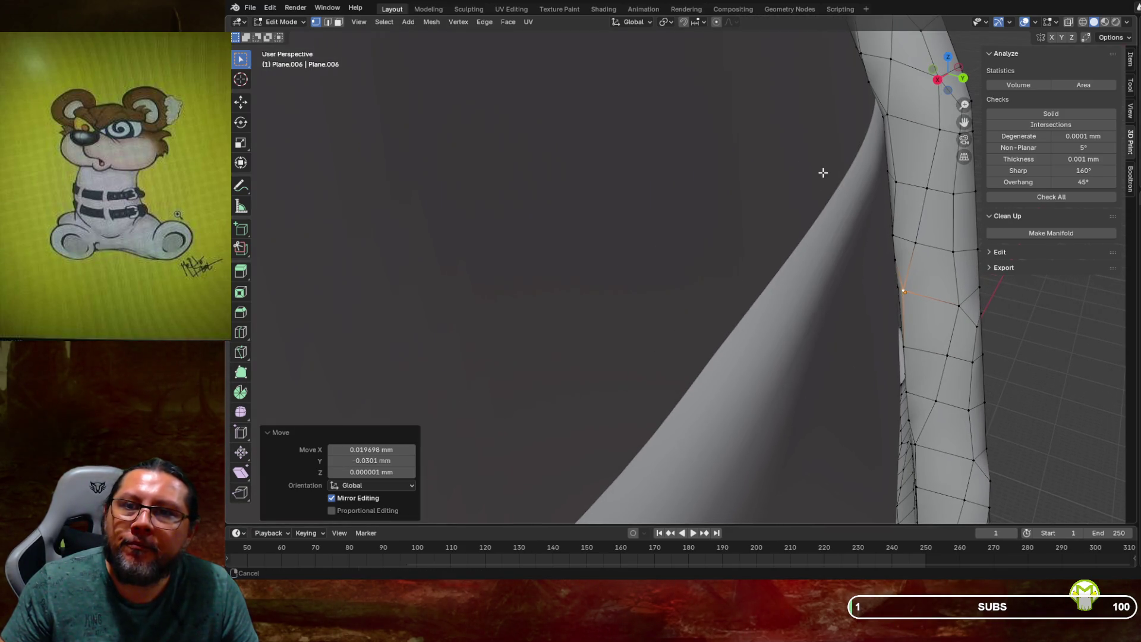
{"action": "left_click", "coordinate": [894, 180]}
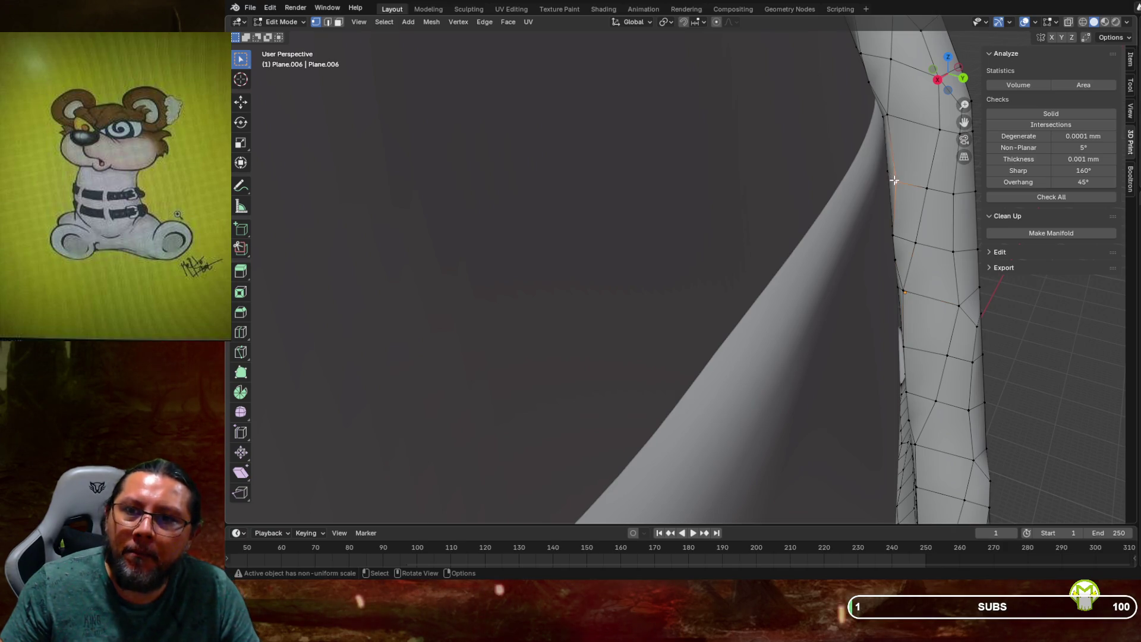
{"action": "key", "text": "g"}
{"action": "left_click", "coordinate": [884, 179]}
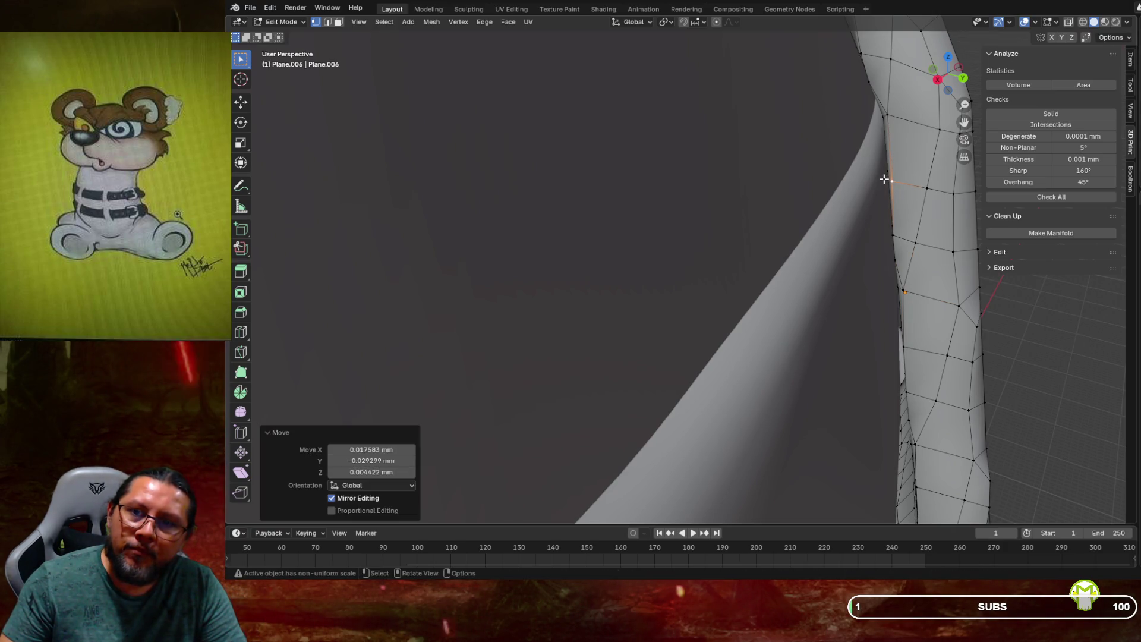
{"action": "left_click", "coordinate": [884, 115]}
{"action": "key", "text": "g"}
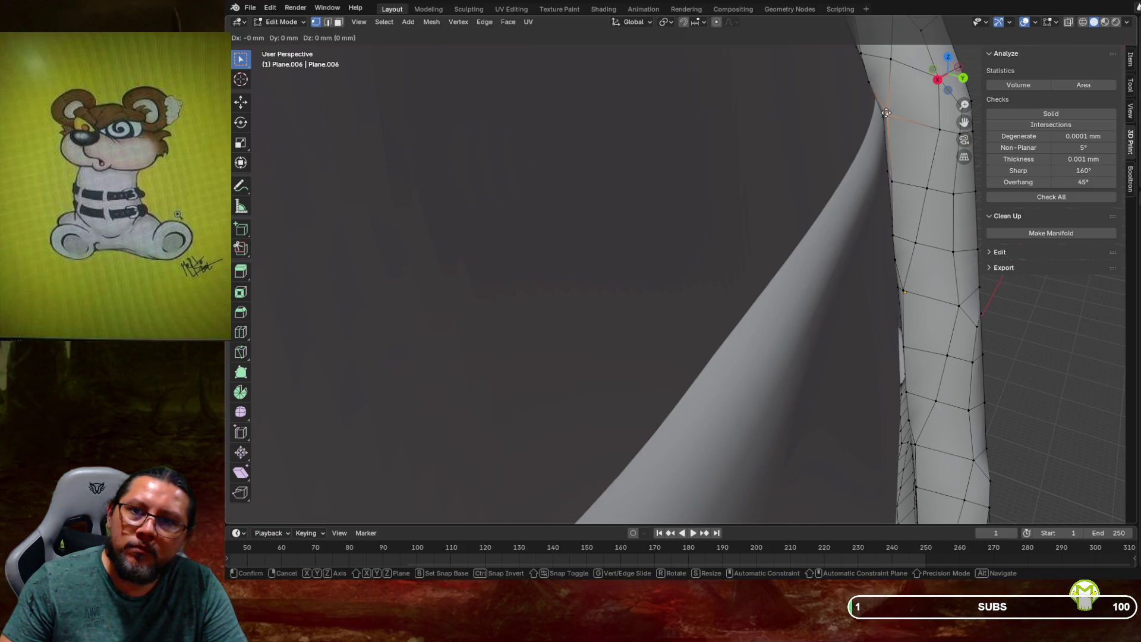
{"action": "left_click", "coordinate": [884, 113]}
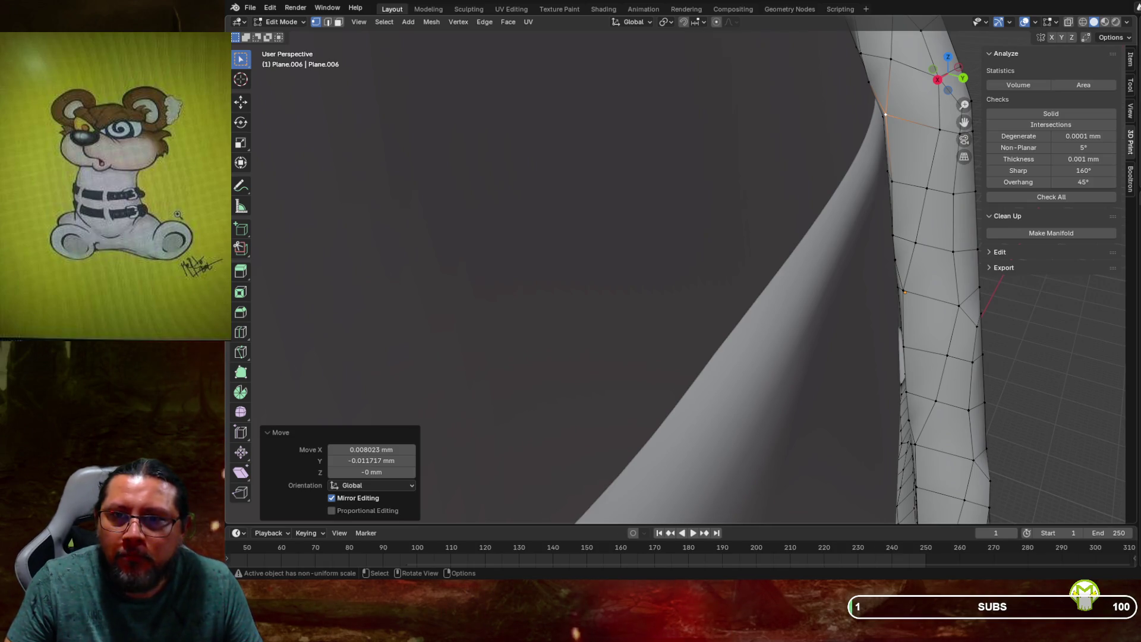
Inspect the strap from several angles and nudge two edge vertices into line
{"action": "middle_click_drag", "start_coordinate": [883, 115], "coordinate": [726, 214]}
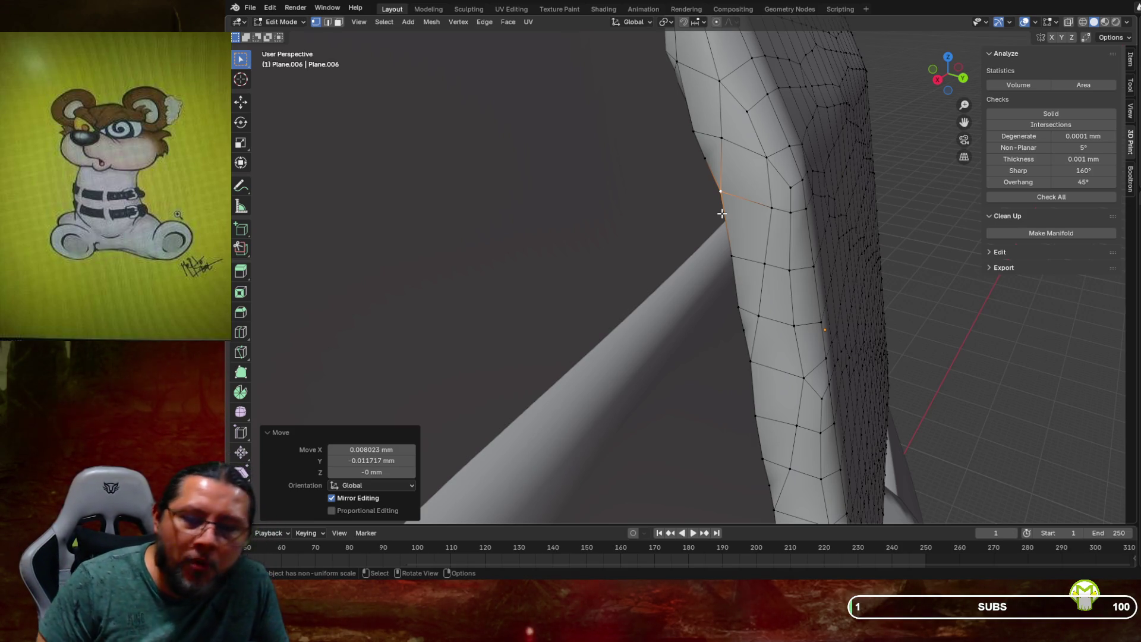
{"action": "middle_click_drag", "start_coordinate": [721, 213], "coordinate": [681, 187]}
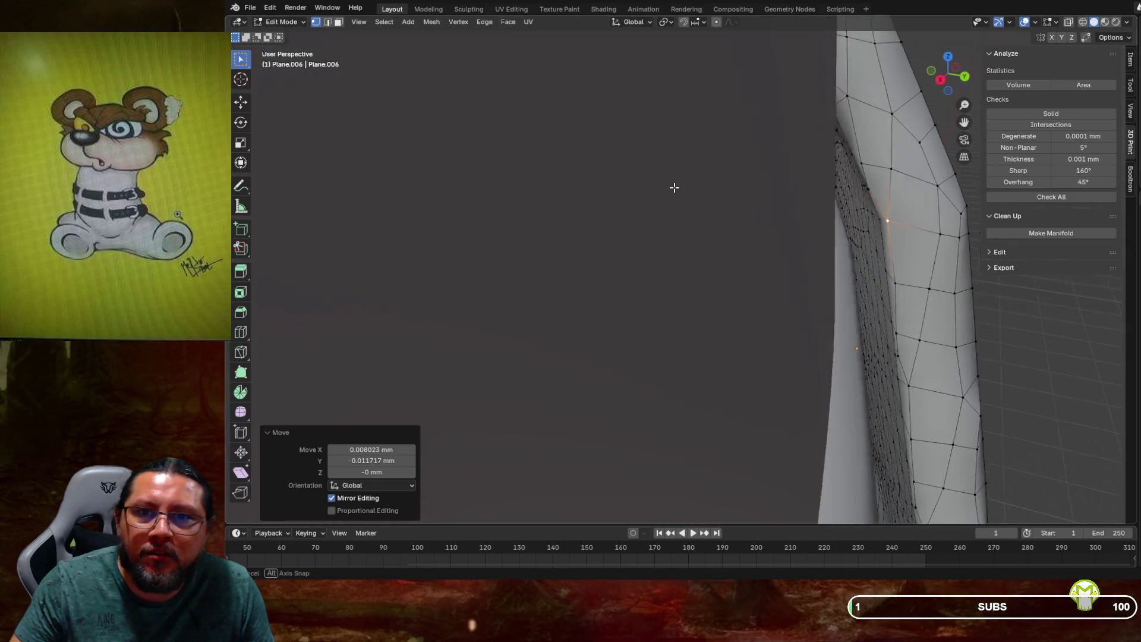
{"action": "middle_click_drag", "start_coordinate": [674, 188], "coordinate": [685, 186]}
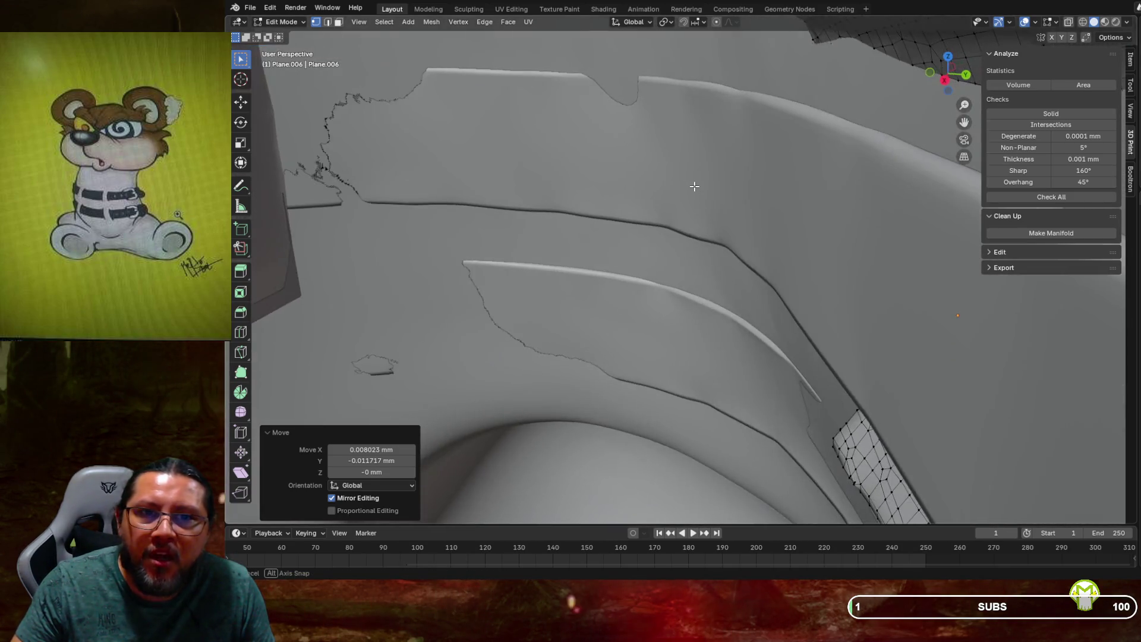
{"action": "mouse_move", "coordinate": [560, 161]}
{"action": "middle_mouse_down"}
{"action": "mouse_move", "coordinate": [667, 178]}
{"action": "mouse_move", "coordinate": [615, 205]}
{"action": "mouse_move", "coordinate": [555, 189]}
{"action": "mouse_move", "coordinate": [614, 199]}
{"action": "middle_mouse_up"}
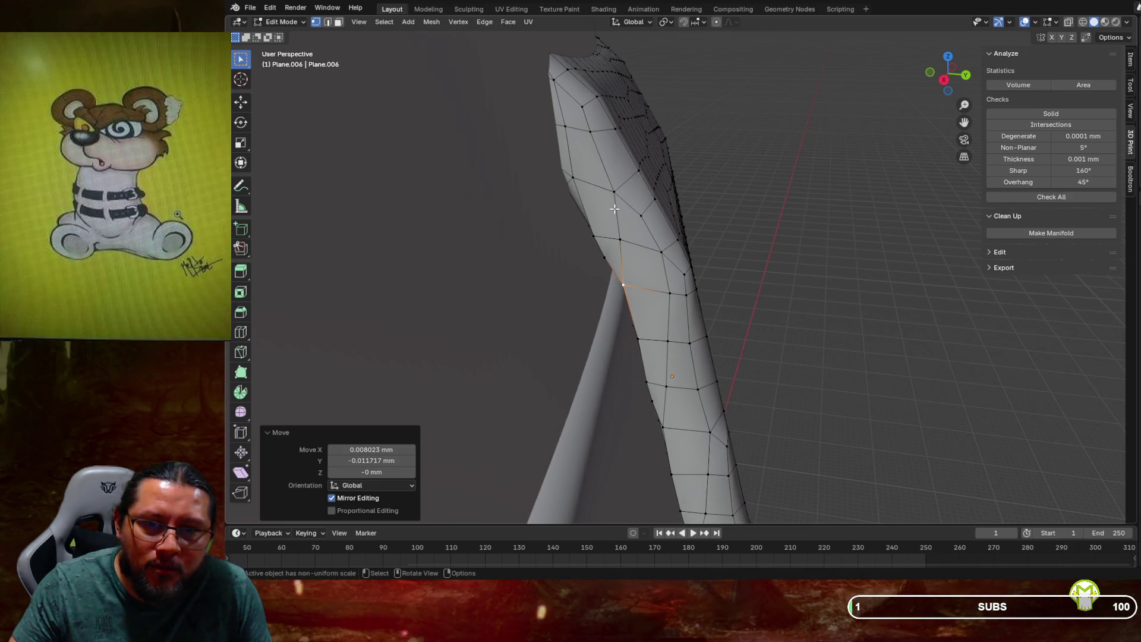
{"action": "scroll", "coordinate": [615, 209], "scroll_direction": "up", "scroll_amount": 2}
{"action": "scroll", "coordinate": [588, 208], "scroll_direction": "up", "scroll_amount": 2}
{"action": "scroll", "coordinate": [570, 209], "scroll_direction": "up", "scroll_amount": 2}
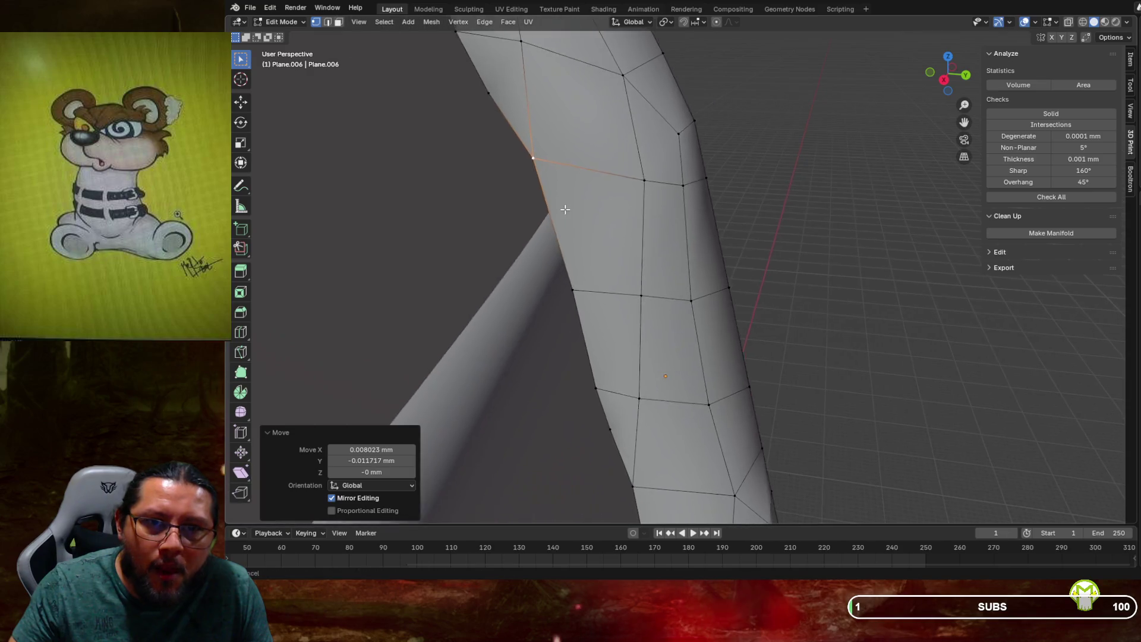
{"action": "middle_click_drag", "start_coordinate": [566, 209], "coordinate": [658, 148]}
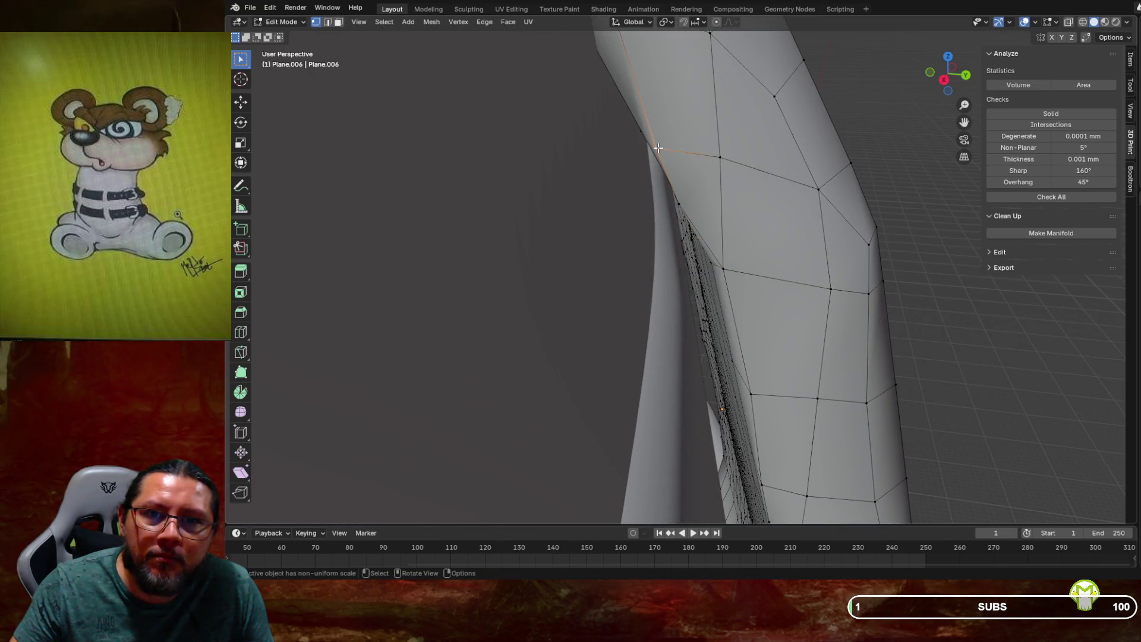
{"action": "key", "text": "g"}
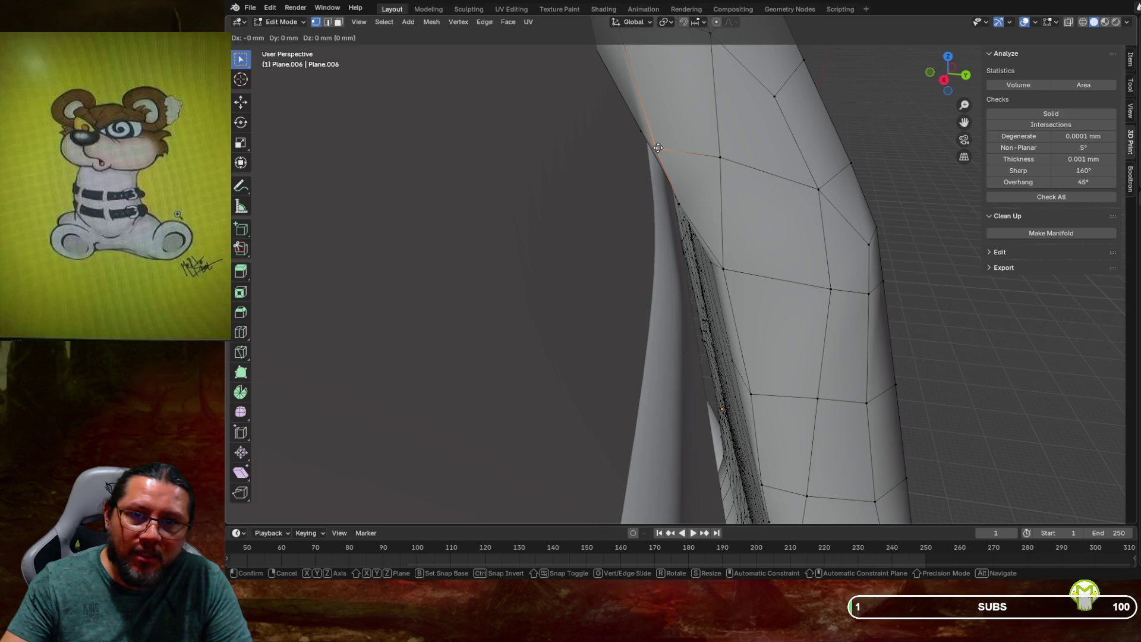
{"action": "left_click", "coordinate": [663, 146]}
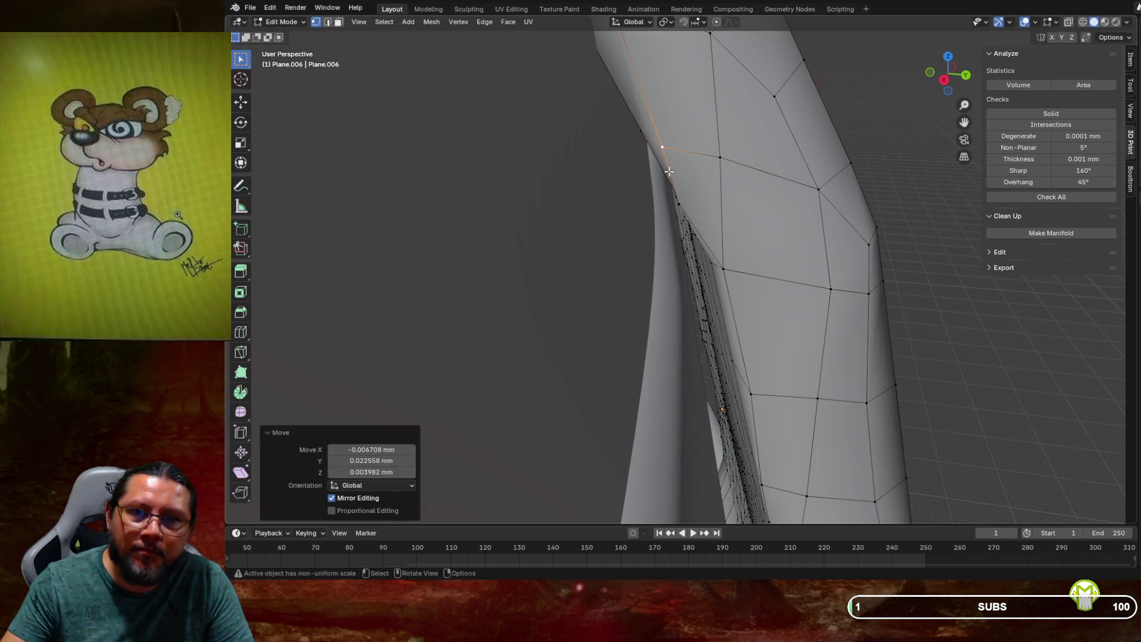
{"action": "left_click", "coordinate": [679, 204]}
{"action": "key", "text": "g"}
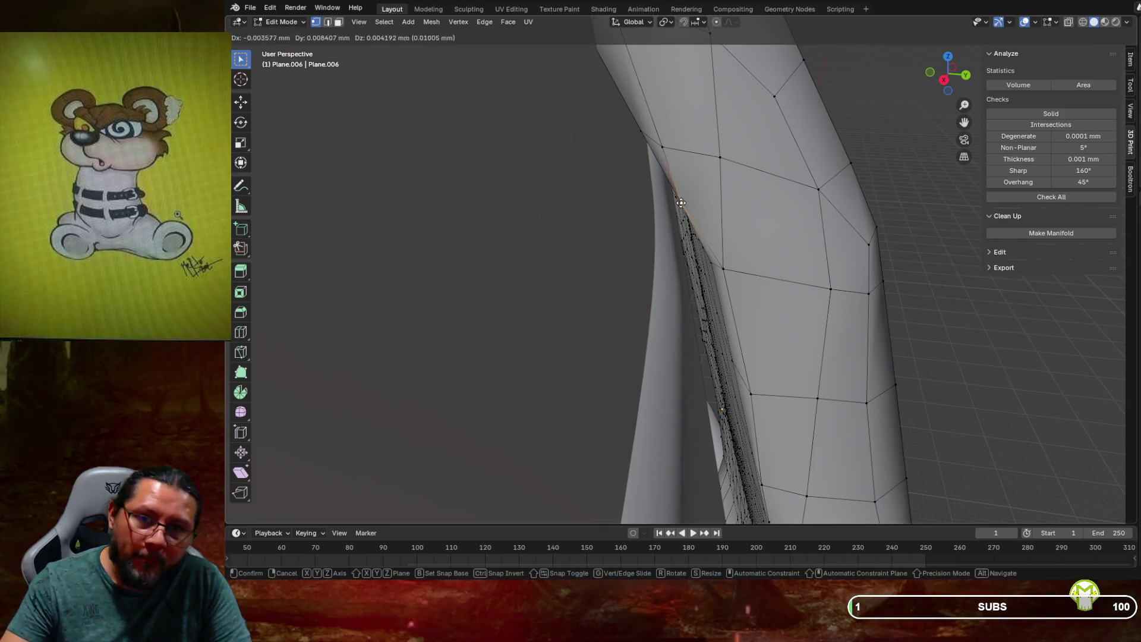
{"action": "left_click", "coordinate": [690, 197]}
Nudge an outline vertex and the vertex at the strap's bend into place
{"action": "middle_click_drag", "start_coordinate": [690, 196], "coordinate": [664, 174]}
{"action": "scroll", "coordinate": [665, 126], "scroll_direction": "up", "scroll_amount": 2}
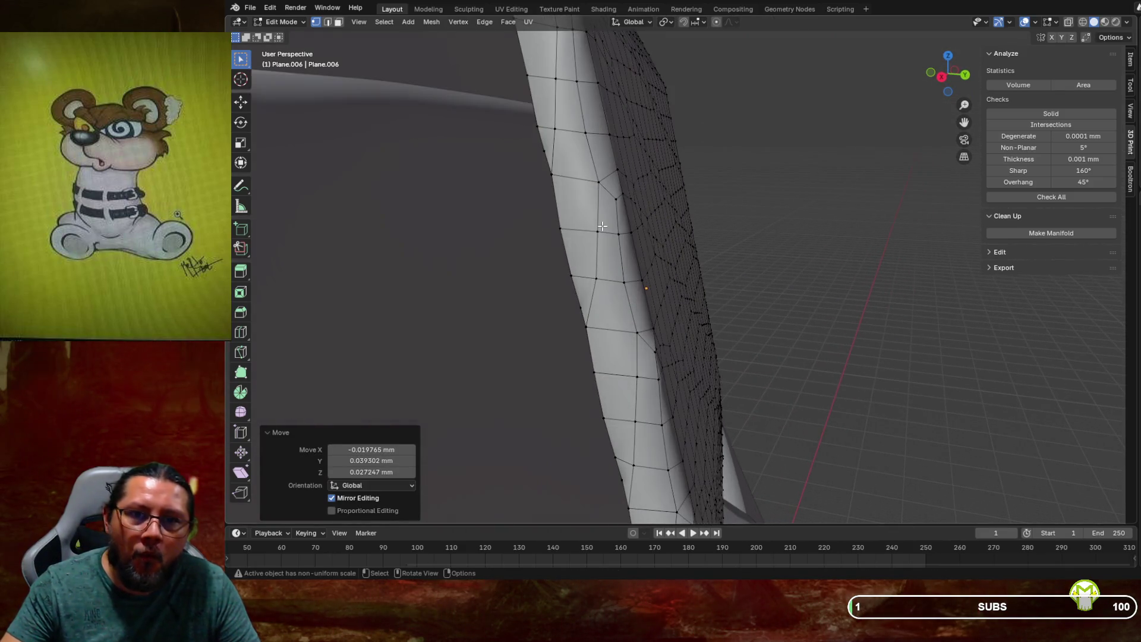
{"action": "middle_click_drag", "start_coordinate": [602, 226], "coordinate": [657, 223]}
{"action": "middle_click_drag", "start_coordinate": [728, 188], "coordinate": [729, 195]}
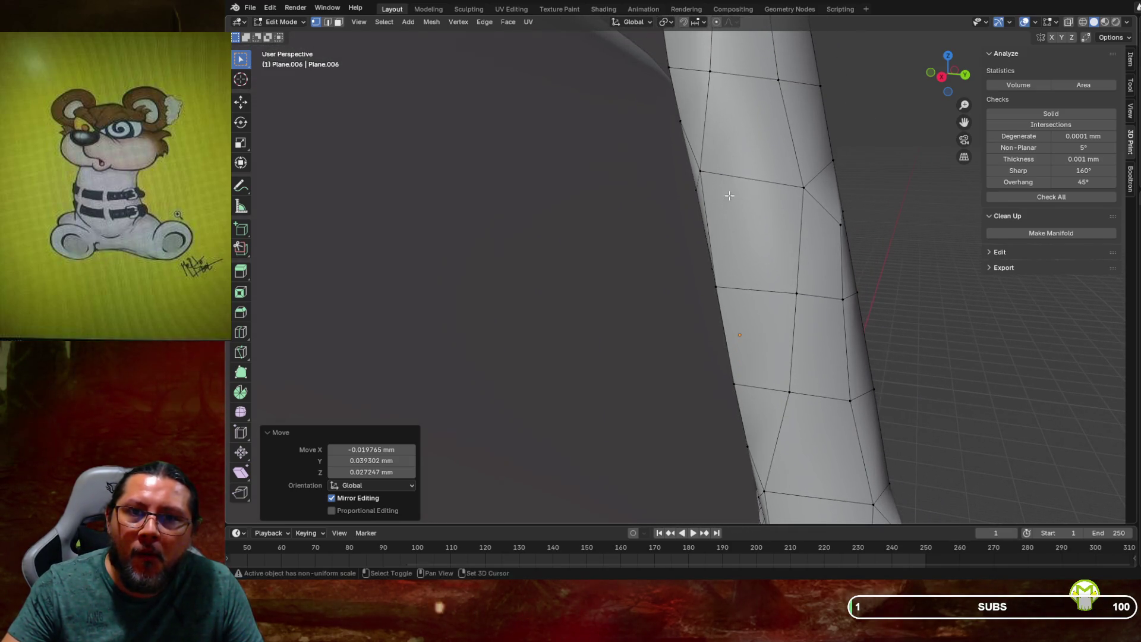
{"action": "left_click", "coordinate": [700, 171]}
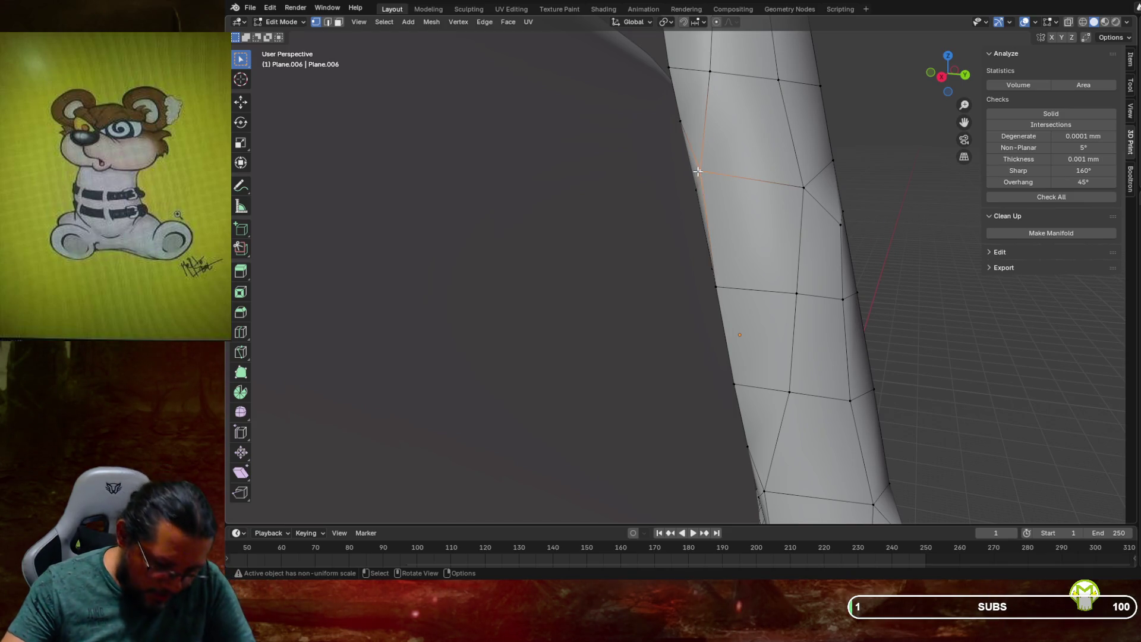
{"action": "key", "text": "g"}
{"action": "left_click", "coordinate": [694, 170]}
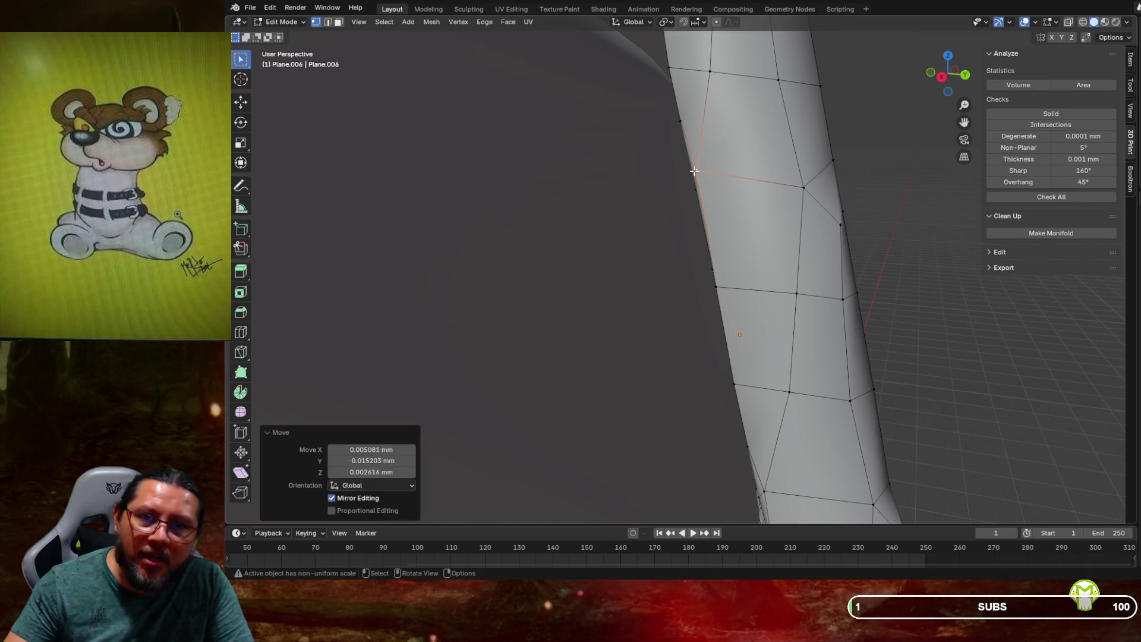
{"action": "mouse_move", "coordinate": [694, 174]}
{"action": "middle_mouse_down"}
{"action": "mouse_move", "coordinate": [713, 152]}
{"action": "mouse_move", "coordinate": [702, 145]}
{"action": "middle_mouse_up"}
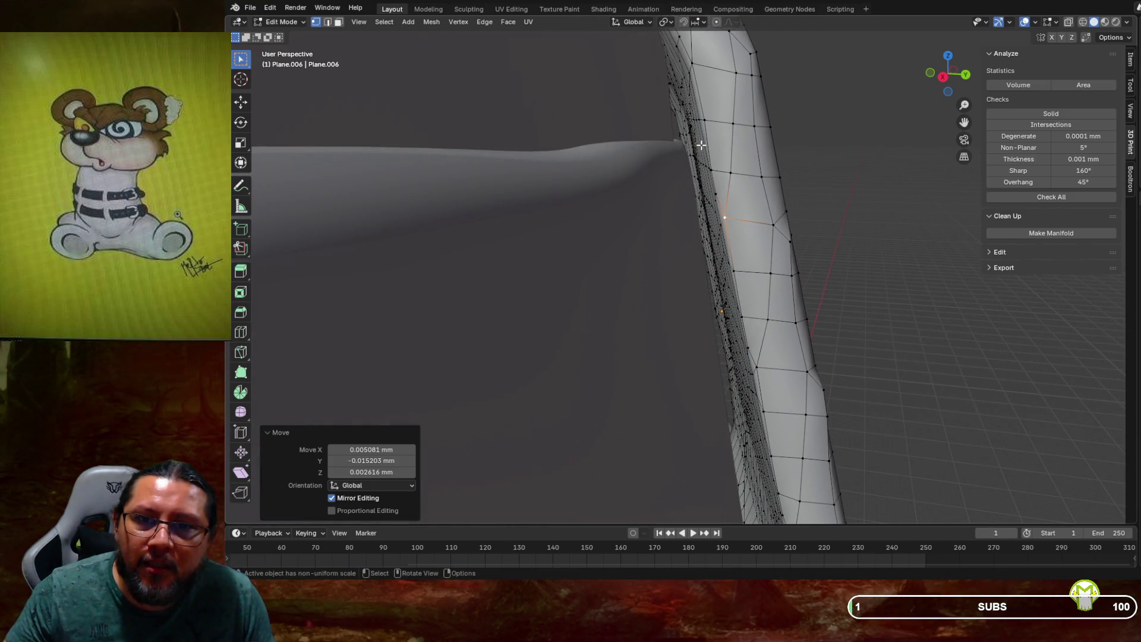
{"action": "middle_click_drag", "start_coordinate": [745, 211], "coordinate": [736, 201]}
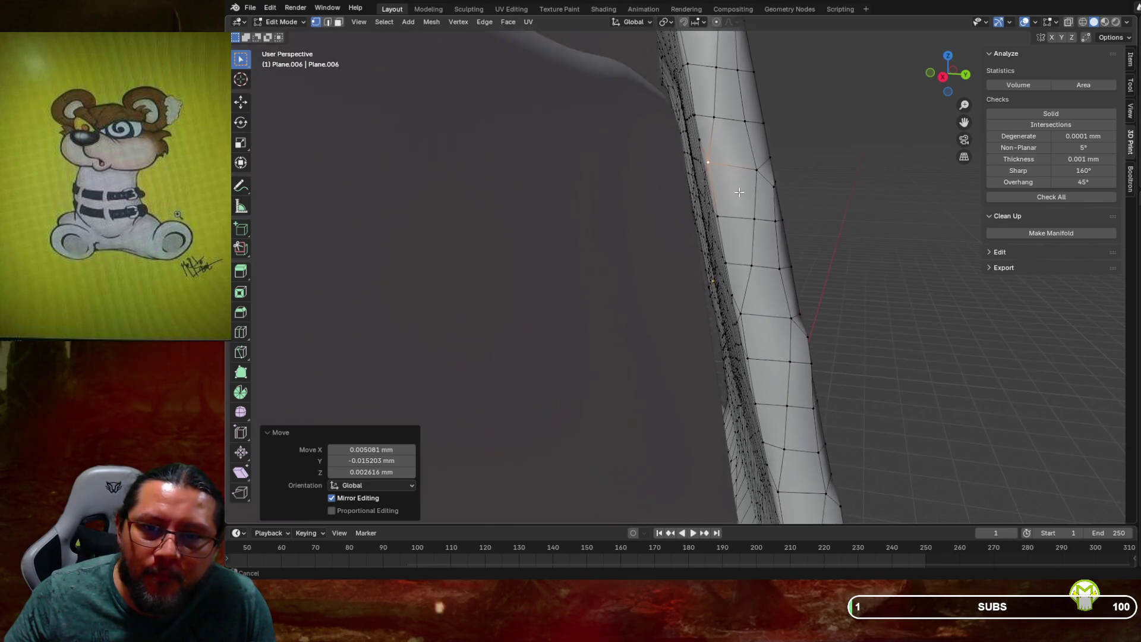
{"action": "scroll", "coordinate": [732, 192], "scroll_direction": "up", "scroll_amount": 2}
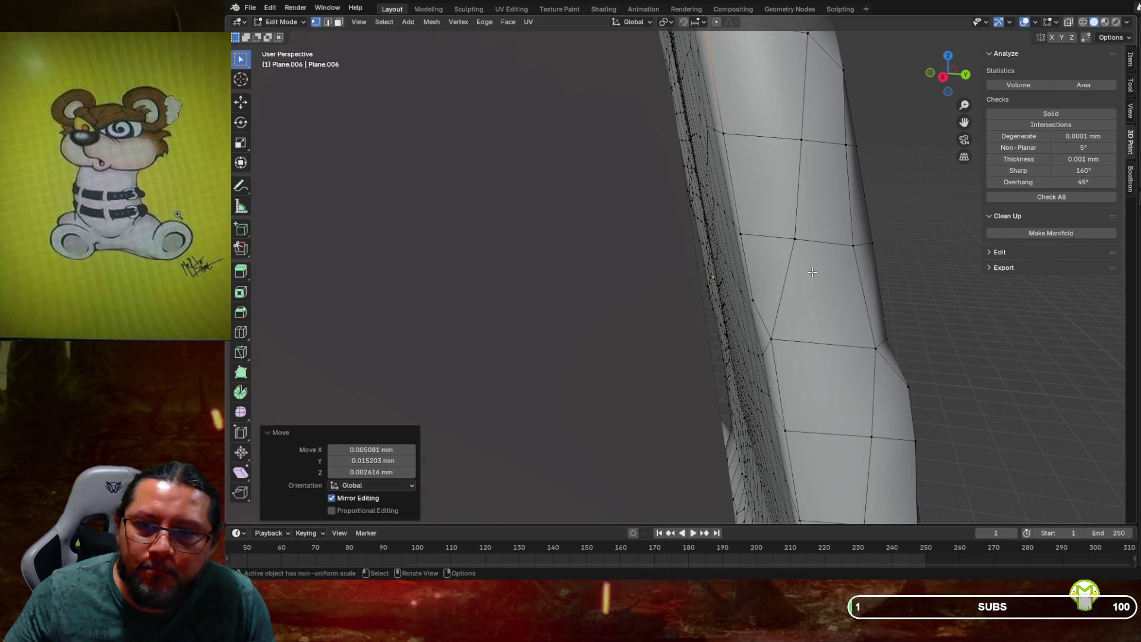
{"action": "middle_click_drag", "start_coordinate": [811, 271], "coordinate": [784, 252]}
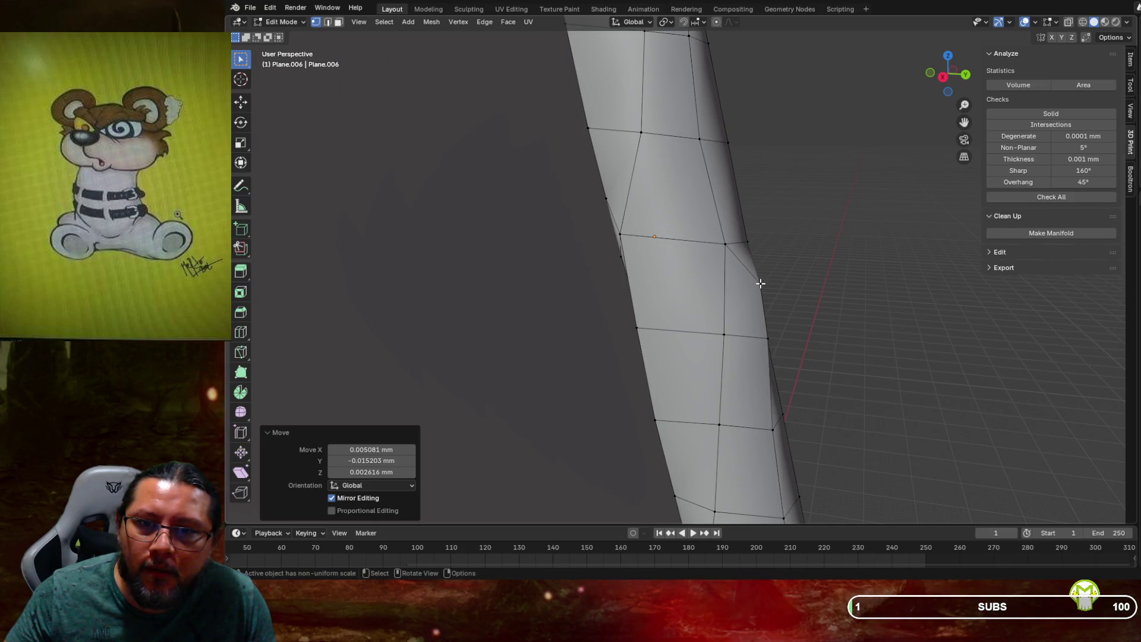
{"action": "left_click", "coordinate": [762, 272]}
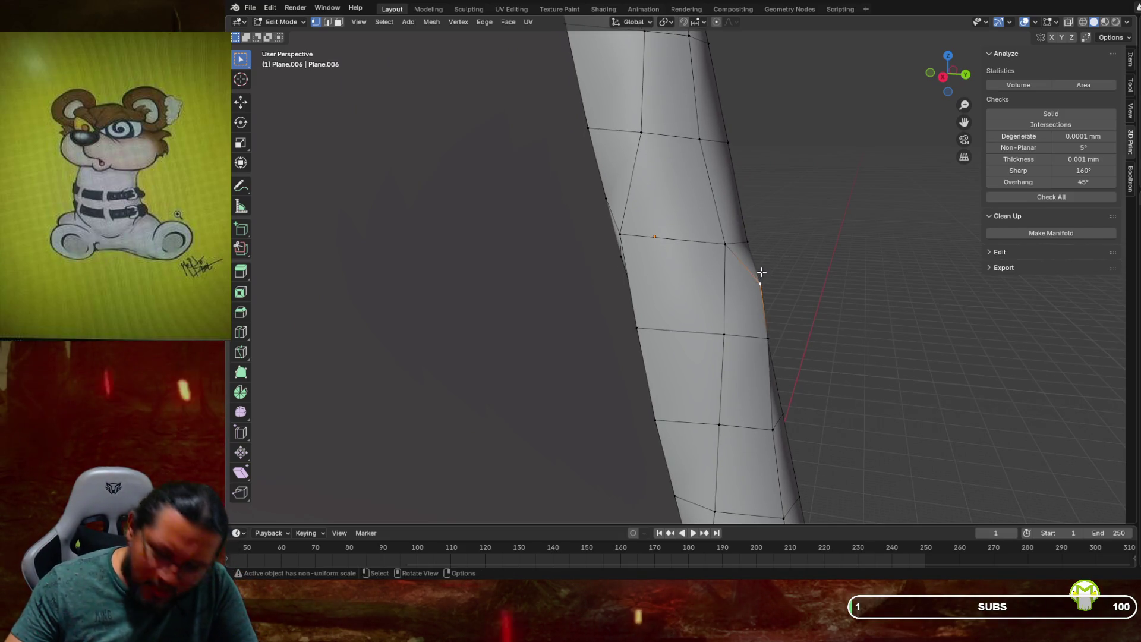
{"action": "key", "text": "g"}
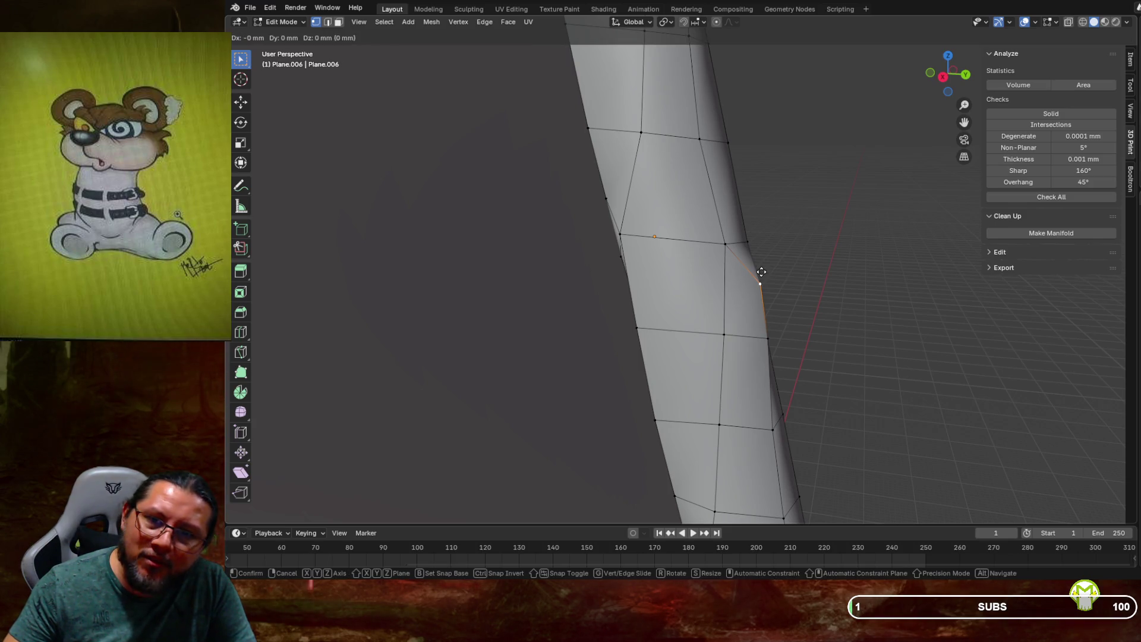
{"action": "left_click", "coordinate": [750, 274]}
Shift the next two vertices along the strap edge by small G-grabs
{"action": "mouse_move", "coordinate": [750, 276]}
{"action": "middle_mouse_down"}
{"action": "mouse_move", "coordinate": [732, 295]}
{"action": "mouse_move", "coordinate": [763, 304]}
{"action": "middle_mouse_up"}
{"action": "left_click", "coordinate": [785, 300]}
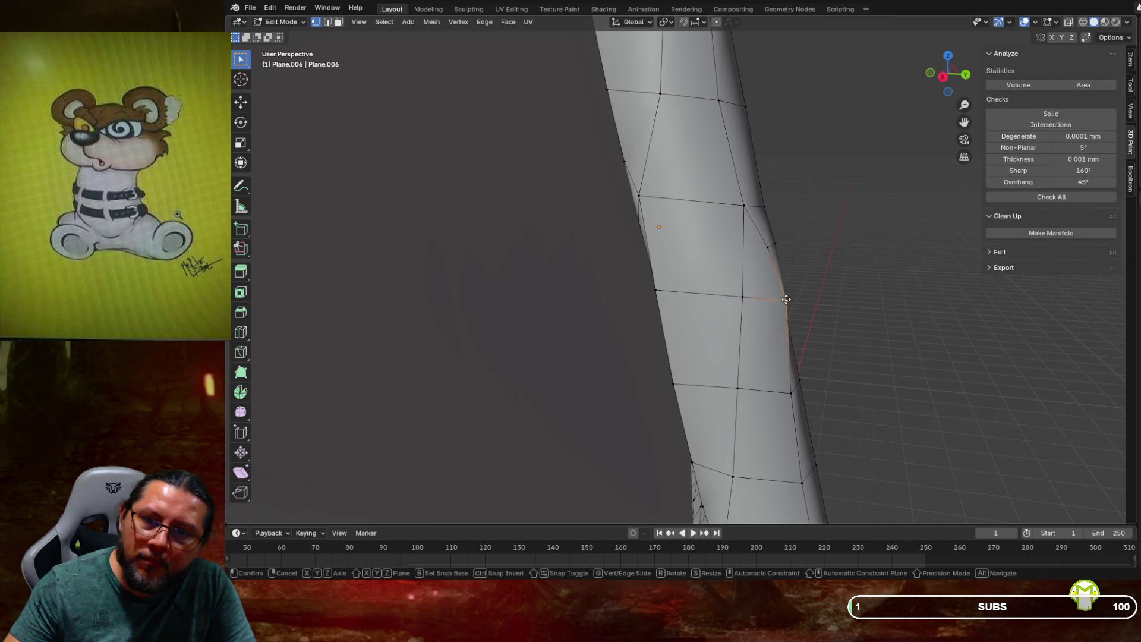
{"action": "key", "text": "g"}
{"action": "left_click", "coordinate": [779, 296]}
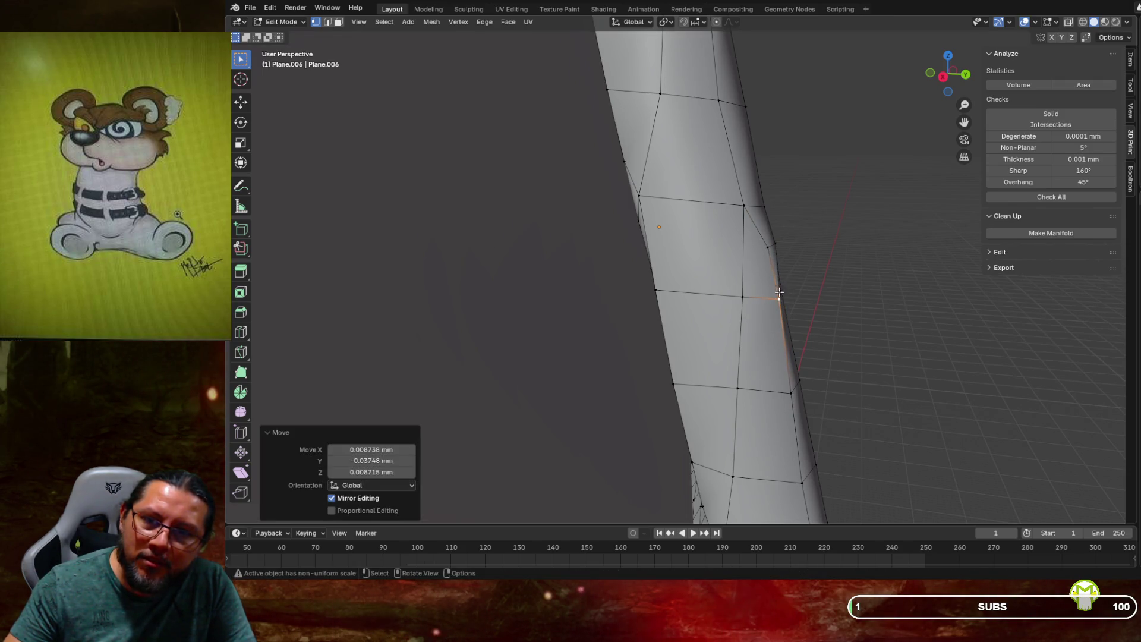
{"action": "left_click", "coordinate": [767, 244]}
{"action": "key", "text": "g"}
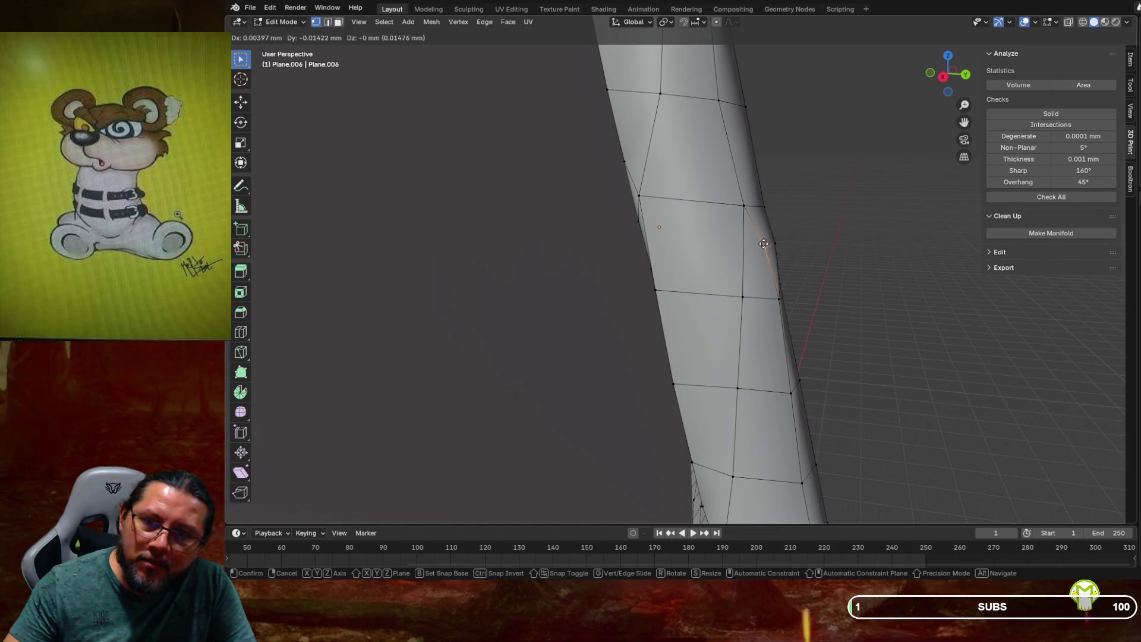
{"action": "left_click", "coordinate": [763, 247]}
Adjust the side vertex, the one below it, and the vertex above the bend
{"action": "middle_click_drag", "start_coordinate": [764, 246], "coordinate": [753, 245]}
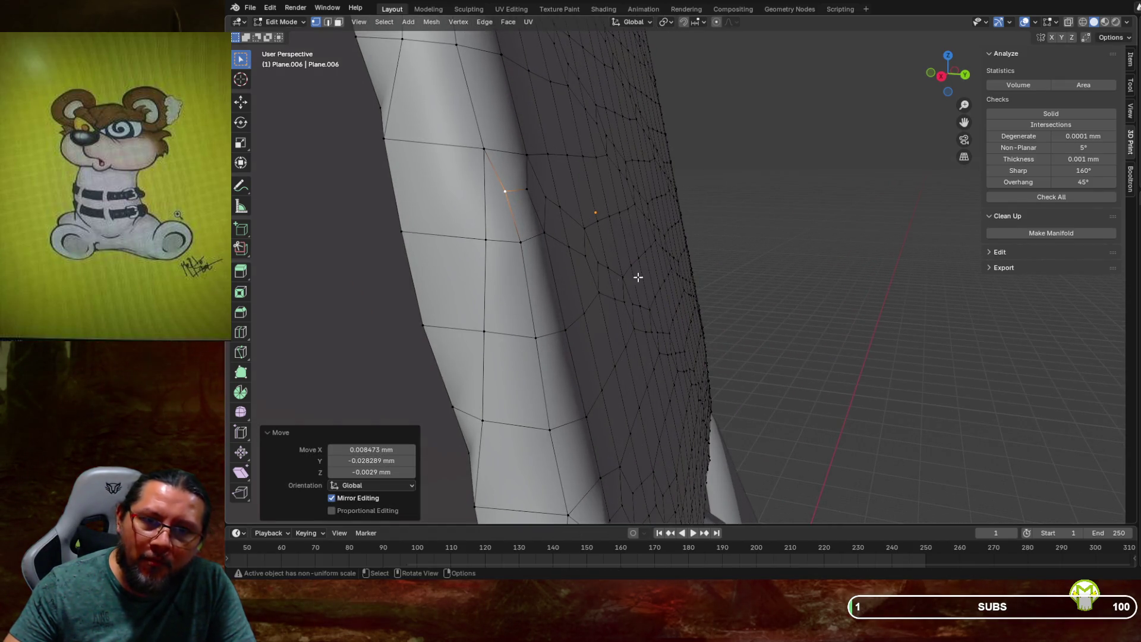
{"action": "mouse_move", "coordinate": [600, 280]}
{"action": "middle_mouse_down"}
{"action": "mouse_move", "coordinate": [637, 238]}
{"action": "mouse_move", "coordinate": [751, 250]}
{"action": "middle_mouse_up"}
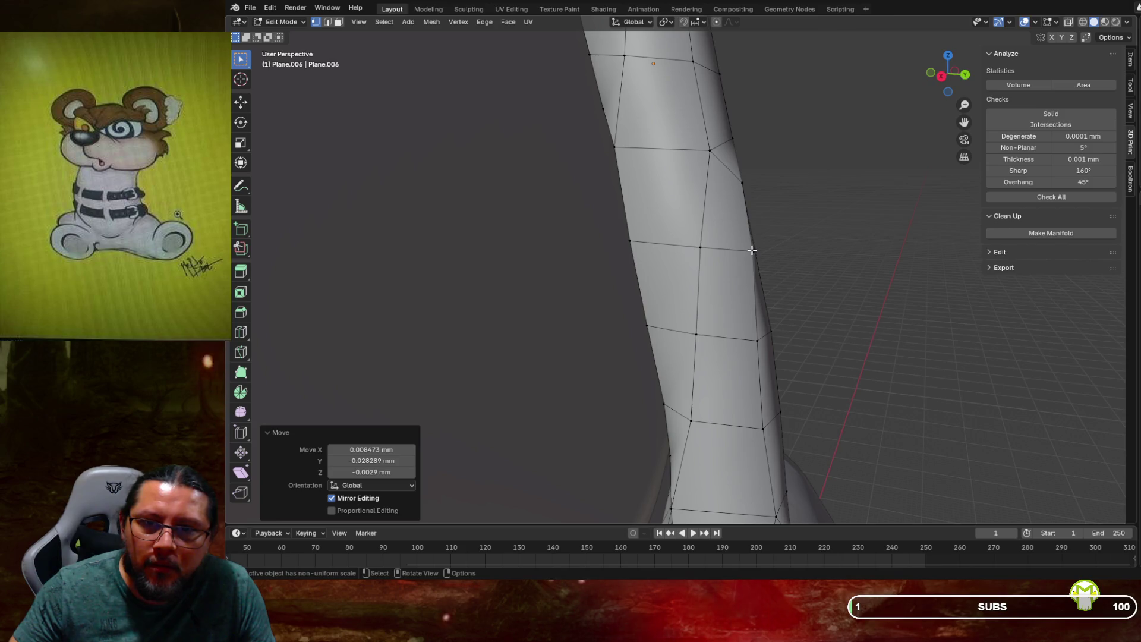
{"action": "left_click", "coordinate": [752, 250]}
{"action": "key", "text": "g"}
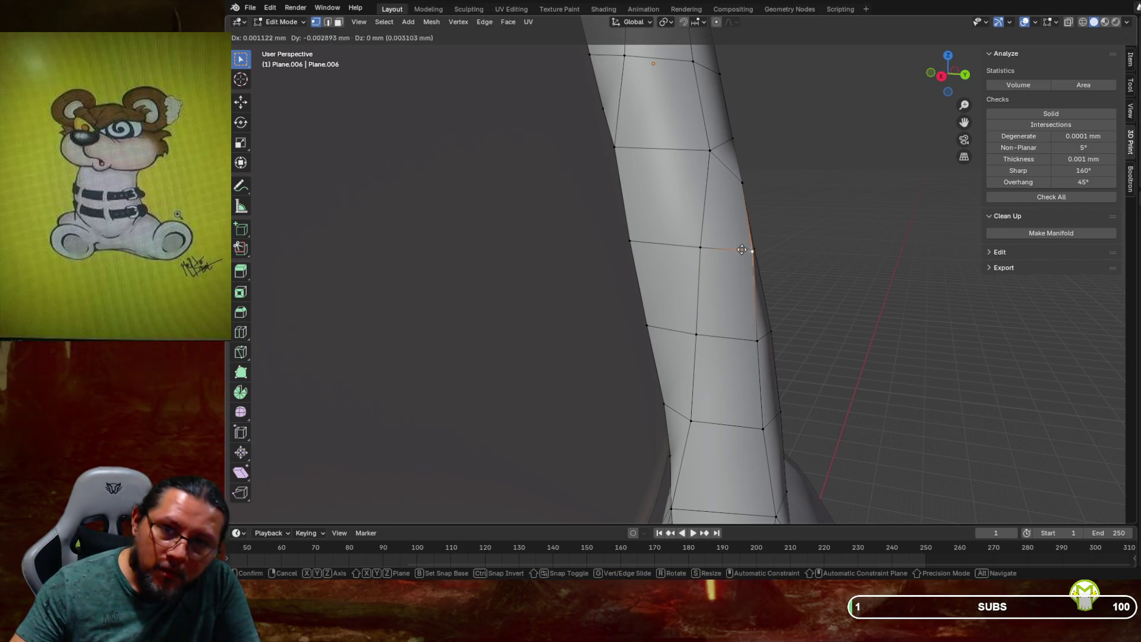
{"action": "left_click", "coordinate": [733, 250]}
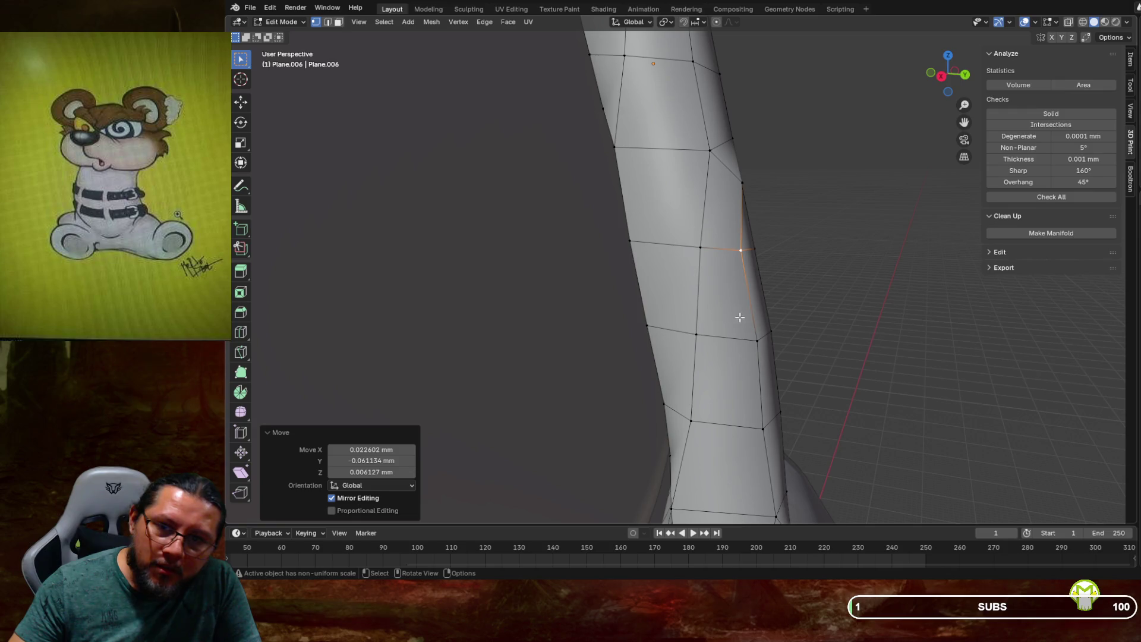
{"action": "left_click", "coordinate": [759, 341]}
{"action": "key", "text": "g"}
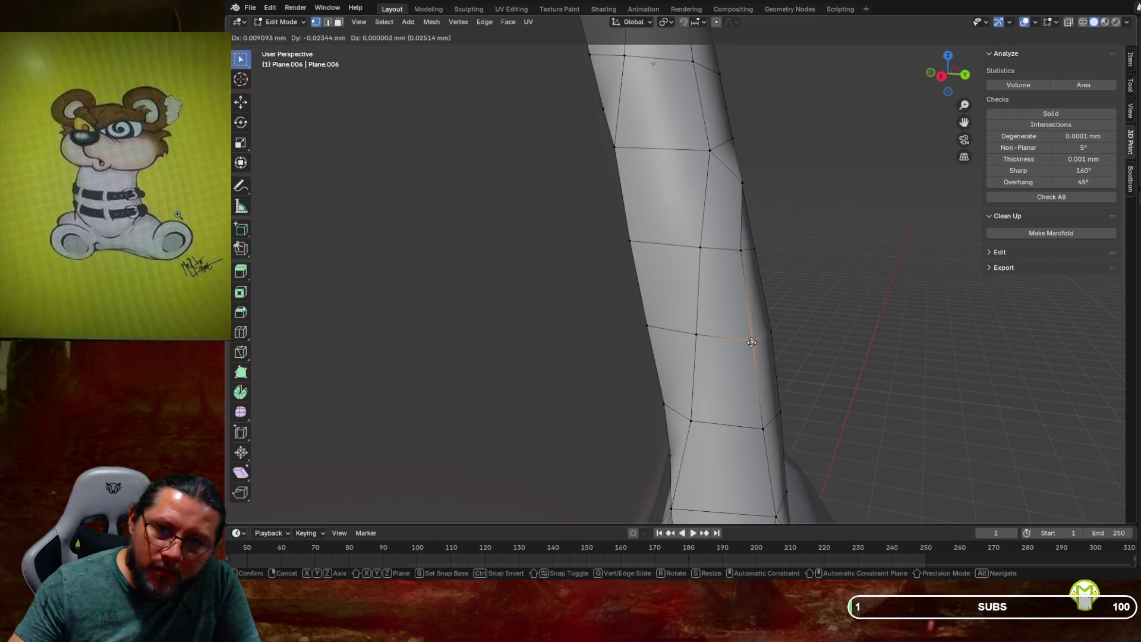
{"action": "left_click", "coordinate": [754, 339]}
{"action": "left_click", "coordinate": [741, 183]}
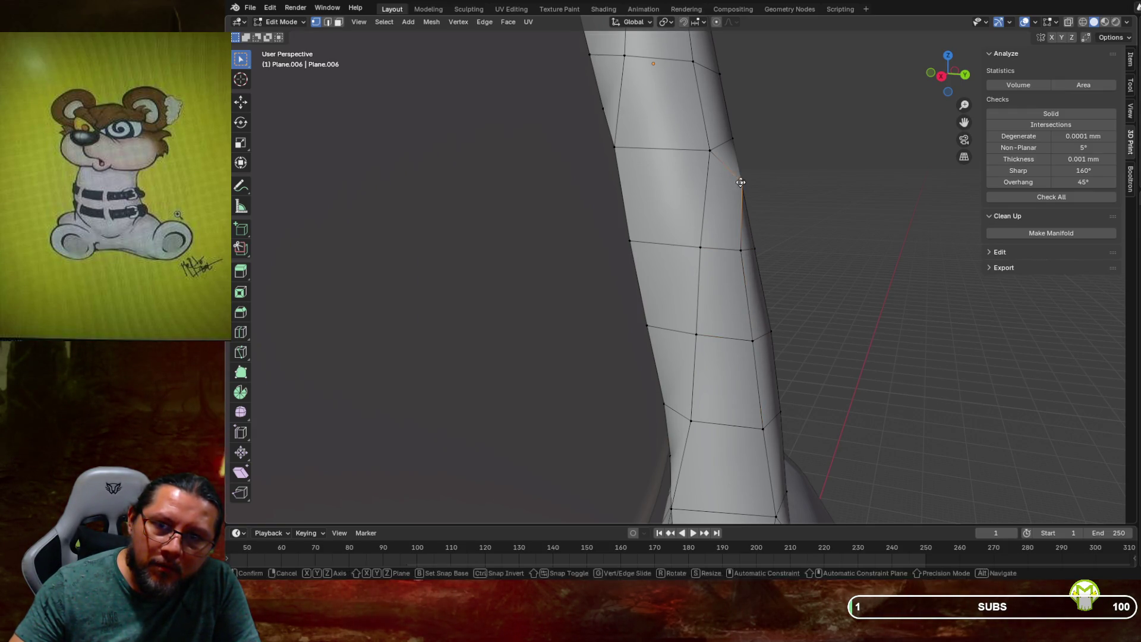
{"action": "key", "text": "g"}
{"action": "left_click", "coordinate": [727, 185]}
{"action": "middle_click_drag", "start_coordinate": [727, 186], "coordinate": [678, 206]}
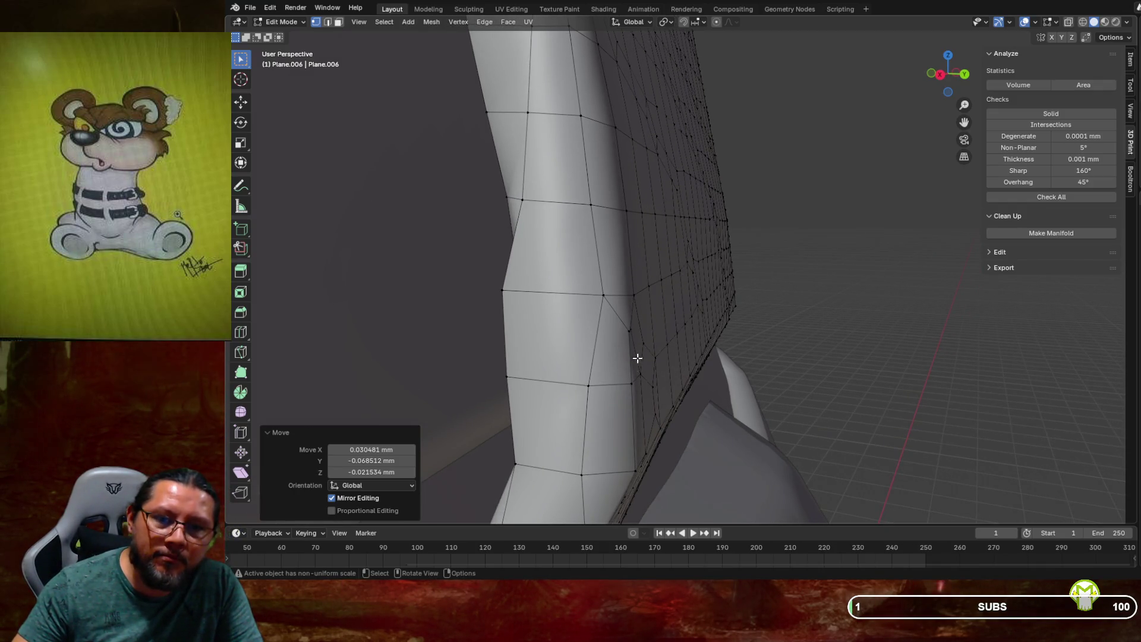
Nudge the strap's kink, corner and neighbouring vertices, then review the collar loops
{"action": "mouse_move", "coordinate": [639, 377]}
{"action": "middle_mouse_down"}
{"action": "mouse_move", "coordinate": [643, 343]}
{"action": "mouse_move", "coordinate": [609, 278]}
{"action": "middle_mouse_up"}
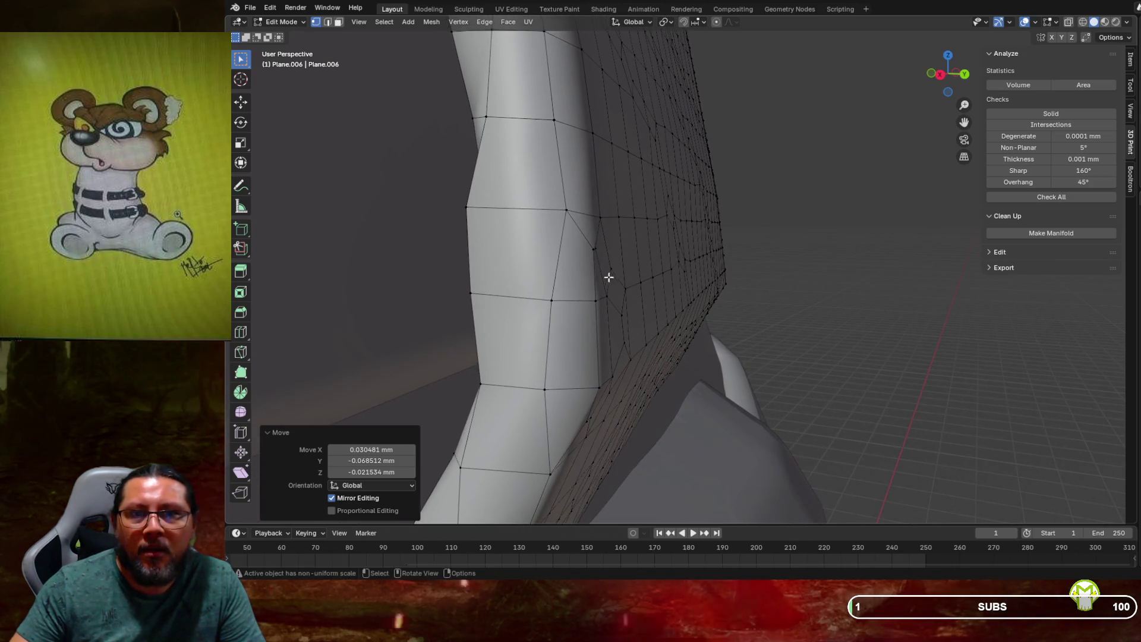
{"action": "left_click", "coordinate": [593, 248]}
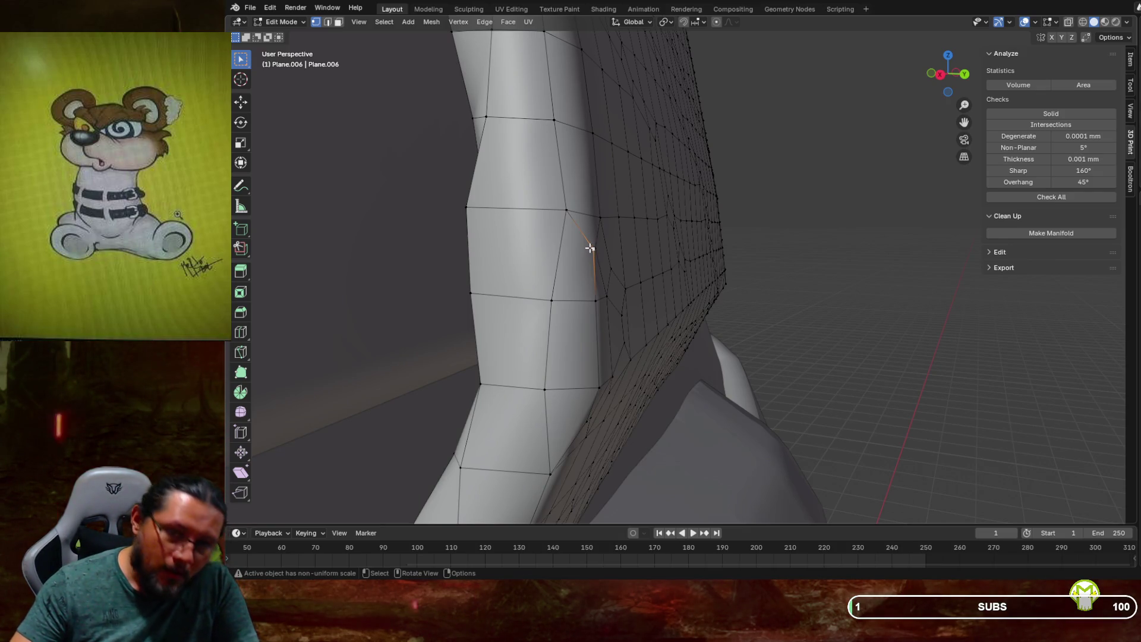
{"action": "key", "text": "g"}
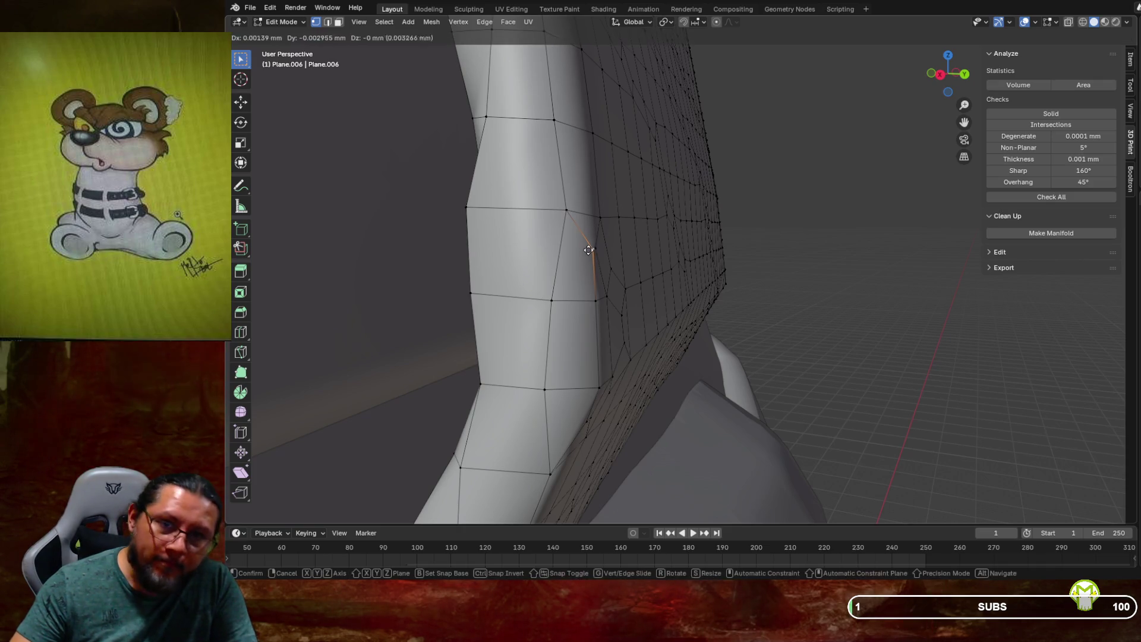
{"action": "left_click", "coordinate": [584, 251]}
{"action": "middle_click_drag", "start_coordinate": [583, 251], "coordinate": [595, 202]}
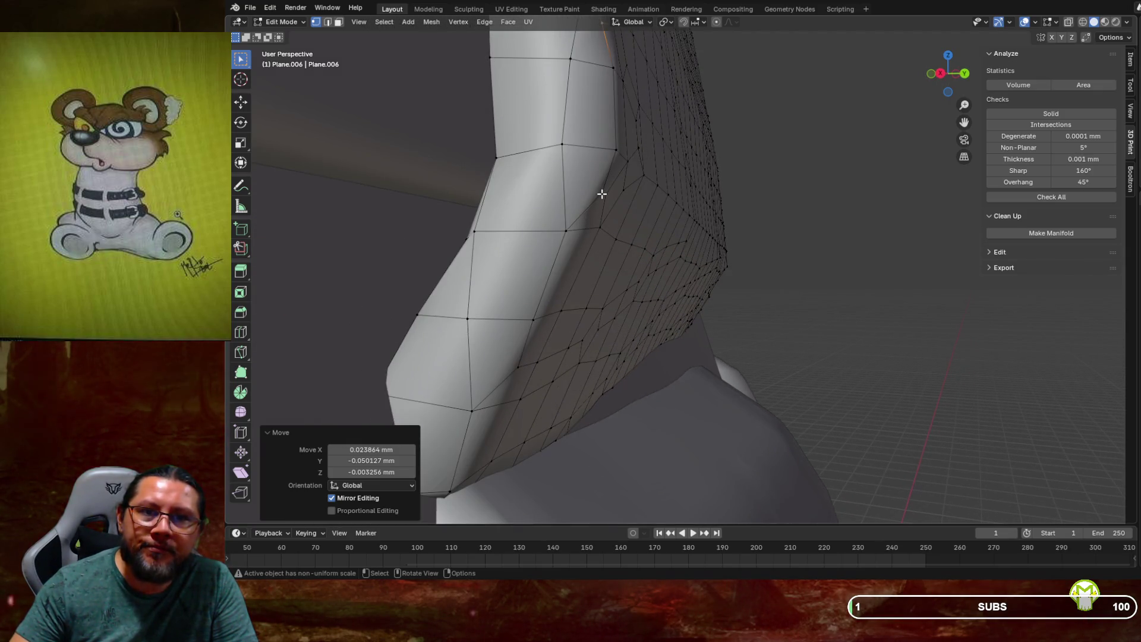
{"action": "left_click", "coordinate": [614, 149]}
{"action": "key", "text": "g"}
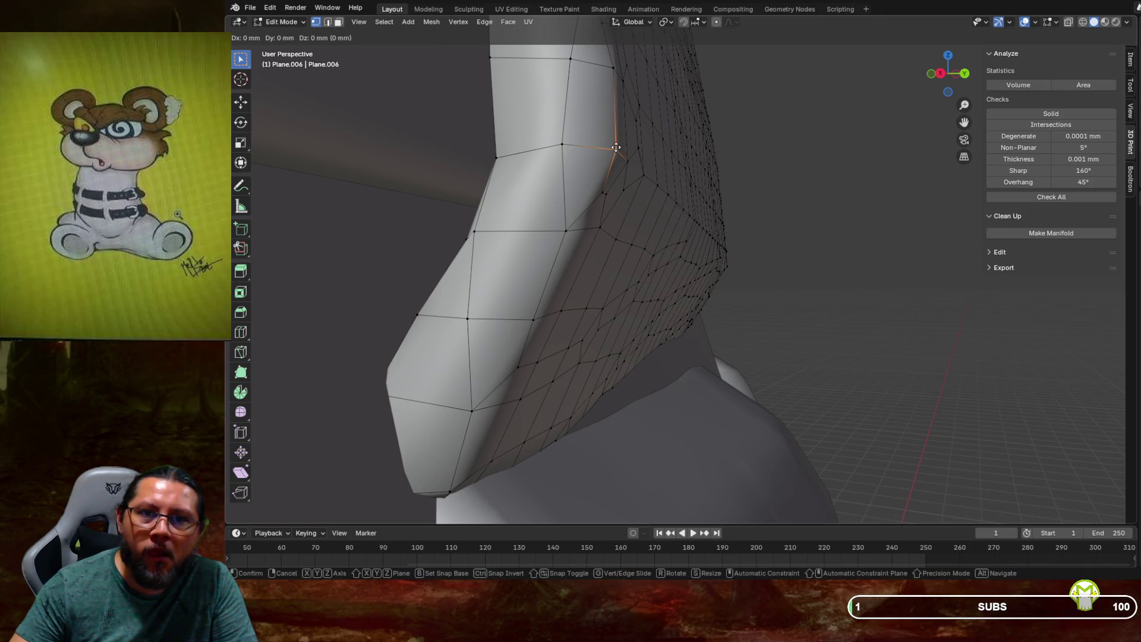
{"action": "left_click", "coordinate": [607, 147]}
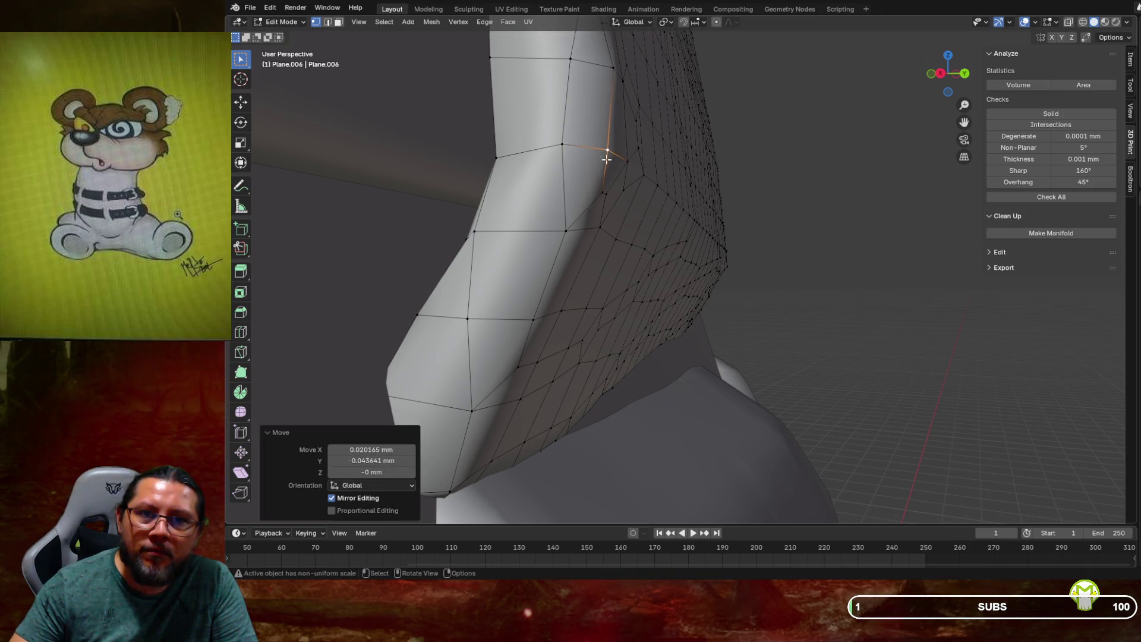
{"action": "left_click", "coordinate": [601, 193]}
{"action": "key", "text": "g"}
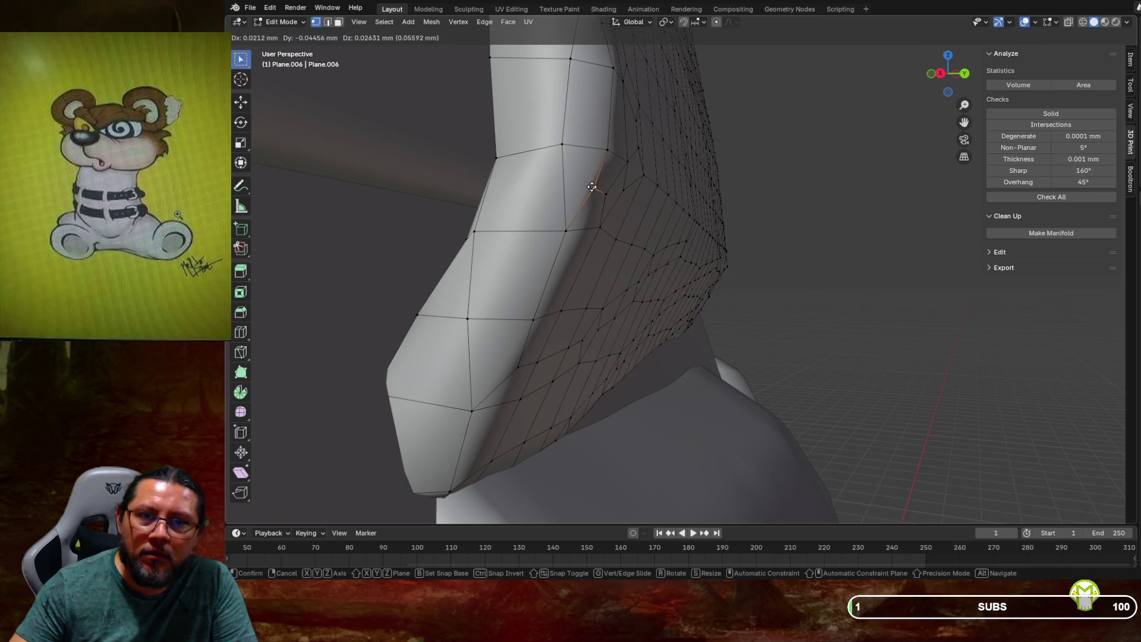
{"action": "left_click", "coordinate": [592, 186]}
{"action": "mouse_move", "coordinate": [592, 186]}
{"action": "middle_mouse_down"}
{"action": "mouse_move", "coordinate": [621, 189]}
{"action": "mouse_move", "coordinate": [309, 185]}
{"action": "middle_mouse_up"}
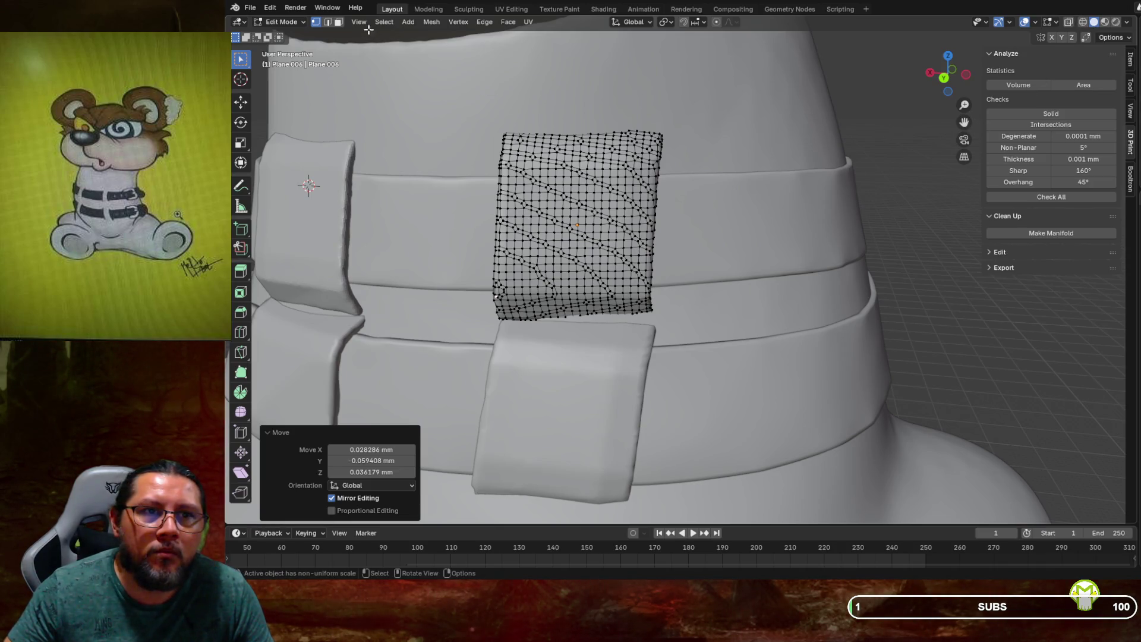
Return to Object Mode and inspect the collar patch from several angles
{"action": "left_click", "coordinate": [284, 22]}
{"action": "left_click", "coordinate": [287, 33]}
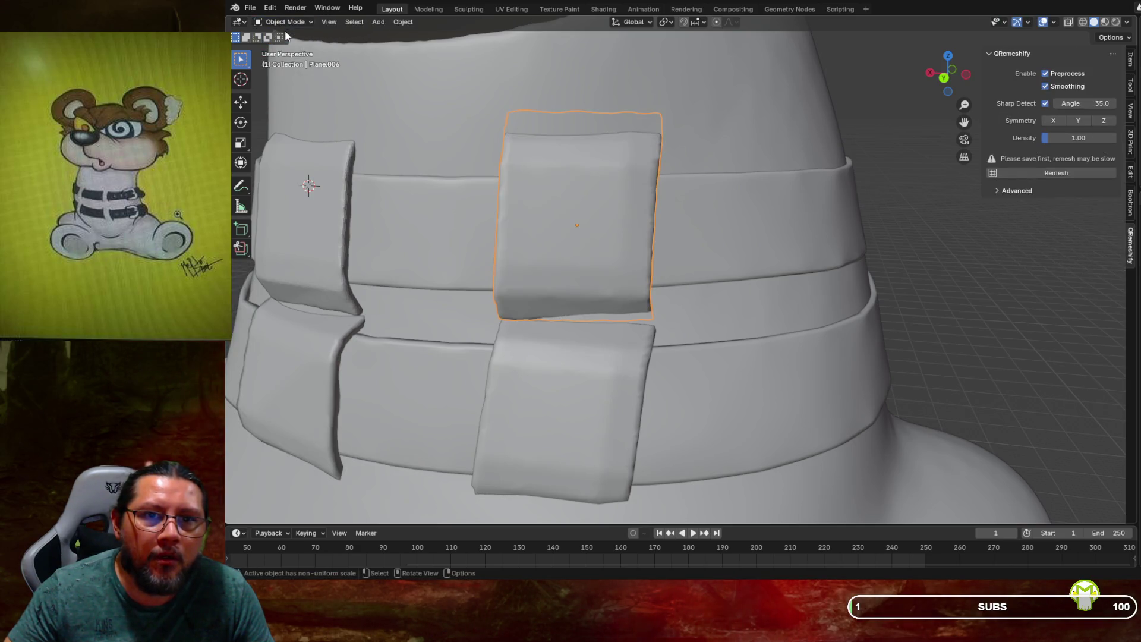
{"action": "mouse_move", "coordinate": [460, 187]}
{"action": "middle_mouse_down"}
{"action": "mouse_move", "coordinate": [580, 176]}
{"action": "mouse_move", "coordinate": [441, 177]}
{"action": "middle_mouse_up"}
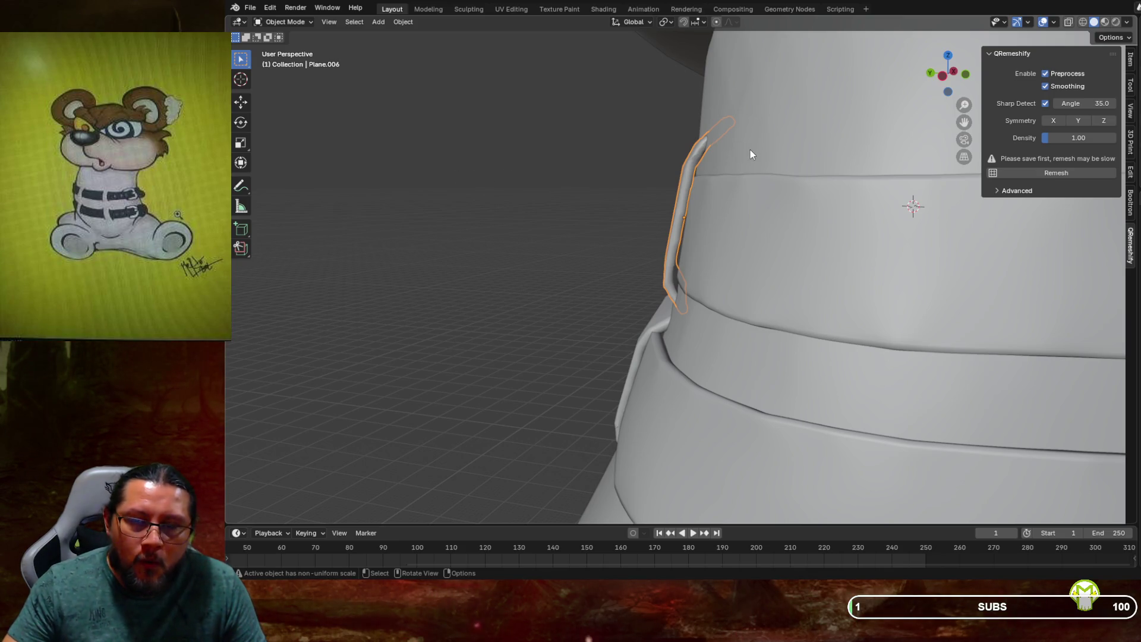
{"action": "middle_click_drag", "start_coordinate": [750, 150], "coordinate": [808, 150]}
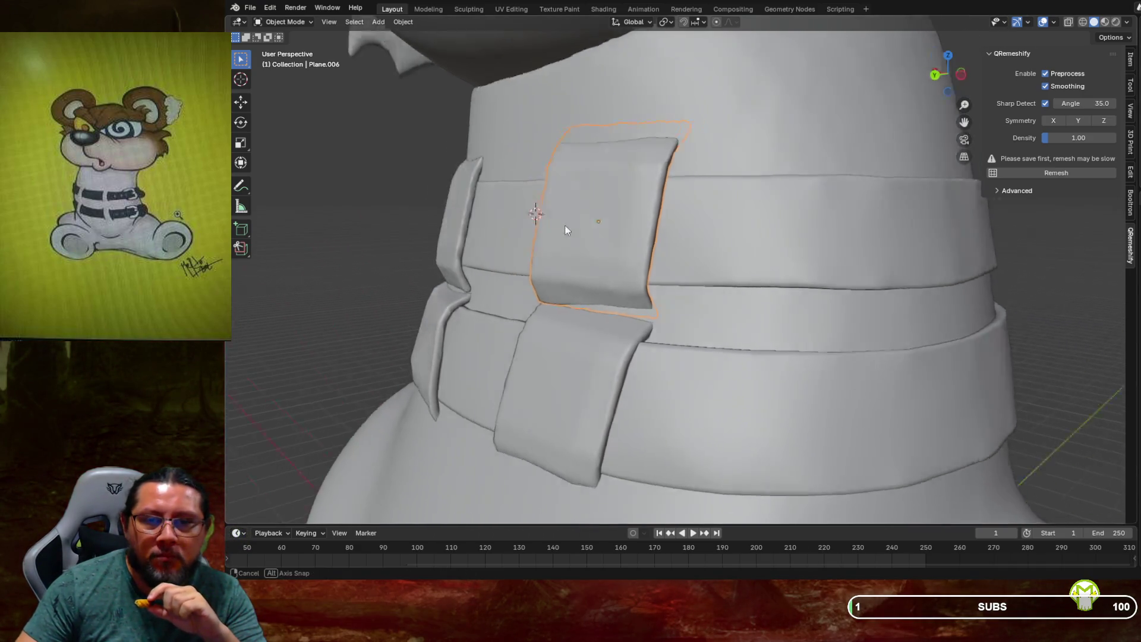
{"action": "middle_click_drag", "start_coordinate": [641, 215], "coordinate": [581, 230]}
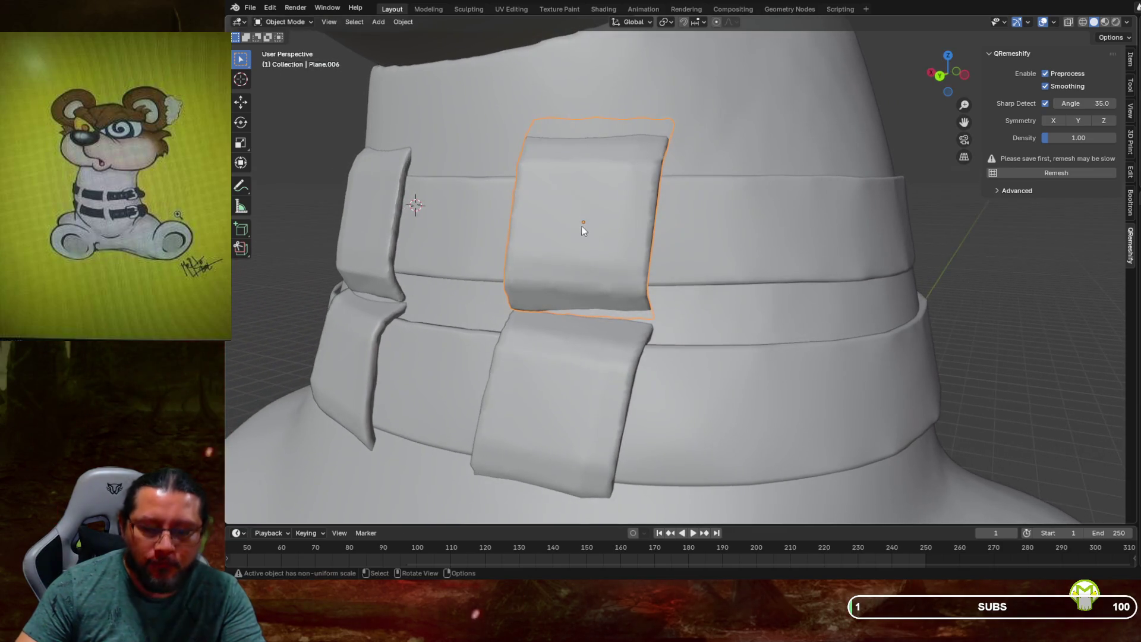
Add the neck body Plane.003 to the selection and join the patch into it with Ctrl+J
{"action": "left_click", "coordinate": [798, 103], "text": "shift"}
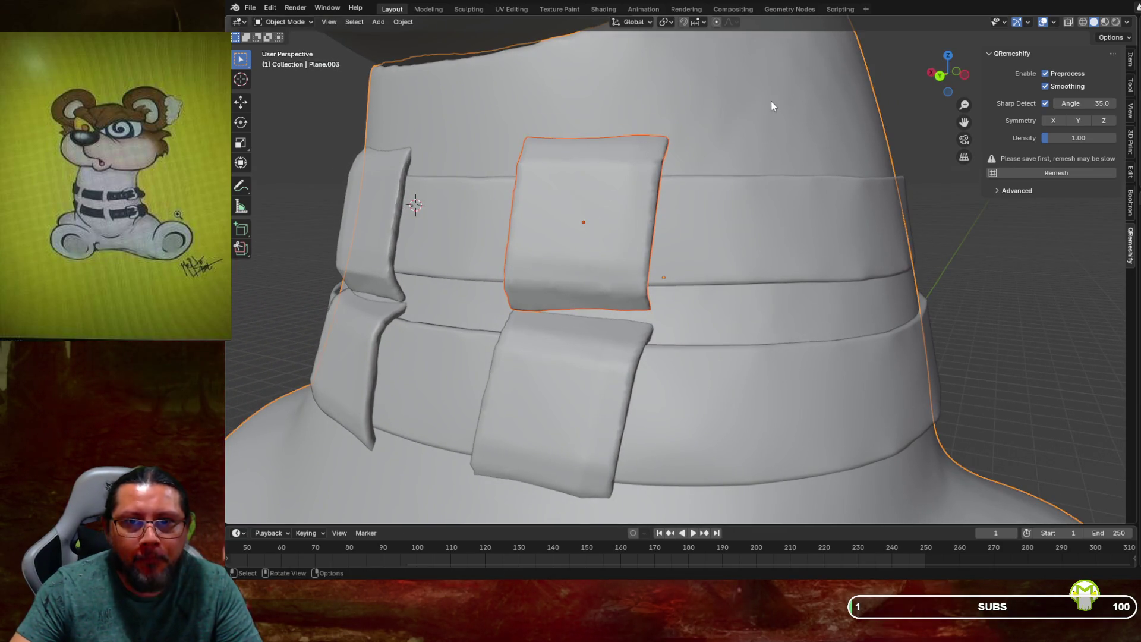
{"action": "middle_click_drag", "start_coordinate": [742, 110], "coordinate": [710, 108]}
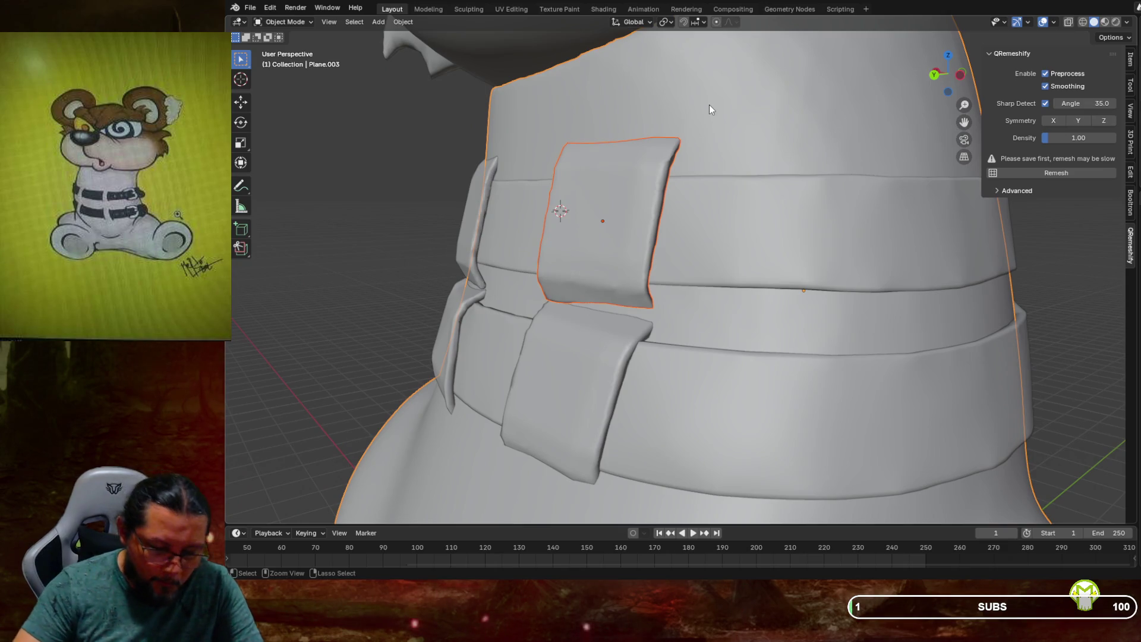
{"action": "key", "text": "ctrl+j"}
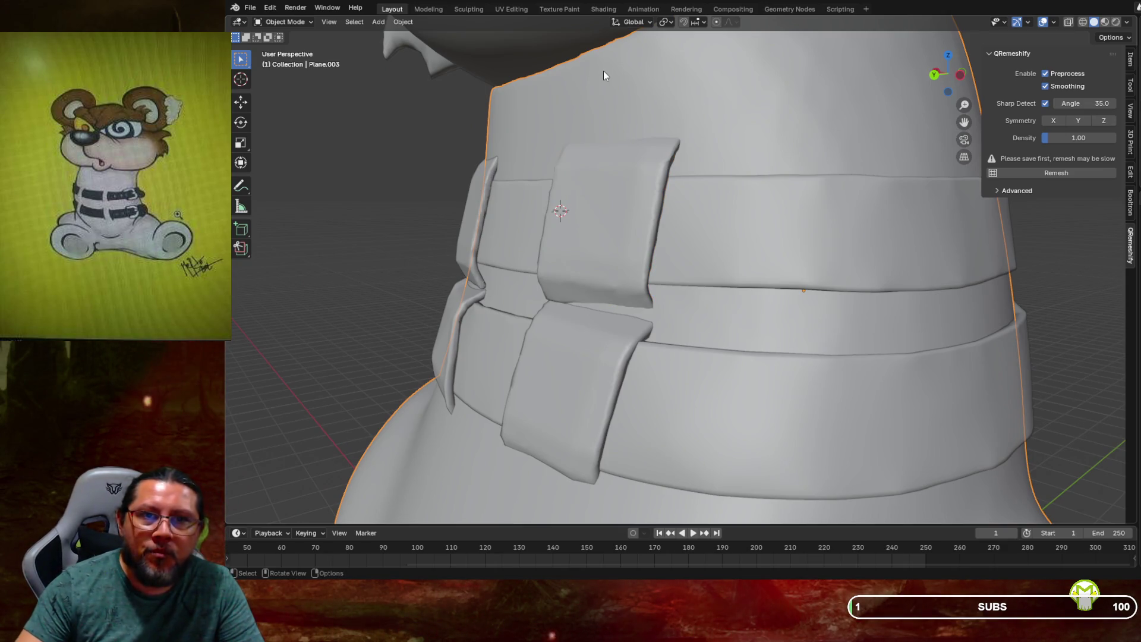
{"action": "left_click", "coordinate": [286, 21]}
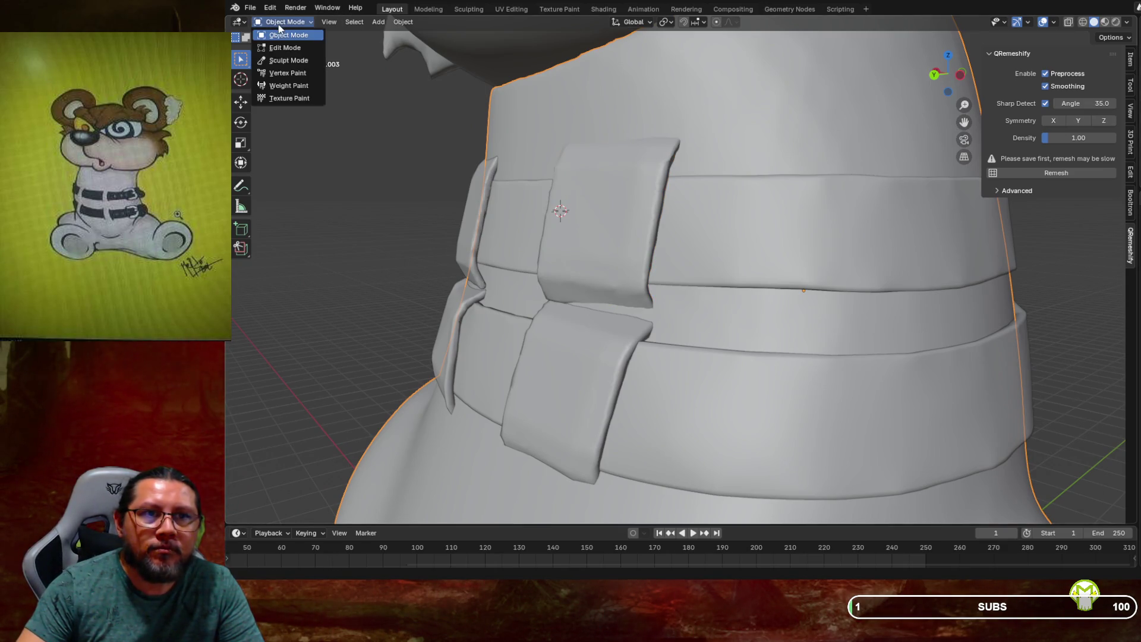
Enter Sculpt Mode and remesh the merged neck and patch into one surface
{"action": "left_click", "coordinate": [288, 60]}
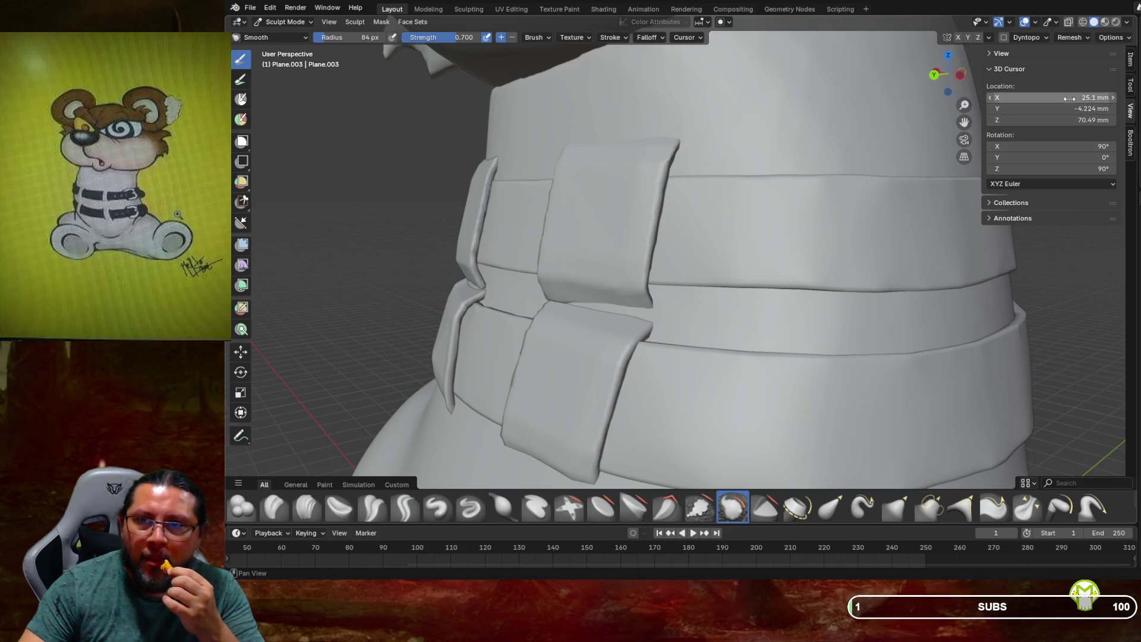
{"action": "left_click", "coordinate": [1070, 37]}
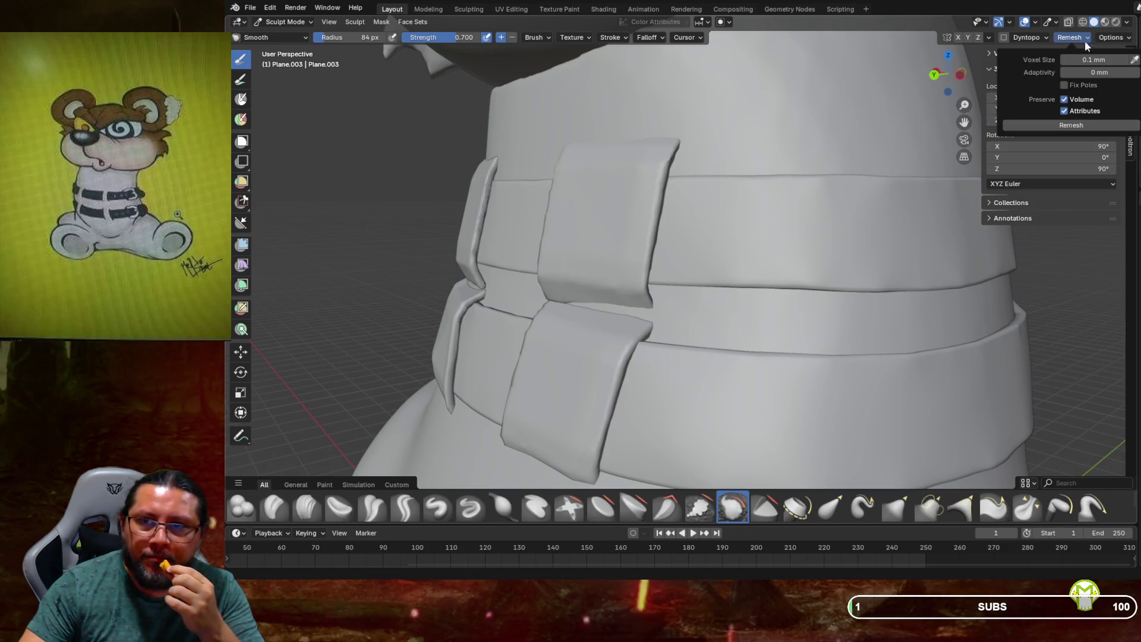
{"action": "left_click", "coordinate": [1091, 128]}
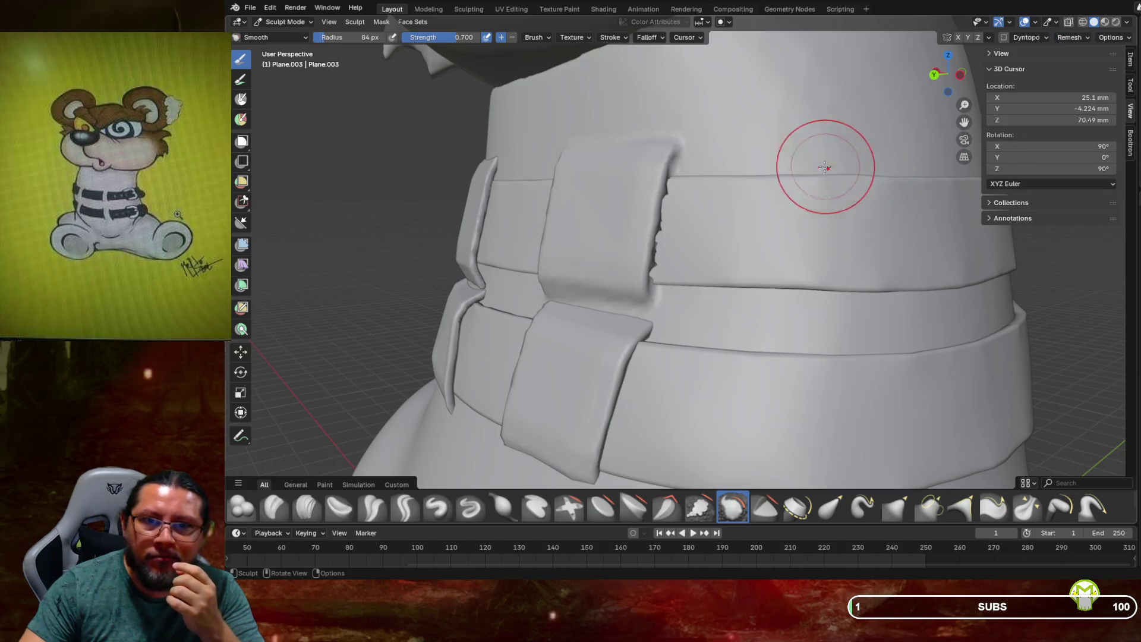
Check the remeshed topology in wireframe, restore solid shading and return to Object Mode
{"action": "left_click", "coordinate": [1082, 21]}
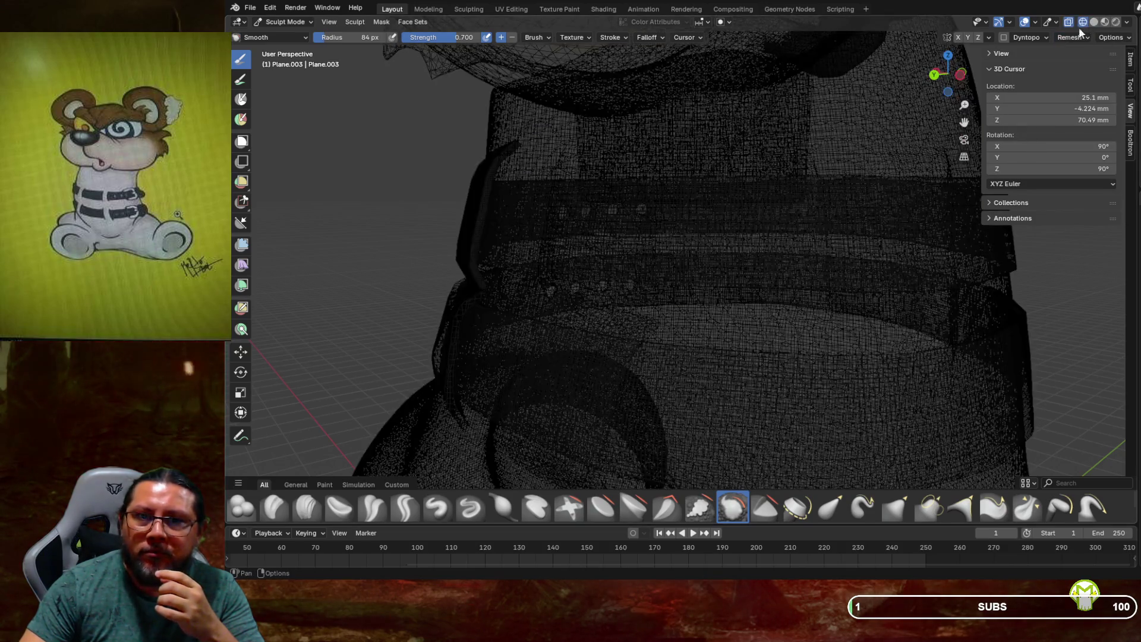
{"action": "mouse_move", "coordinate": [767, 143]}
{"action": "middle_mouse_down"}
{"action": "mouse_move", "coordinate": [697, 183]}
{"action": "mouse_move", "coordinate": [778, 194]}
{"action": "mouse_move", "coordinate": [675, 191]}
{"action": "mouse_move", "coordinate": [793, 186]}
{"action": "mouse_move", "coordinate": [627, 192]}
{"action": "middle_mouse_up"}
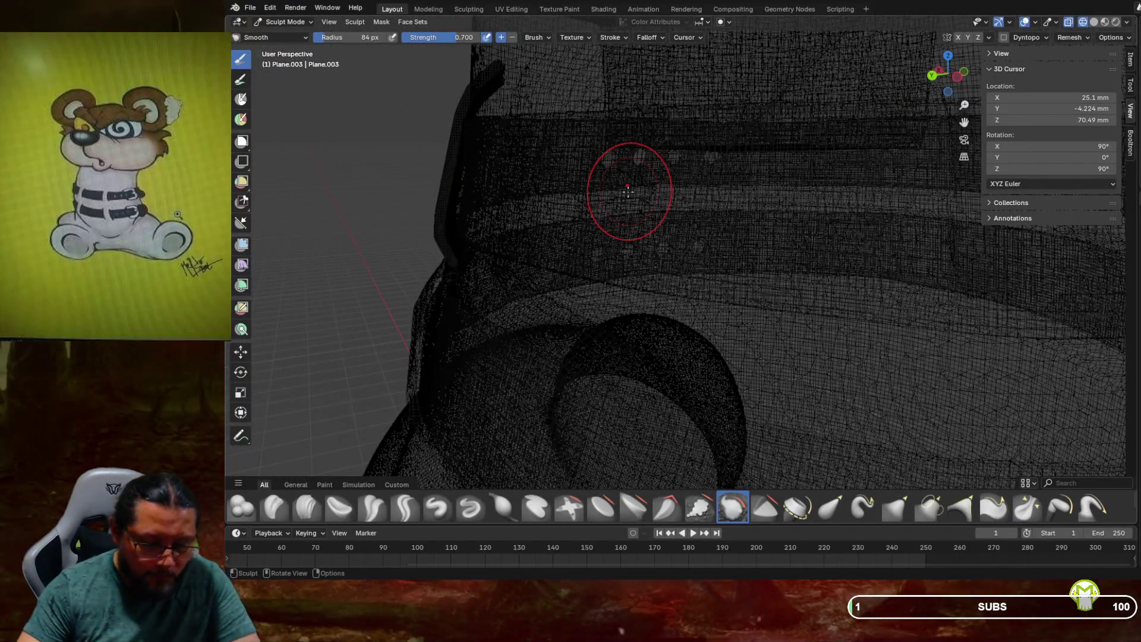
{"action": "left_click", "coordinate": [1095, 22]}
{"action": "key", "text": "ctrl+Tab"}
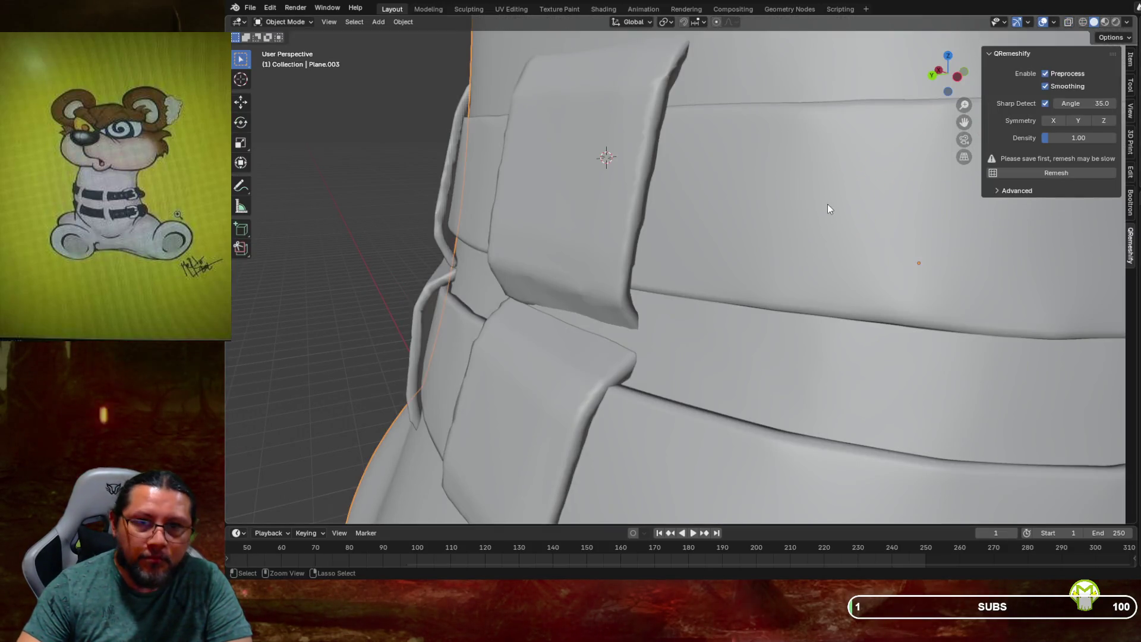
{"action": "left_click", "coordinate": [747, 214]}
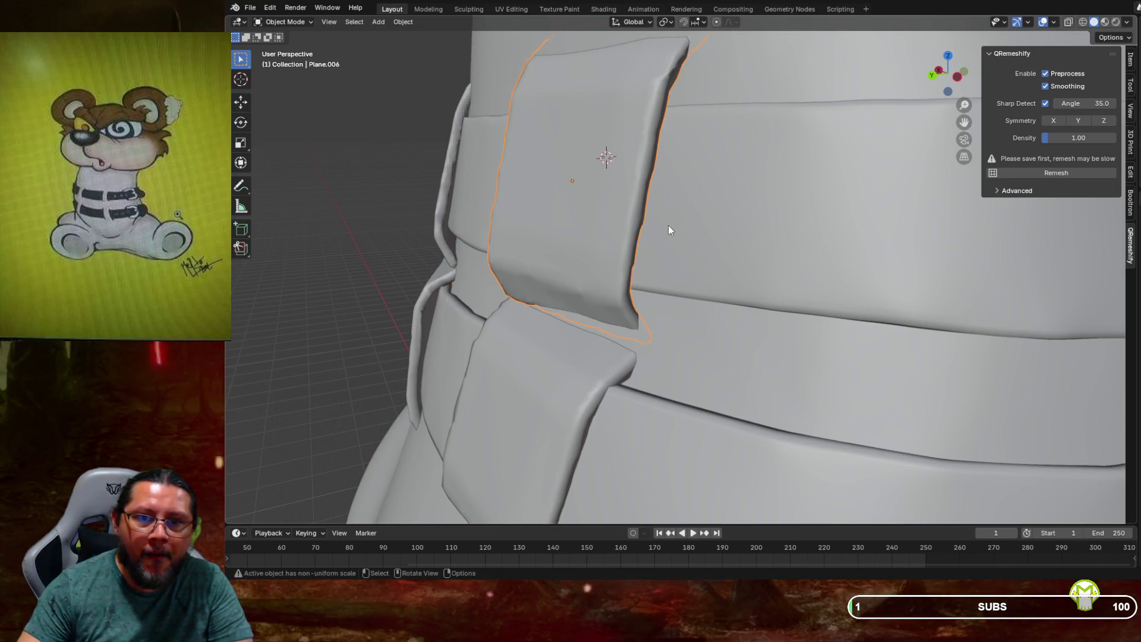
{"action": "left_click", "coordinate": [665, 237]}
{"action": "middle_click_drag", "start_coordinate": [664, 237], "coordinate": [573, 238], "text": "shift"}
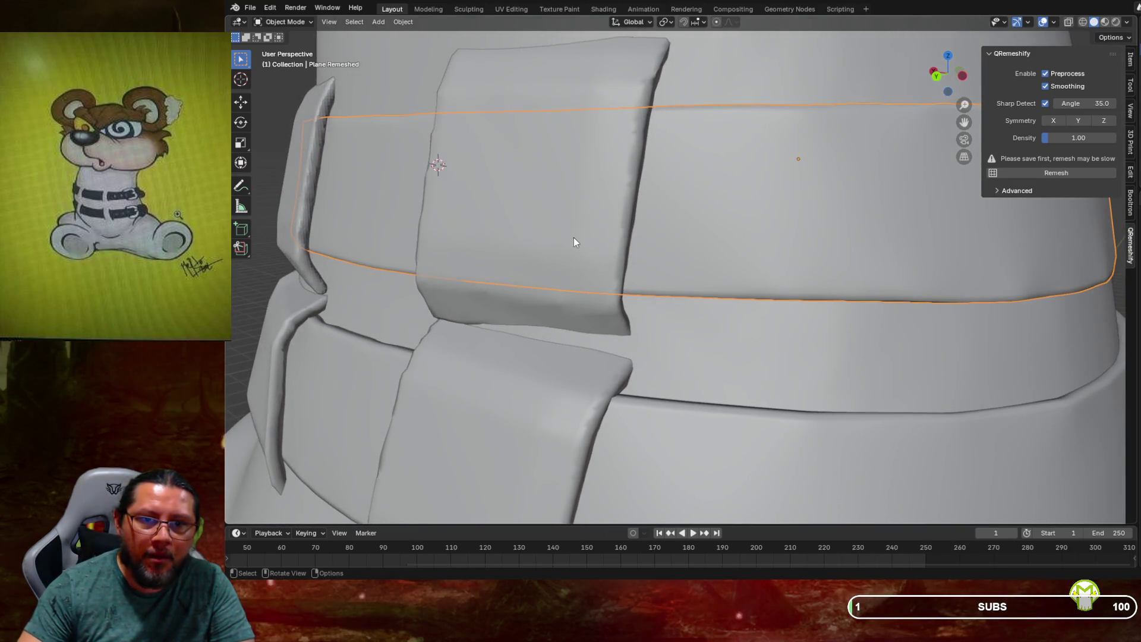
{"action": "left_click", "coordinate": [574, 238]}
{"action": "mouse_move", "coordinate": [562, 335]}
{"action": "middle_mouse_down"}
{"action": "mouse_move", "coordinate": [614, 253]}
{"action": "mouse_move", "coordinate": [575, 341]}
{"action": "mouse_move", "coordinate": [633, 351]}
{"action": "mouse_move", "coordinate": [565, 354]}
{"action": "middle_mouse_up"}
{"action": "scroll", "coordinate": [631, 339], "scroll_direction": "down", "scroll_amount": 3}
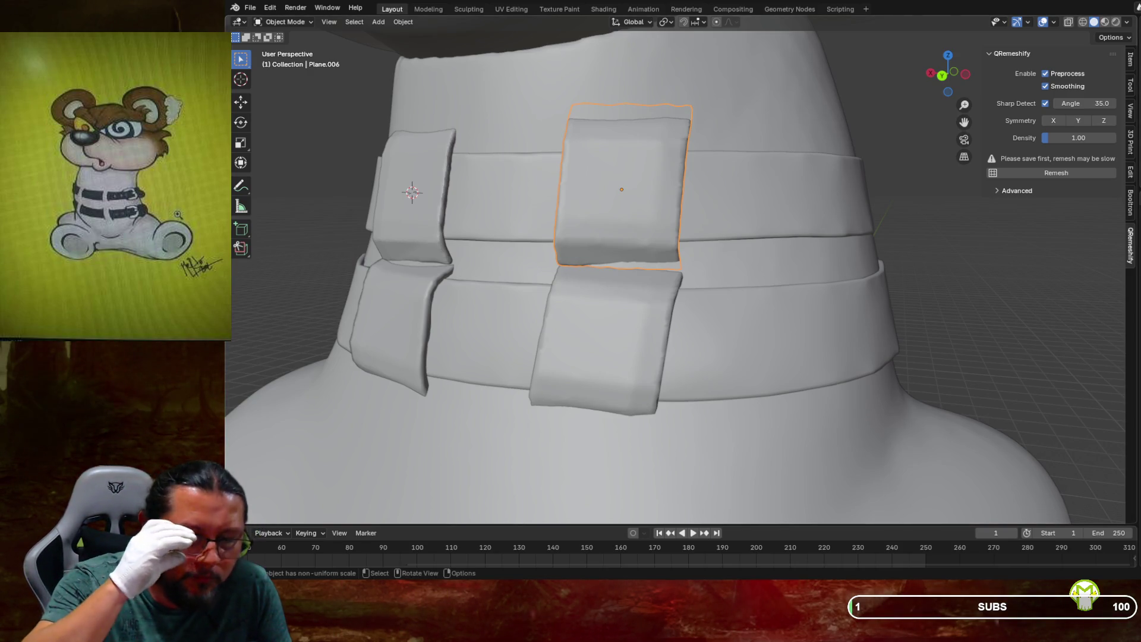
{"action": "mouse_move", "coordinate": [535, 316]}
{"action": "middle_mouse_down"}
{"action": "mouse_move", "coordinate": [660, 323]}
{"action": "mouse_move", "coordinate": [593, 322]}
{"action": "mouse_move", "coordinate": [654, 258]}
{"action": "middle_mouse_up"}
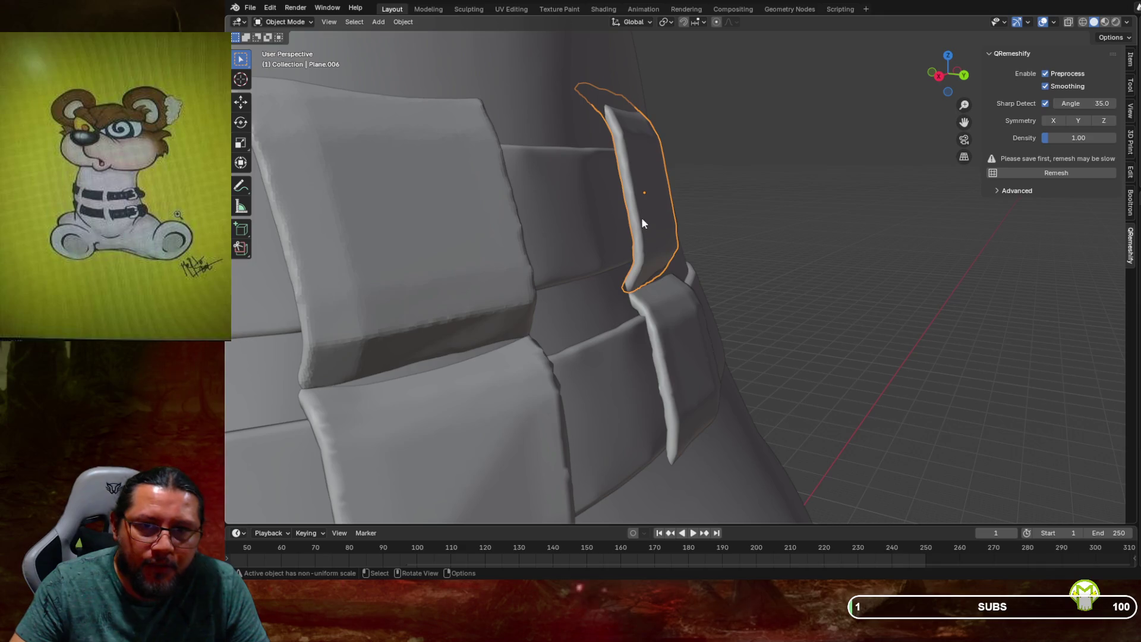
Place the 3D cursor on the upper loop piece and bring up the Add > Mesh list
{"action": "right_click", "coordinate": [631, 197], "text": "shift"}
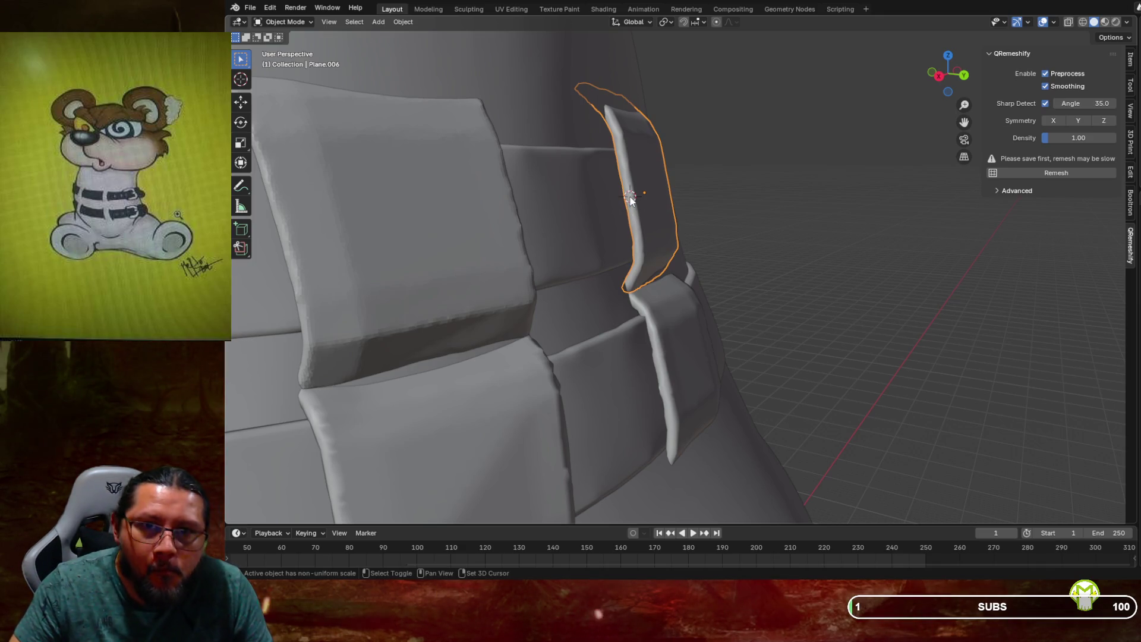
{"action": "mouse_move", "coordinate": [671, 222]}
{"action": "middle_mouse_down"}
{"action": "mouse_move", "coordinate": [619, 231]}
{"action": "mouse_move", "coordinate": [636, 229]}
{"action": "middle_mouse_up"}
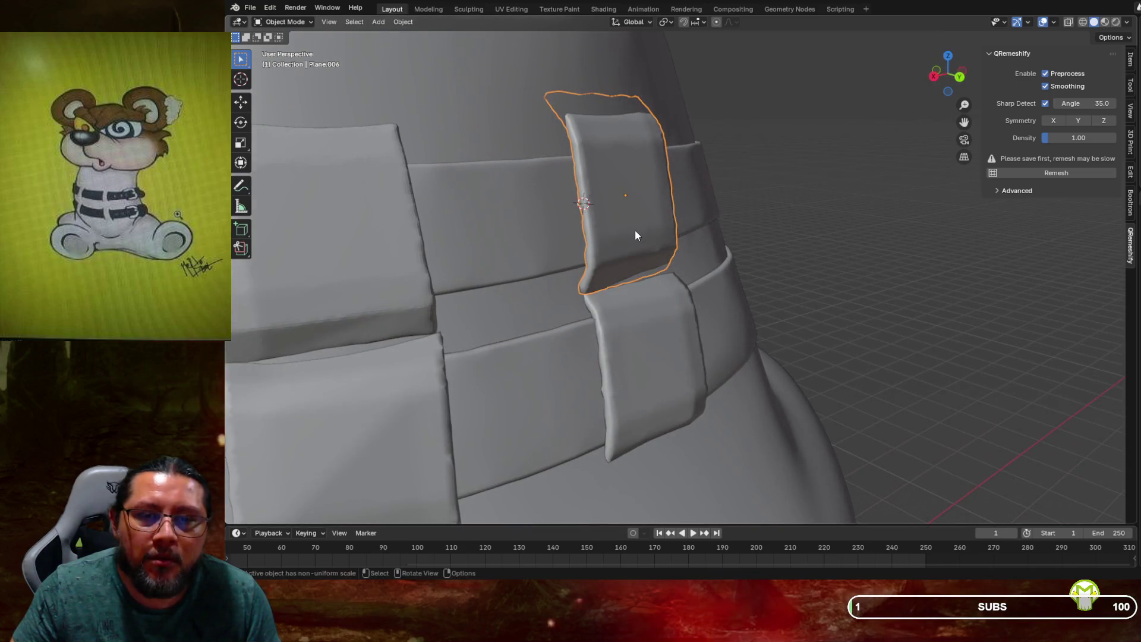
{"action": "left_click", "coordinate": [378, 22]}
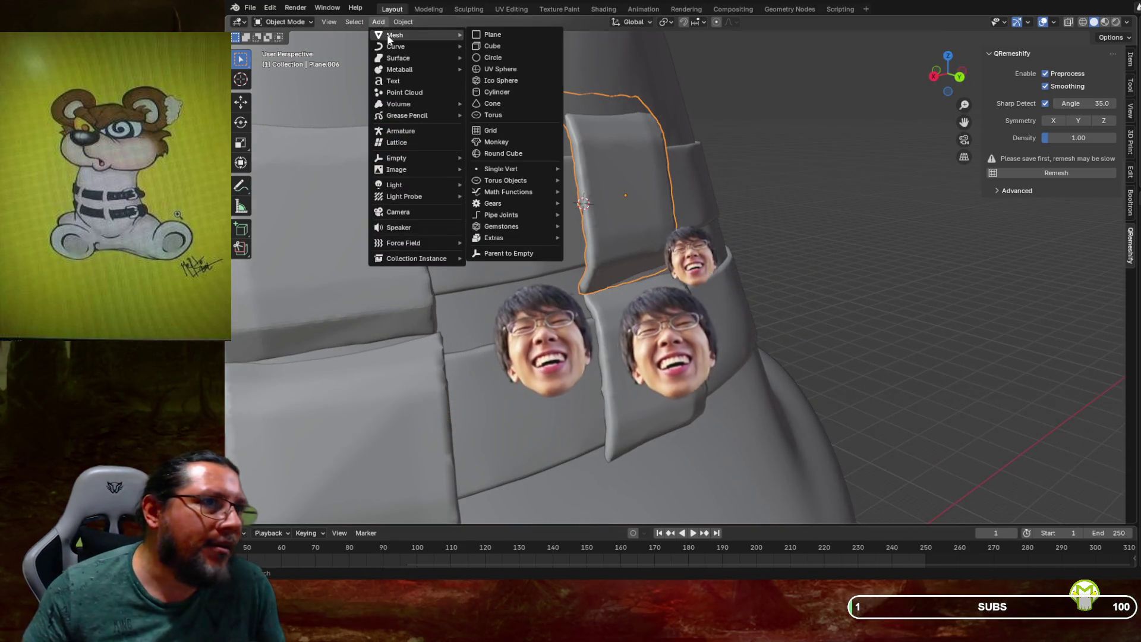
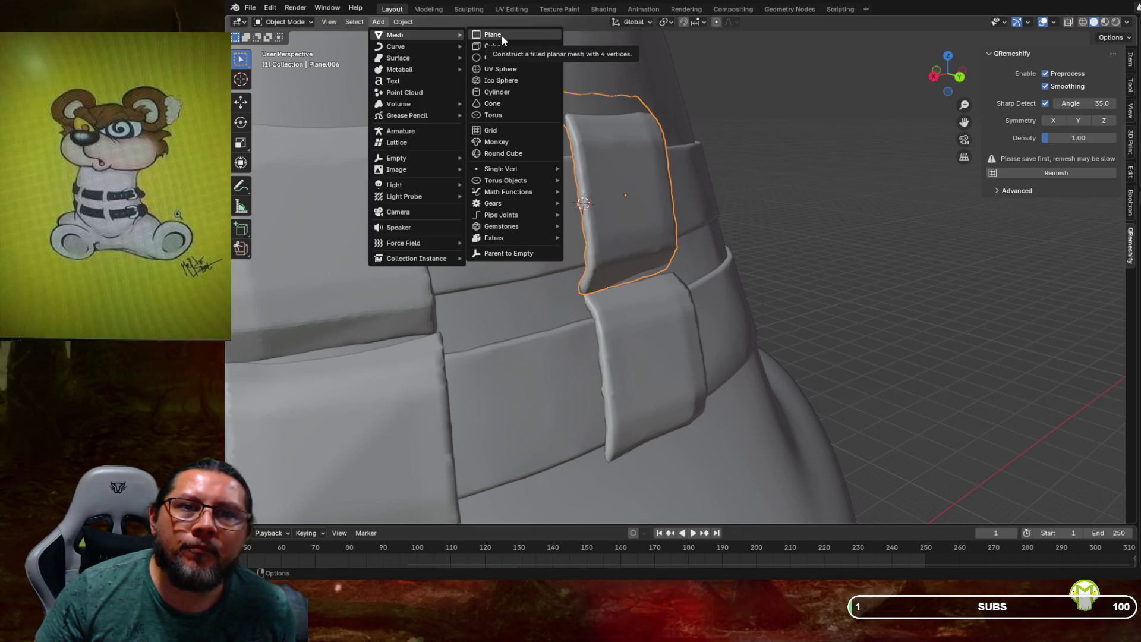
Add a new plane and, from the side view, rotate it toward the seam ridge
{"action": "left_click", "coordinate": [502, 35]}
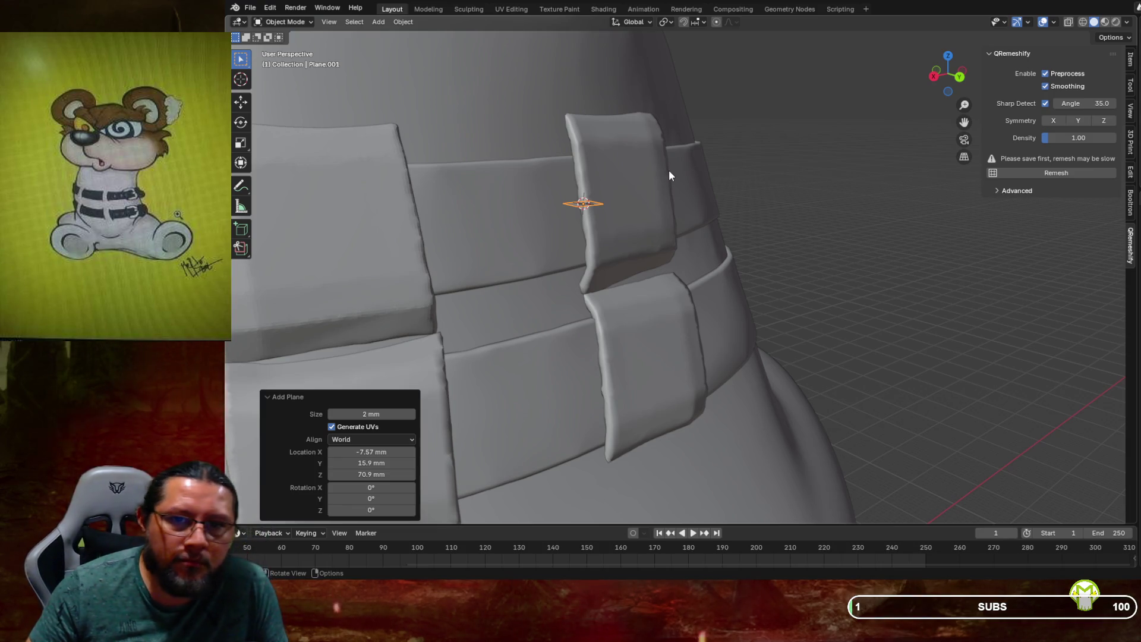
{"action": "key", "text": "KP_3"}
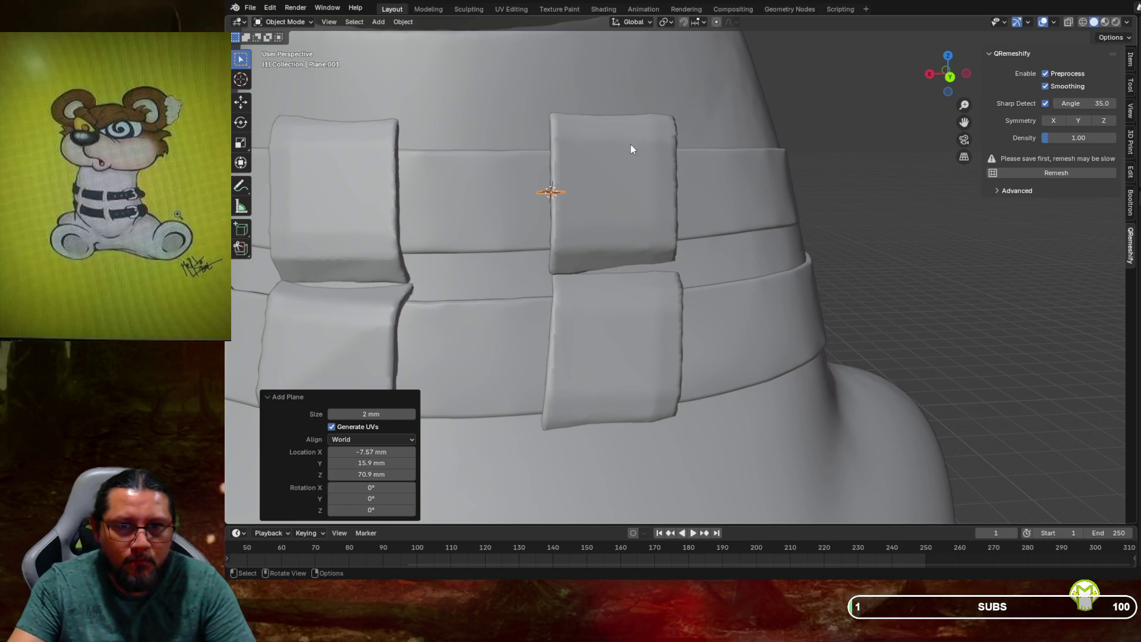
{"action": "key", "text": "r"}
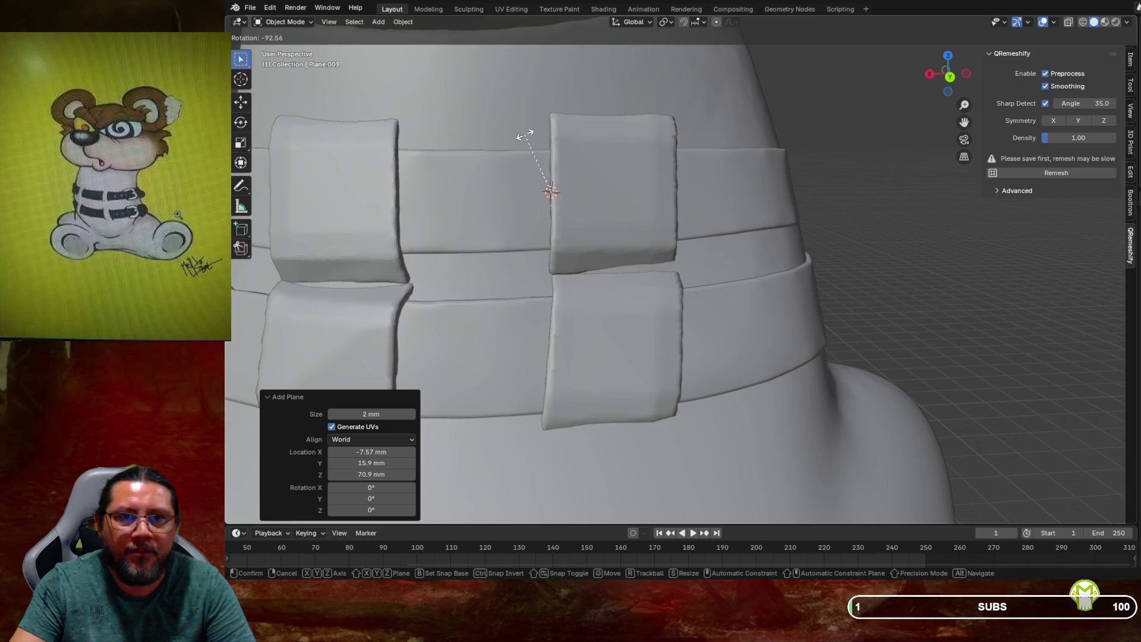
{"action": "left_click", "coordinate": [529, 134]}
Refine the plane's rotation in small steps while checking it from close-up angles
{"action": "mouse_move", "coordinate": [535, 161]}
{"action": "middle_mouse_down"}
{"action": "mouse_move", "coordinate": [667, 194]}
{"action": "mouse_move", "coordinate": [553, 141]}
{"action": "middle_mouse_up"}
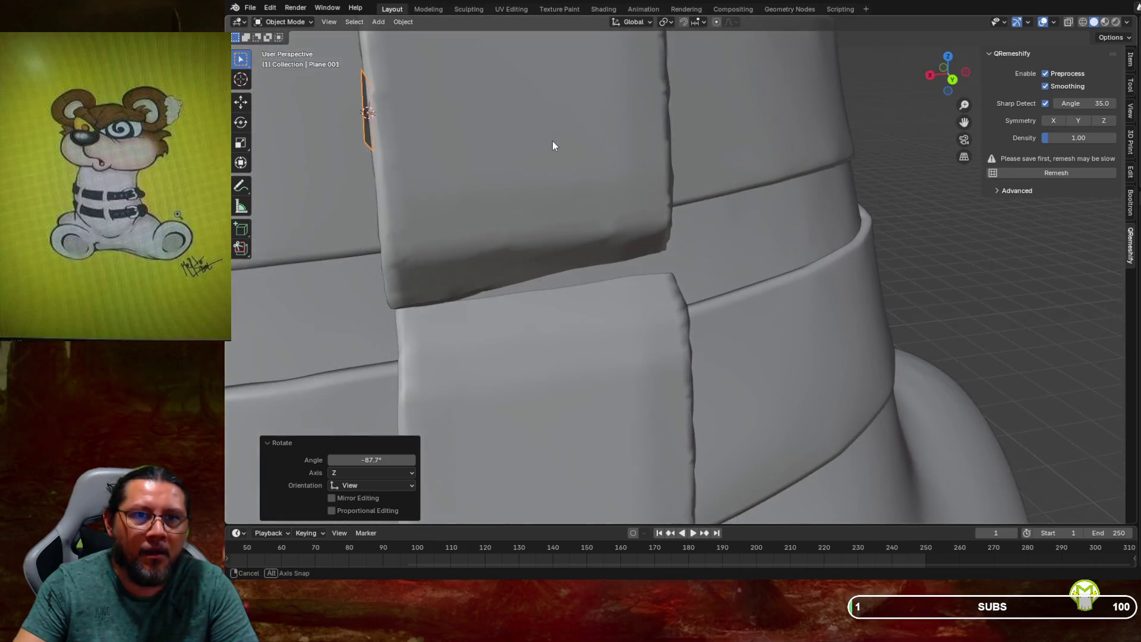
{"action": "key", "text": "r"}
{"action": "left_click", "coordinate": [503, 99]}
{"action": "middle_click_drag", "start_coordinate": [507, 100], "coordinate": [610, 158]}
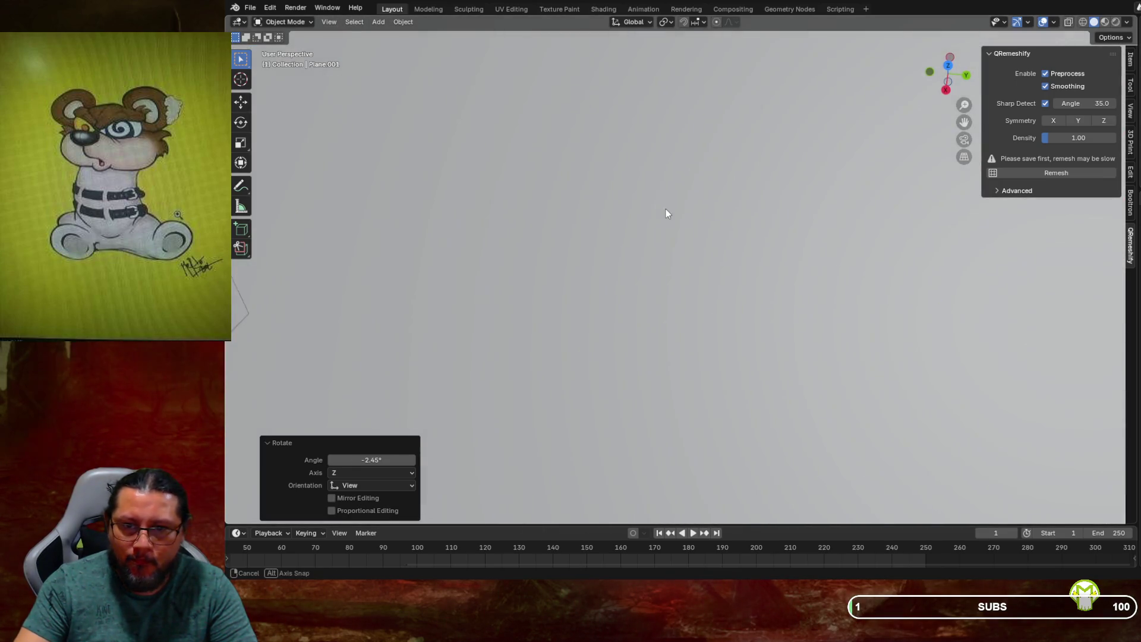
{"action": "mouse_move", "coordinate": [667, 197]}
{"action": "middle_mouse_down"}
{"action": "mouse_move", "coordinate": [640, 196]}
{"action": "mouse_move", "coordinate": [675, 224]}
{"action": "middle_mouse_up"}
{"action": "key", "text": "r"}
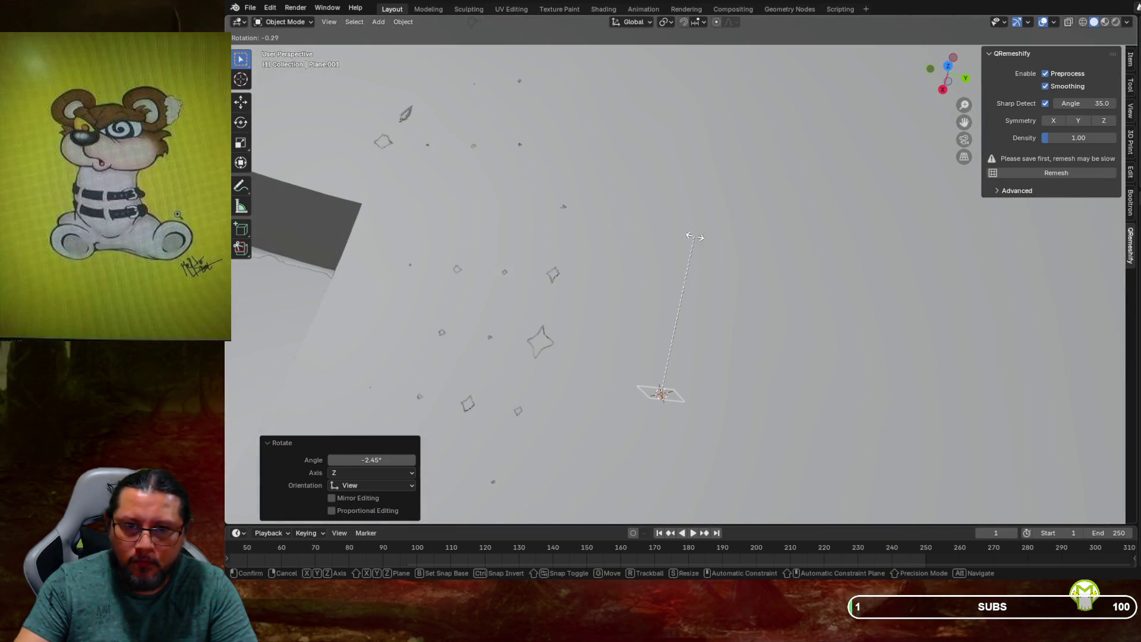
{"action": "left_click", "coordinate": [680, 229]}
Settle the plane's final angle so it lies flat against the vertical ridge
{"action": "key", "text": "z"}
{"action": "mouse_move", "coordinate": [630, 168]}
{"action": "middle_mouse_down"}
{"action": "mouse_move", "coordinate": [676, 160]}
{"action": "mouse_move", "coordinate": [664, 154]}
{"action": "middle_mouse_up"}
{"action": "key", "text": "r"}
{"action": "left_click", "coordinate": [690, 147]}
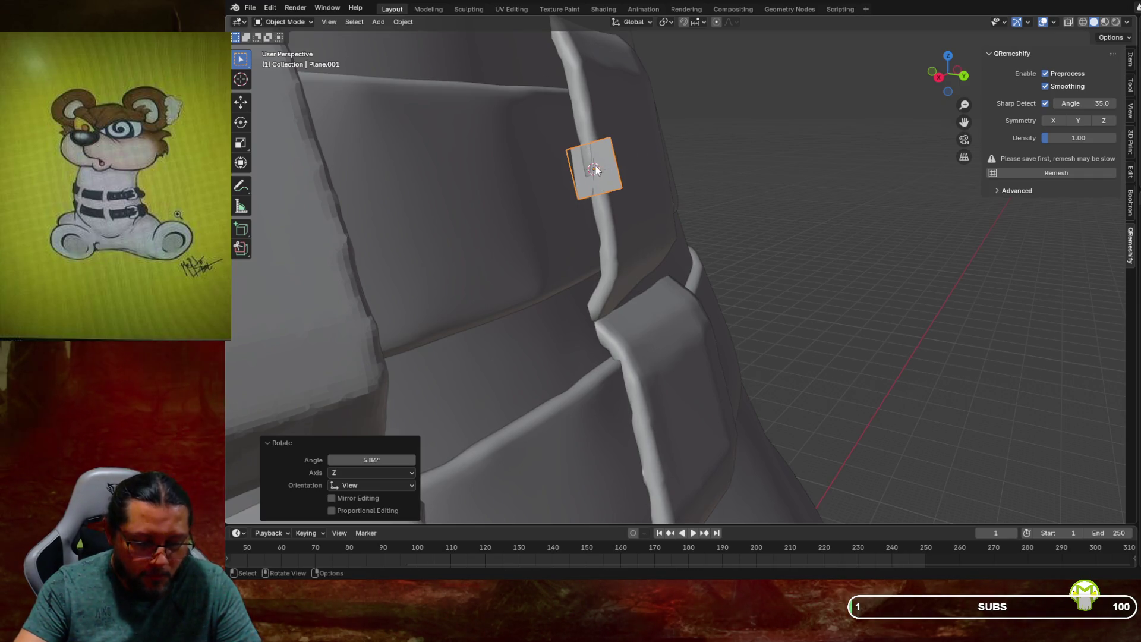
{"action": "middle_click_drag", "start_coordinate": [594, 175], "coordinate": [602, 203]}
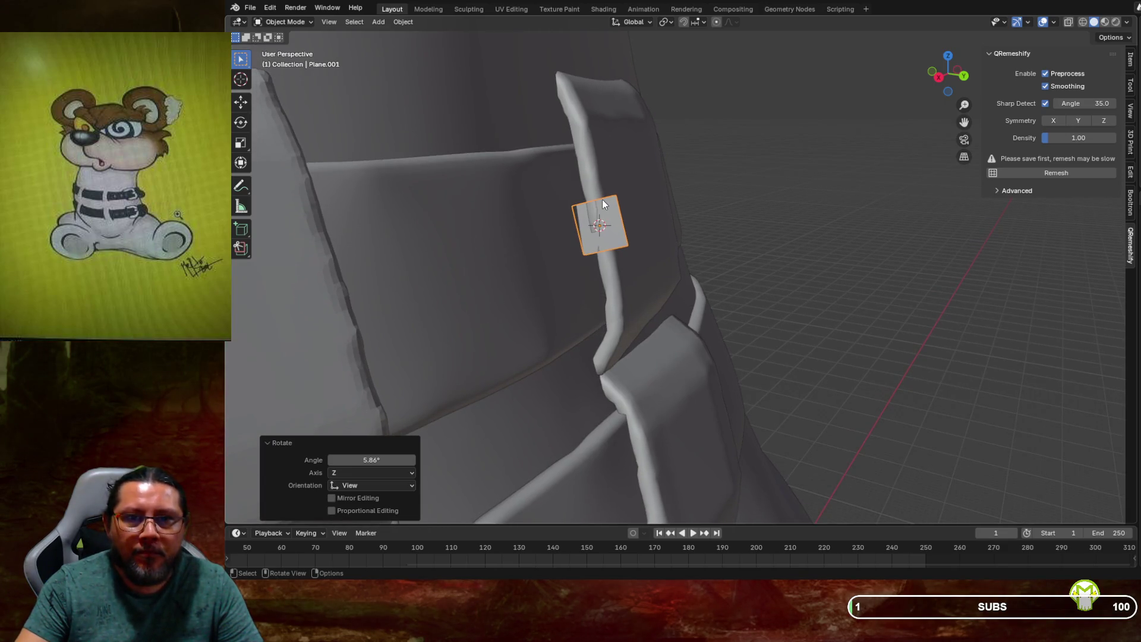
{"action": "left_click", "coordinate": [272, 24]}
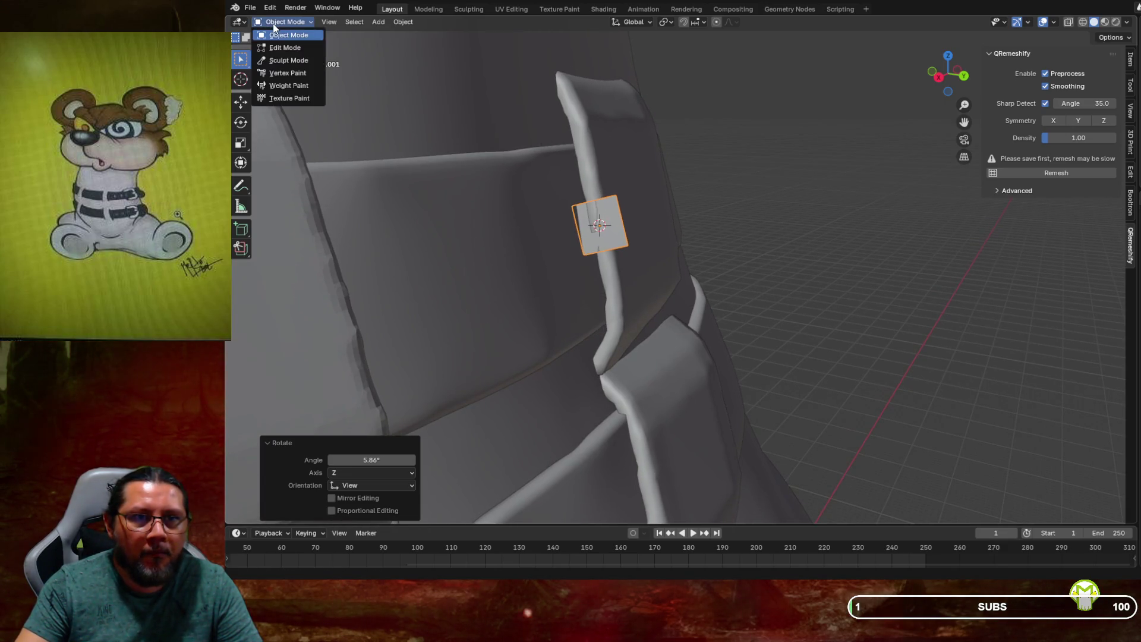
{"action": "left_click", "coordinate": [284, 48]}
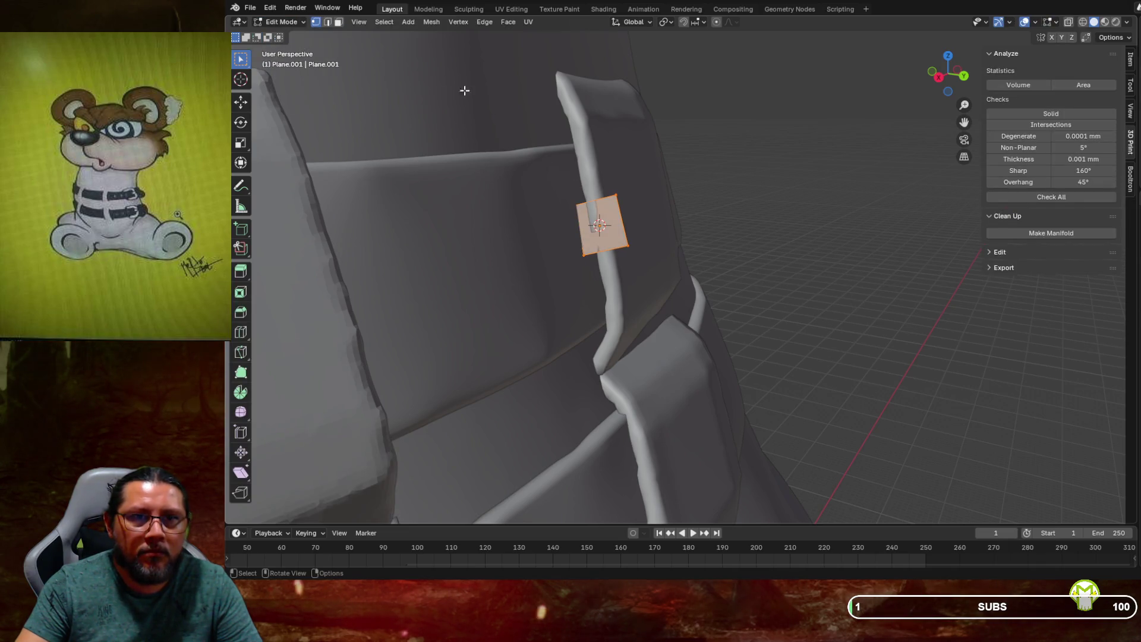
In edge select, move the top edge up and the bottom edge down along Z into a tall strip
{"action": "left_click", "coordinate": [325, 23]}
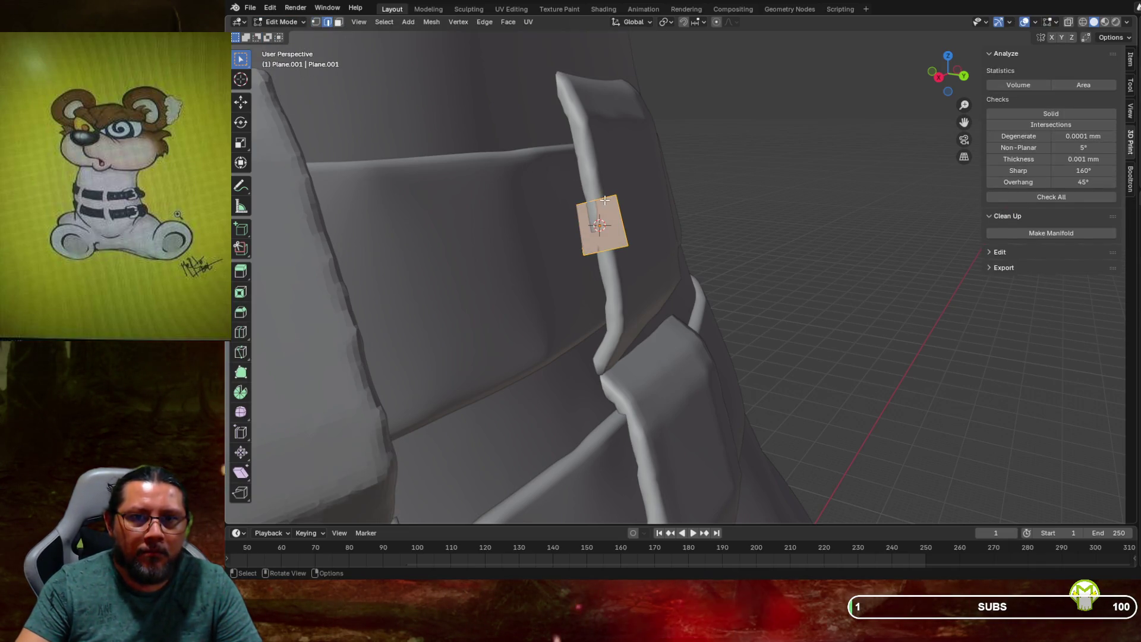
{"action": "key", "text": "alt+a"}
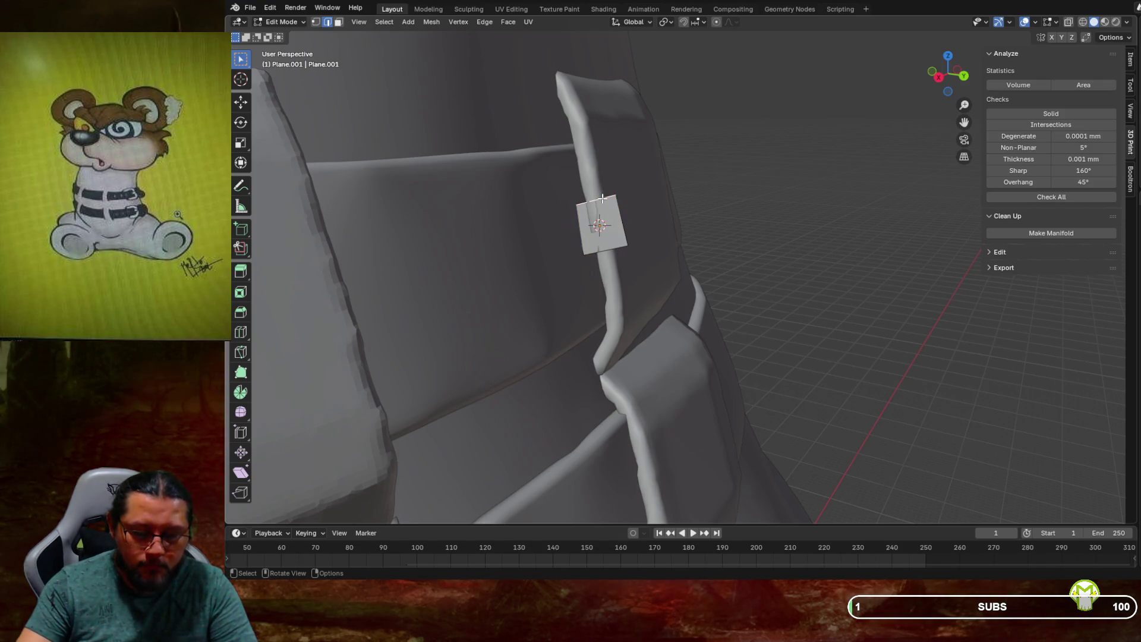
{"action": "key", "text": "g"}
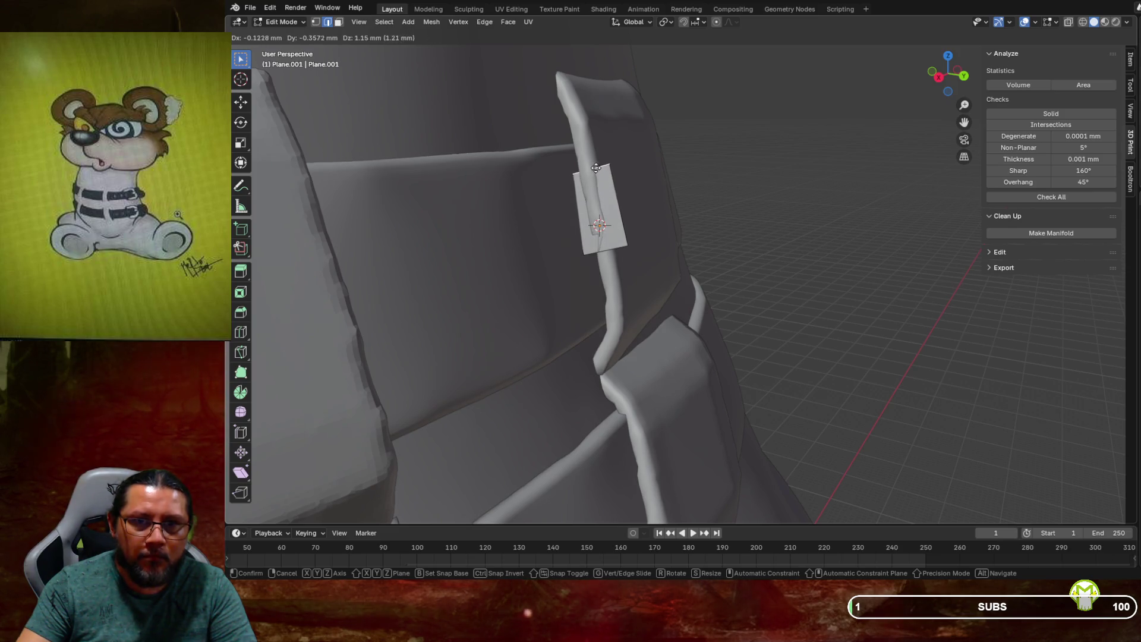
{"action": "key", "text": "z"}
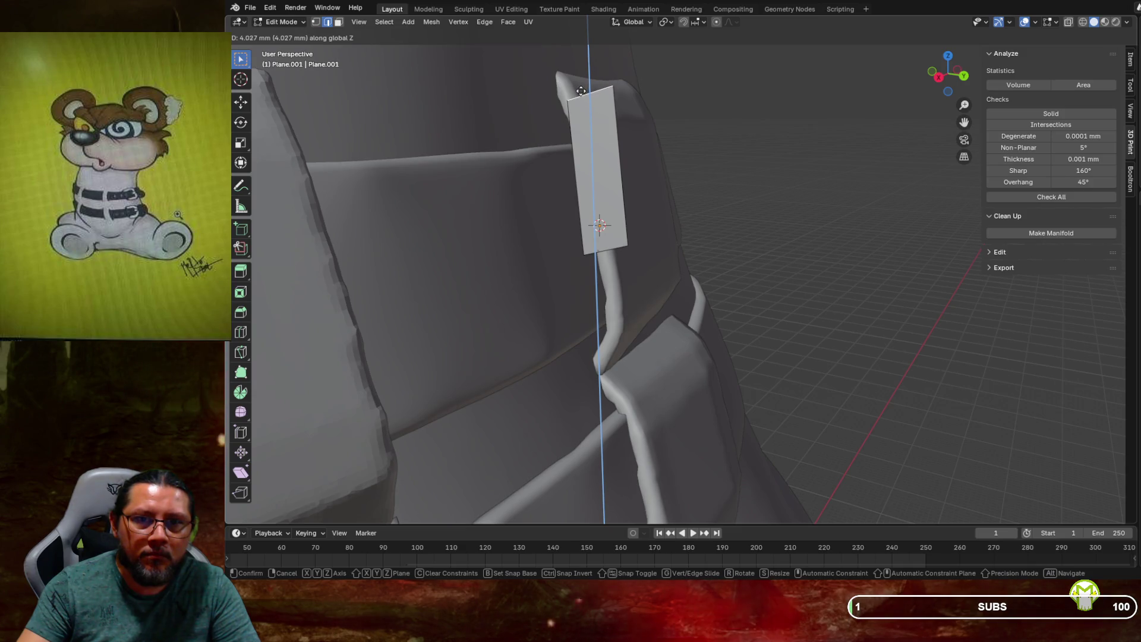
{"action": "left_click", "coordinate": [583, 94]}
{"action": "left_click", "coordinate": [607, 248]}
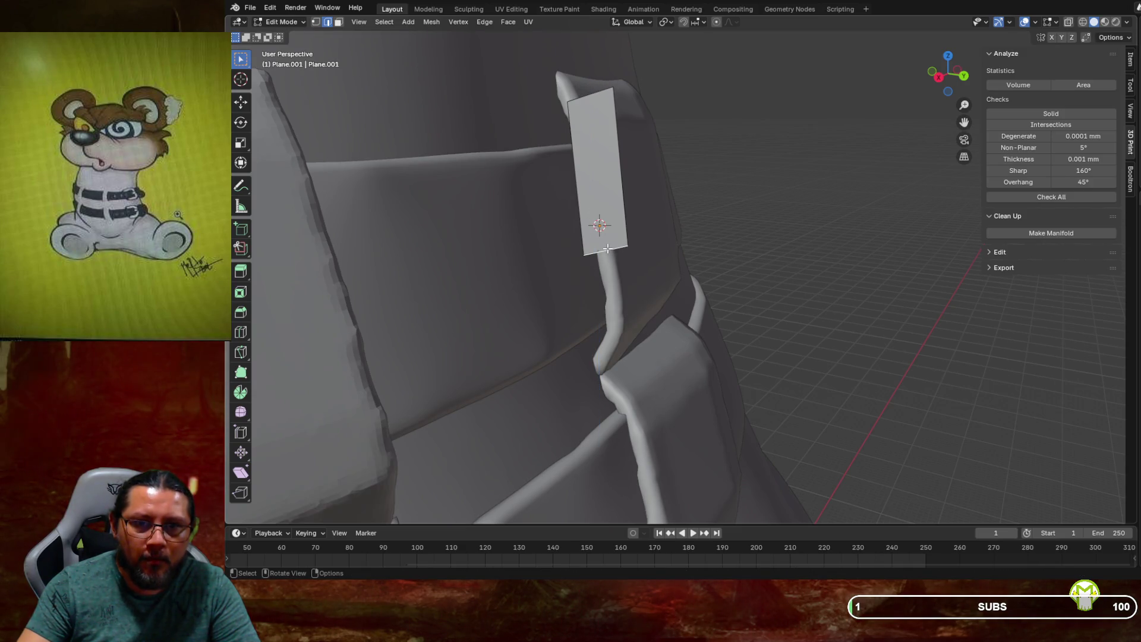
{"action": "key", "text": "g"}
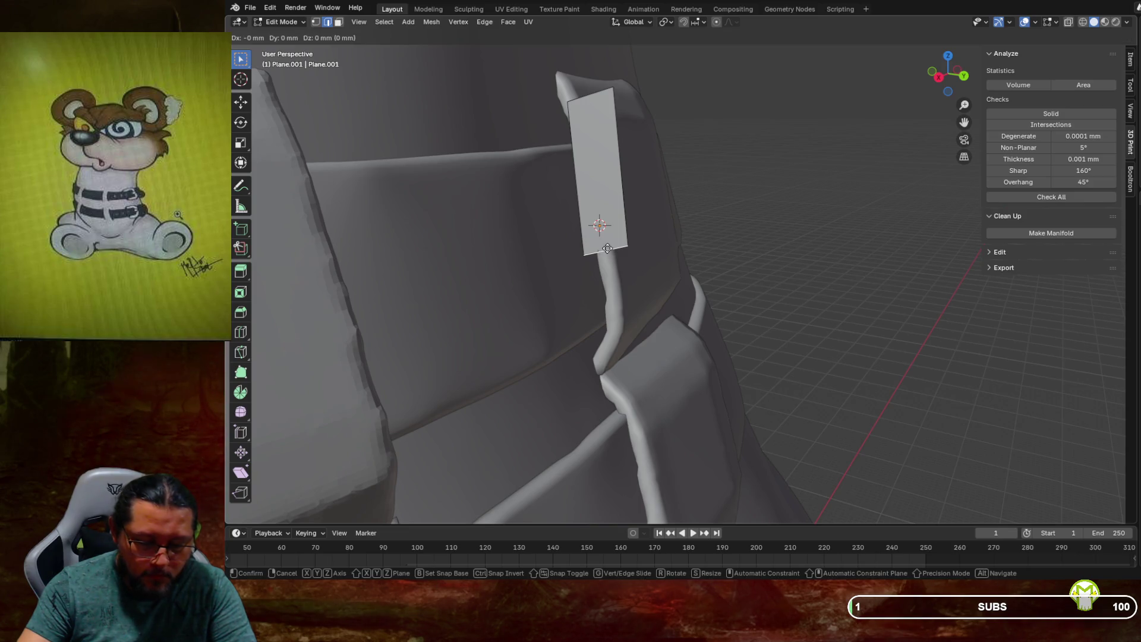
{"action": "key", "text": "z"}
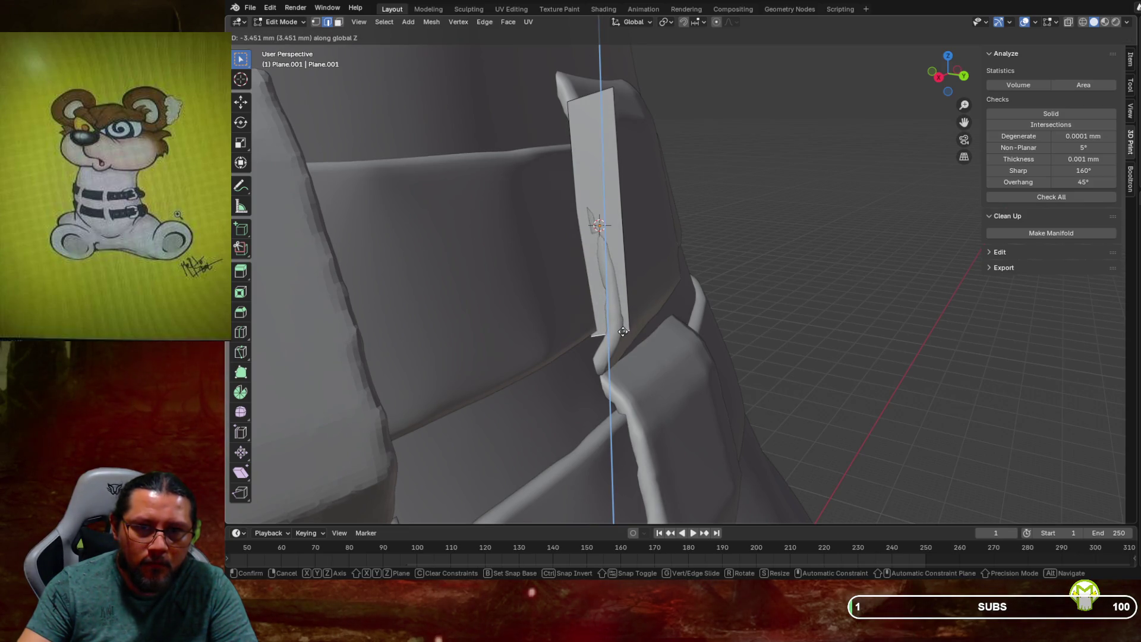
{"action": "left_click", "coordinate": [622, 331]}
Lower the top edge slightly along Z, cancel a rotation, and return to Object Mode
{"action": "middle_click_drag", "start_coordinate": [652, 306], "coordinate": [591, 178]}
{"action": "left_click", "coordinate": [591, 113]}
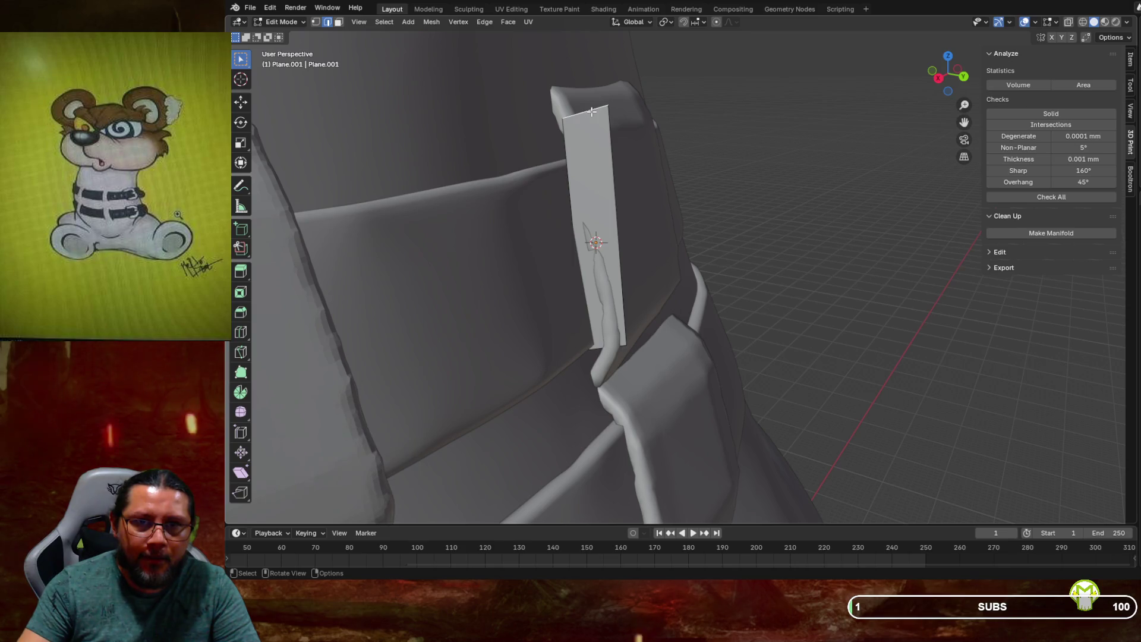
{"action": "key", "text": "g"}
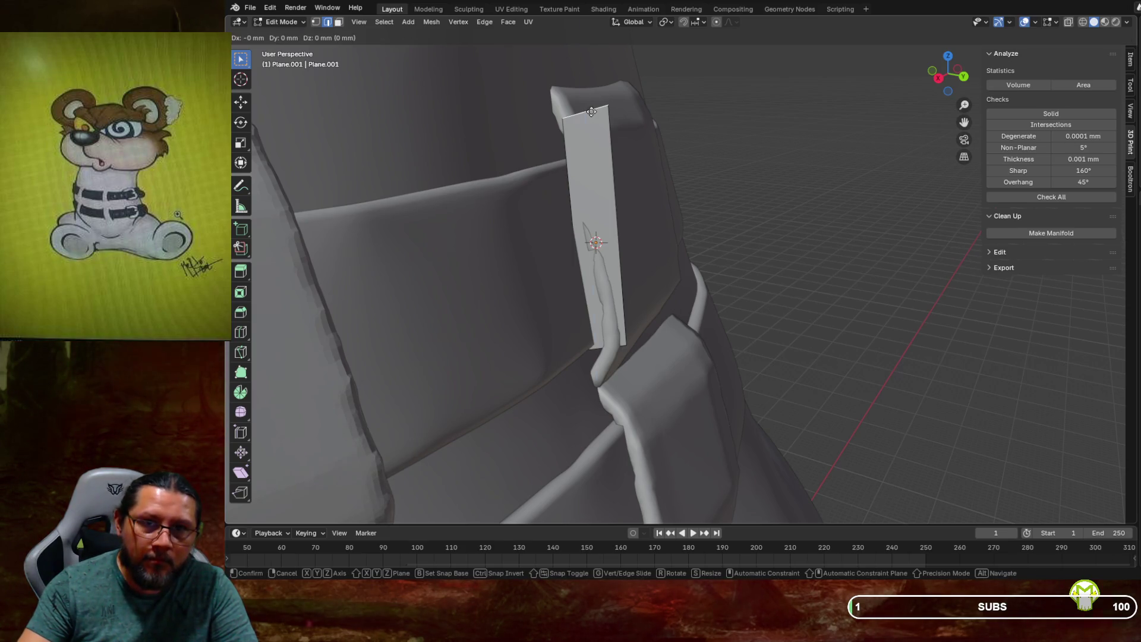
{"action": "key", "text": "z"}
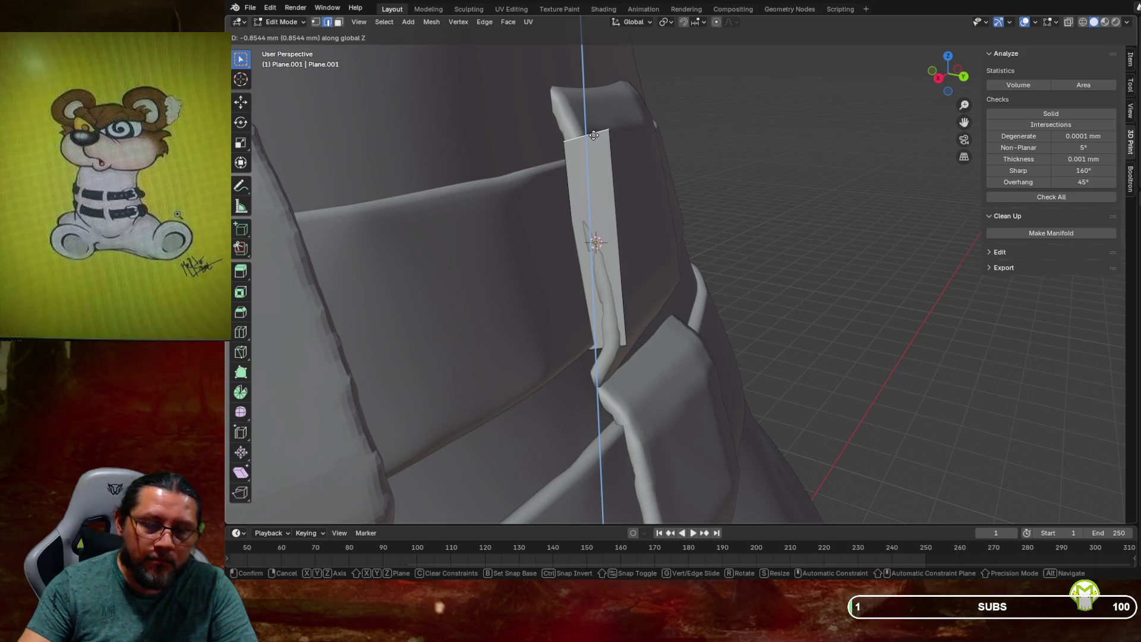
{"action": "left_click", "coordinate": [593, 136]}
{"action": "mouse_move", "coordinate": [593, 142]}
{"action": "middle_mouse_down"}
{"action": "mouse_move", "coordinate": [663, 179]}
{"action": "mouse_move", "coordinate": [671, 202]}
{"action": "mouse_move", "coordinate": [714, 205]}
{"action": "middle_mouse_up"}
{"action": "key", "text": "r"}
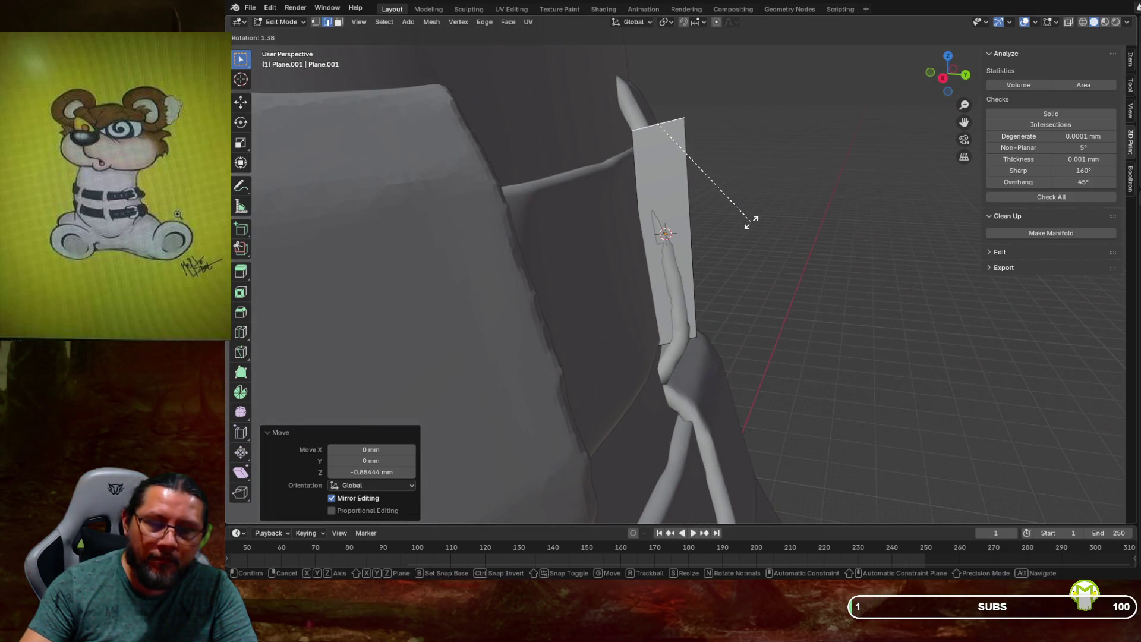
{"action": "right_click", "coordinate": [752, 223]}
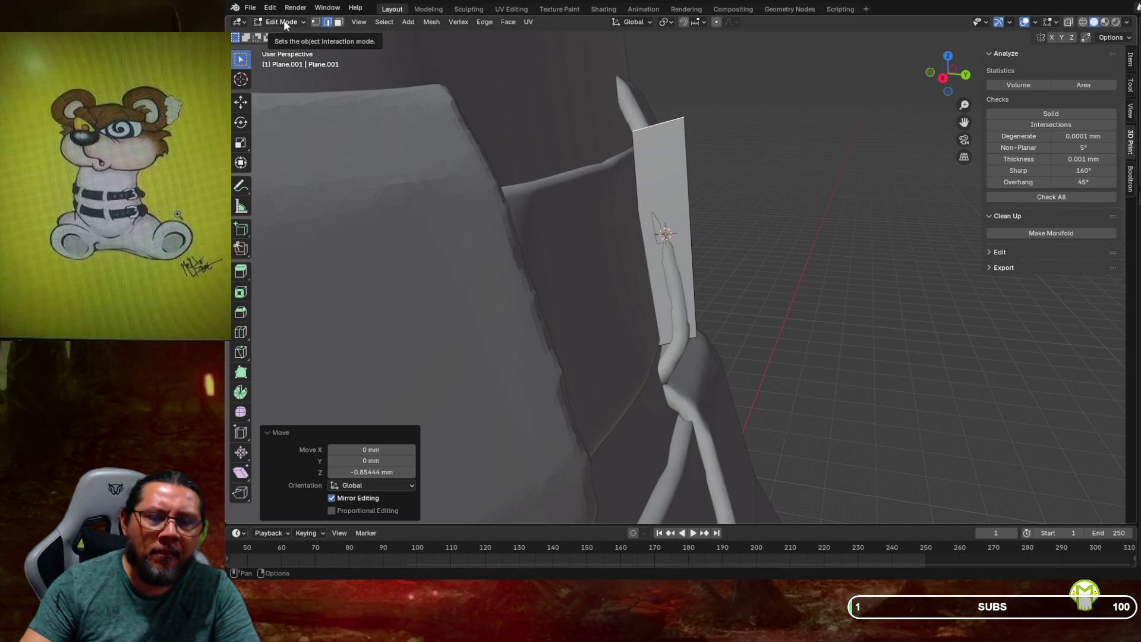
{"action": "mouse_move", "coordinate": [777, 246]}
{"action": "middle_mouse_down"}
{"action": "mouse_move", "coordinate": [715, 237]}
{"action": "mouse_move", "coordinate": [532, 91]}
{"action": "middle_mouse_up"}
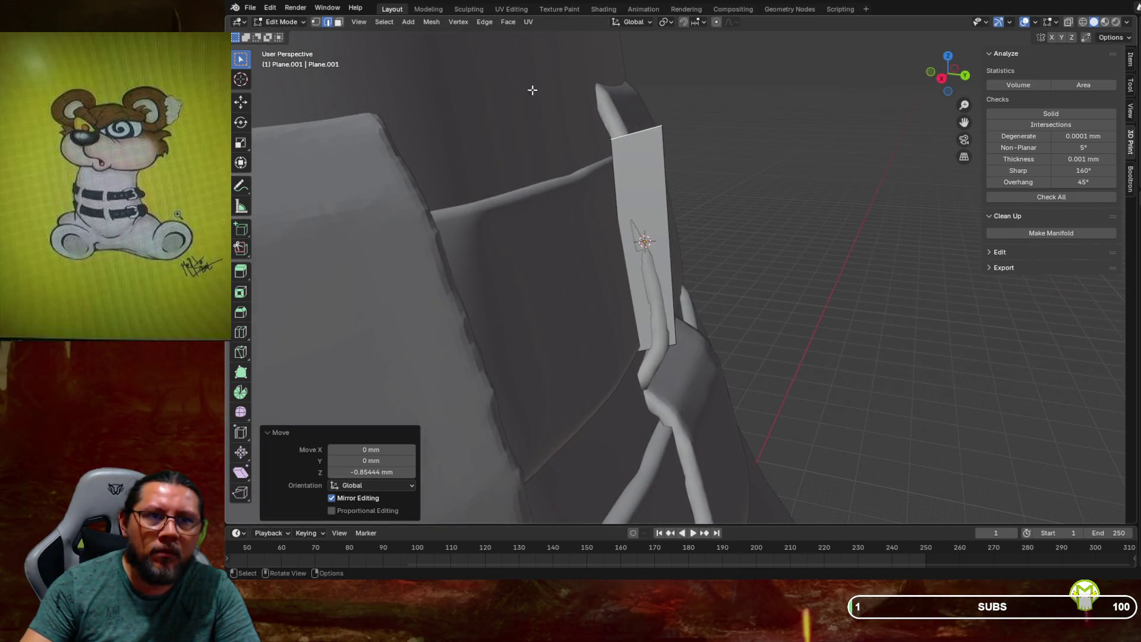
{"action": "left_click", "coordinate": [282, 23]}
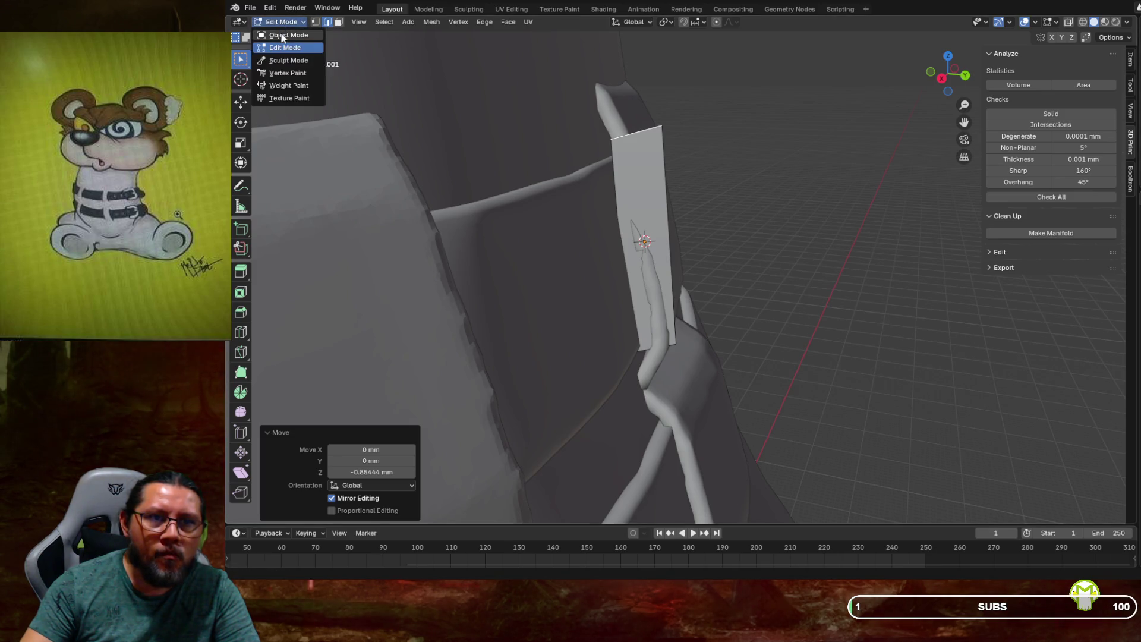
{"action": "left_click", "coordinate": [287, 35]}
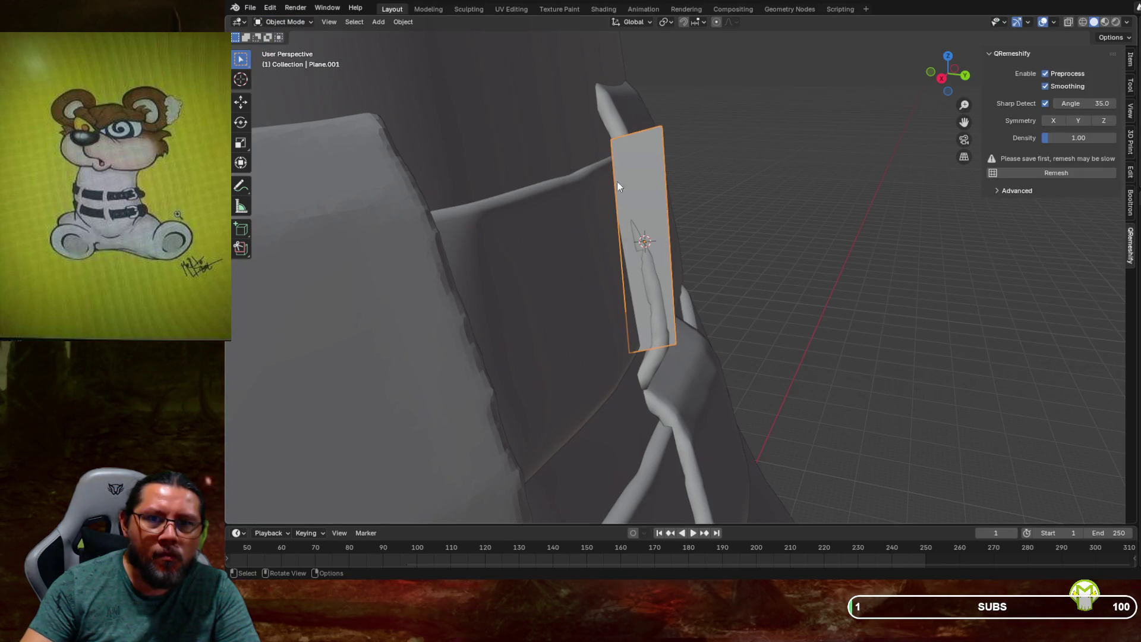
Tilt the strip about -5° to follow the ridge, then switch back into Edit Mode
{"action": "key", "text": "r"}
{"action": "left_click", "coordinate": [813, 228]}
{"action": "mouse_move", "coordinate": [812, 228]}
{"action": "middle_mouse_down"}
{"action": "mouse_move", "coordinate": [610, 230]}
{"action": "mouse_move", "coordinate": [668, 228]}
{"action": "mouse_move", "coordinate": [631, 233]}
{"action": "middle_mouse_up"}
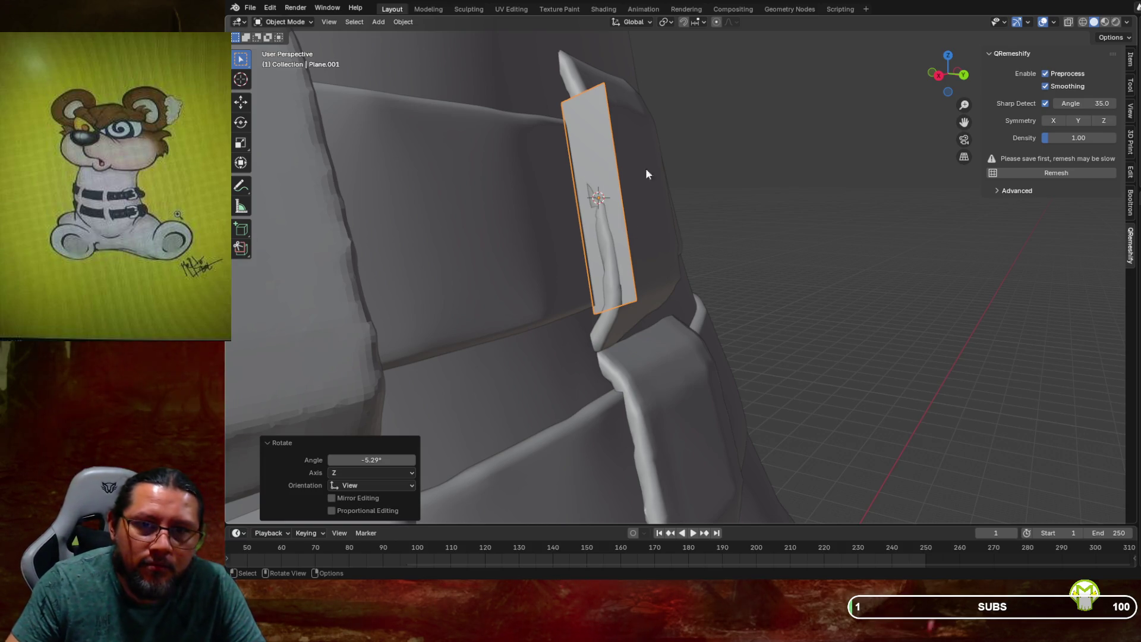
{"action": "left_click", "coordinate": [286, 21]}
{"action": "left_click", "coordinate": [283, 43]}
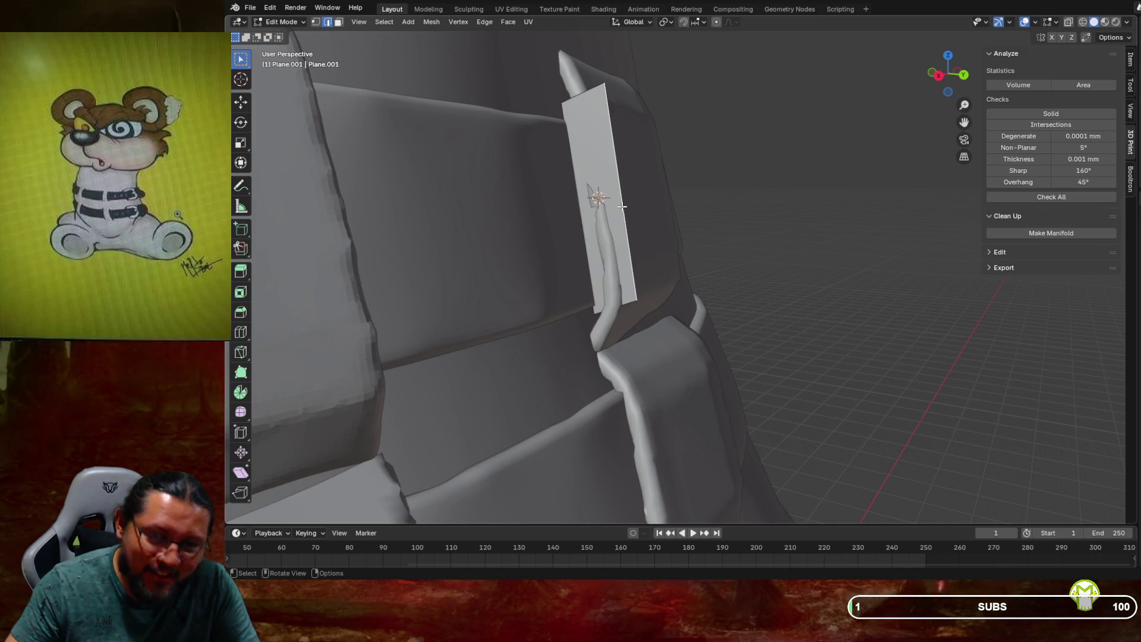
Shift the strip's vertices about -0.986 mm along Y and return to Object Mode
{"action": "key", "text": "g"}
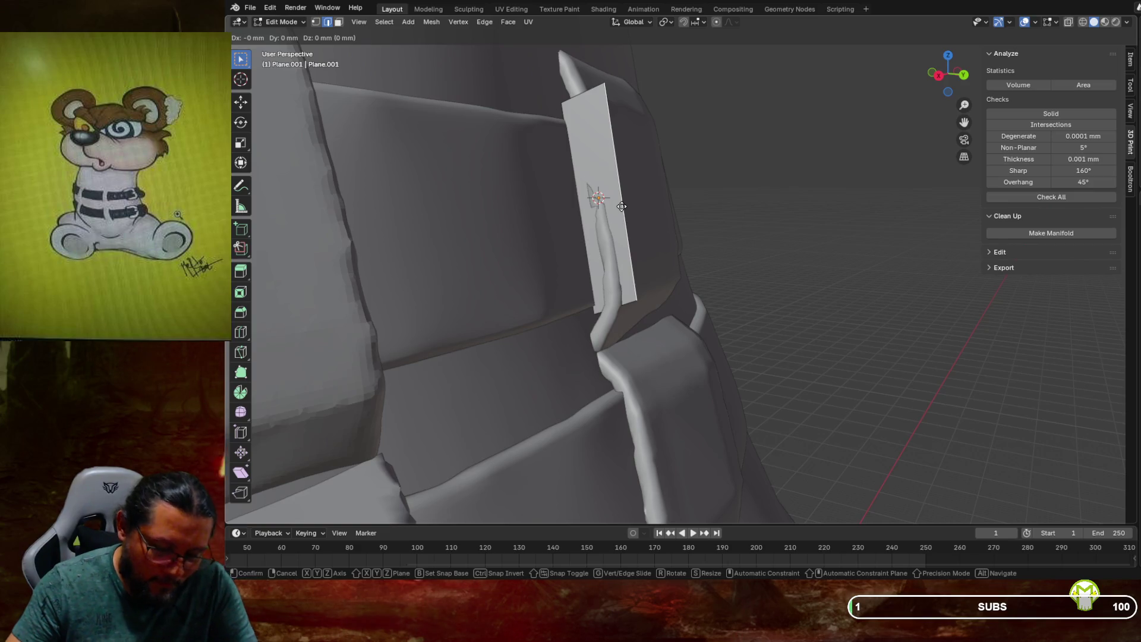
{"action": "key", "text": "y"}
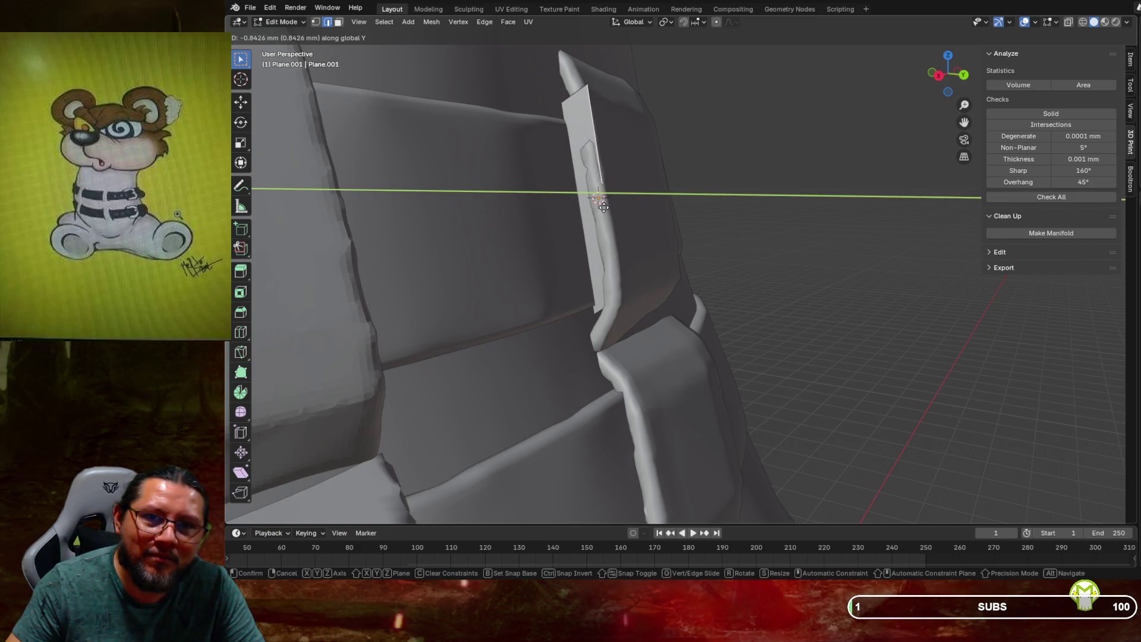
{"action": "left_click", "coordinate": [603, 205]}
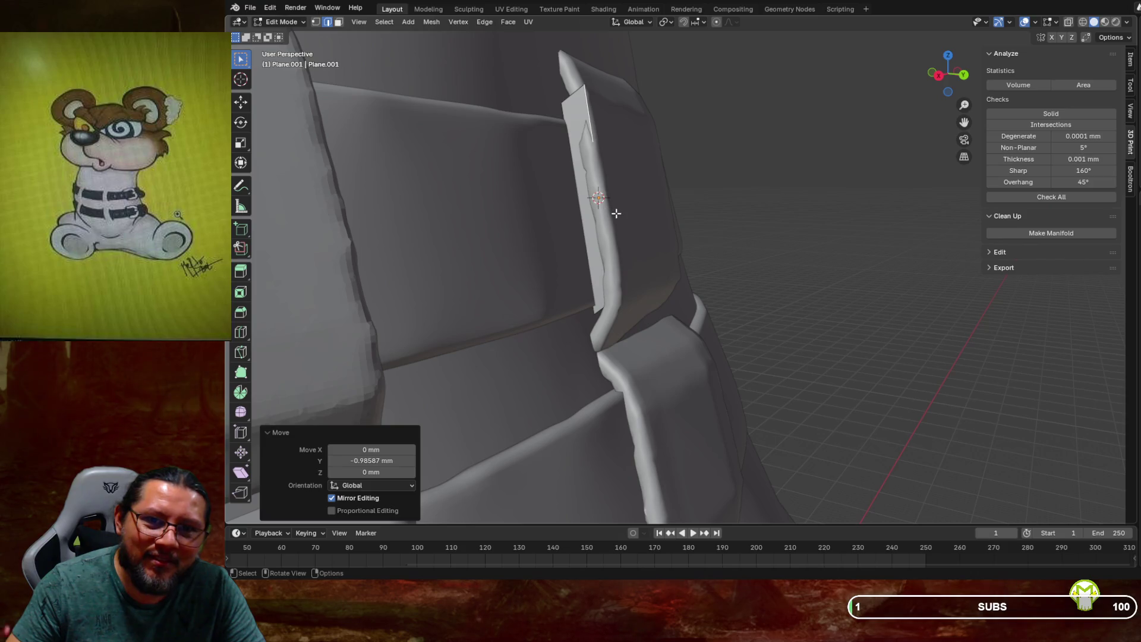
{"action": "scroll", "coordinate": [603, 205], "scroll_direction": "up", "scroll_amount": 4}
{"action": "middle_click_drag", "start_coordinate": [654, 218], "coordinate": [611, 217]}
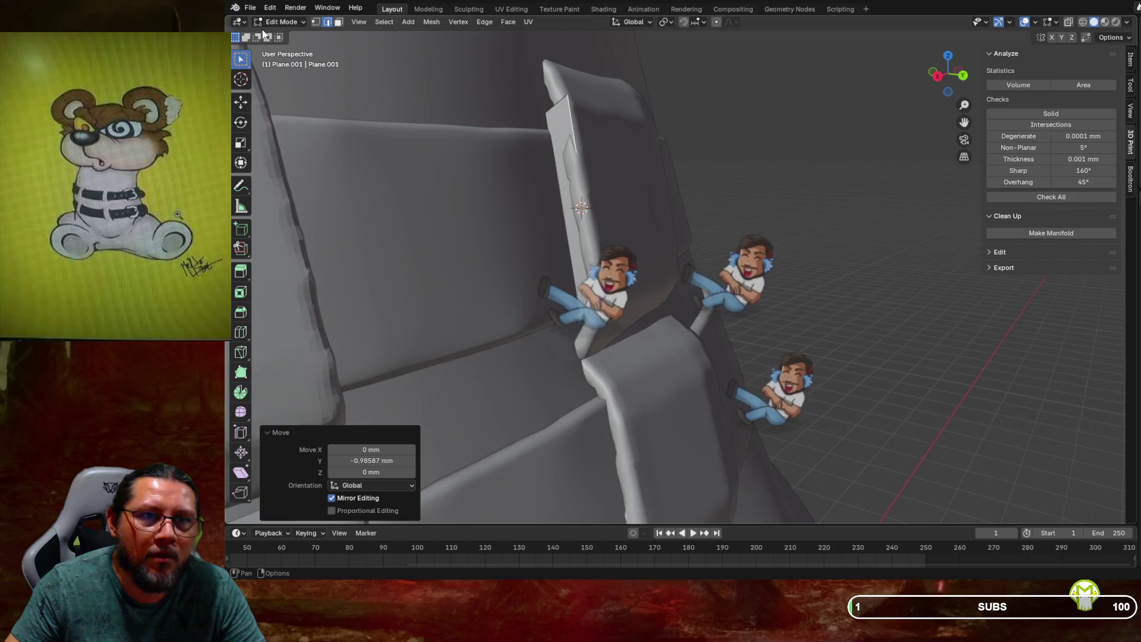
{"action": "left_click", "coordinate": [281, 21]}
{"action": "left_click", "coordinate": [289, 35]}
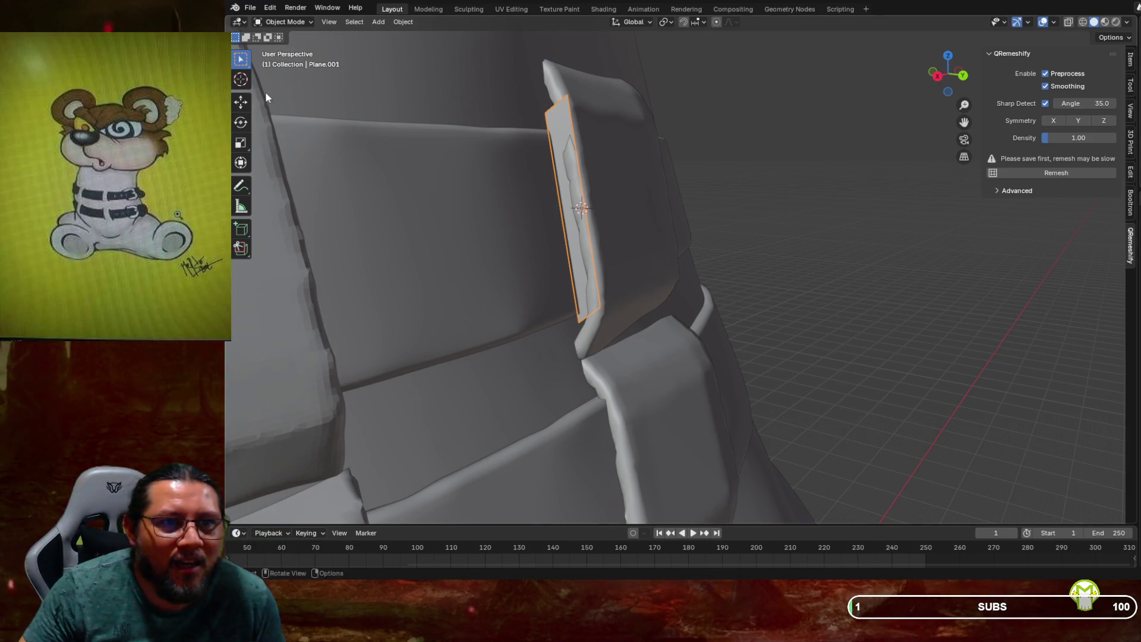
With the Move gizmo shift the strip about 0.7 mm along Y, then rotate it 4.51°
{"action": "left_click", "coordinate": [242, 104]}
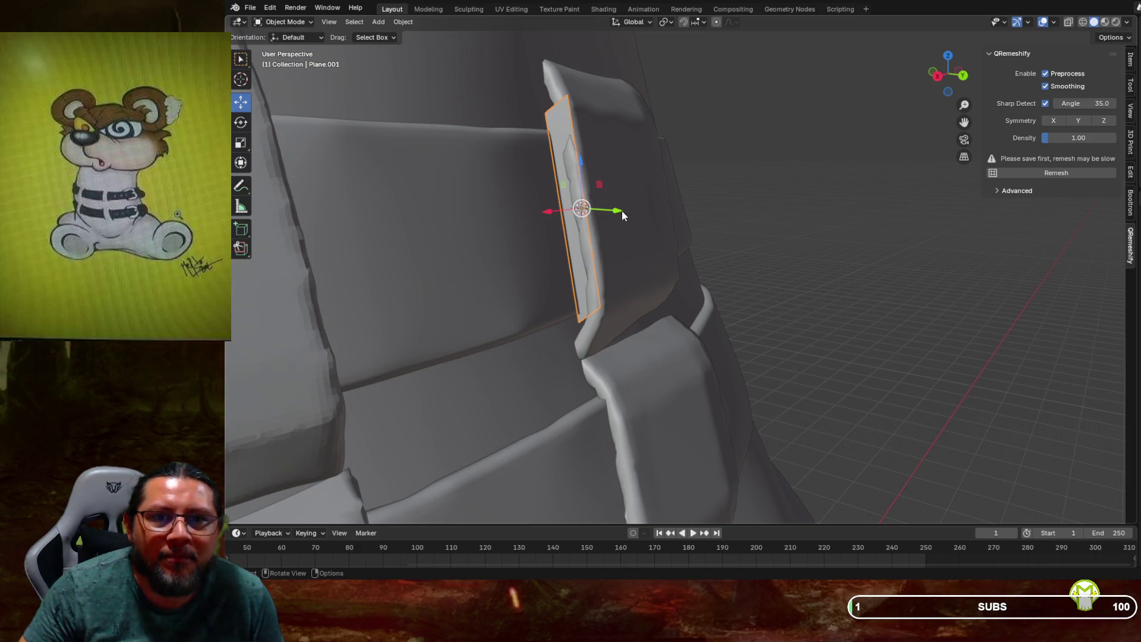
{"action": "left_click_drag", "start_coordinate": [618, 211], "coordinate": [631, 212]}
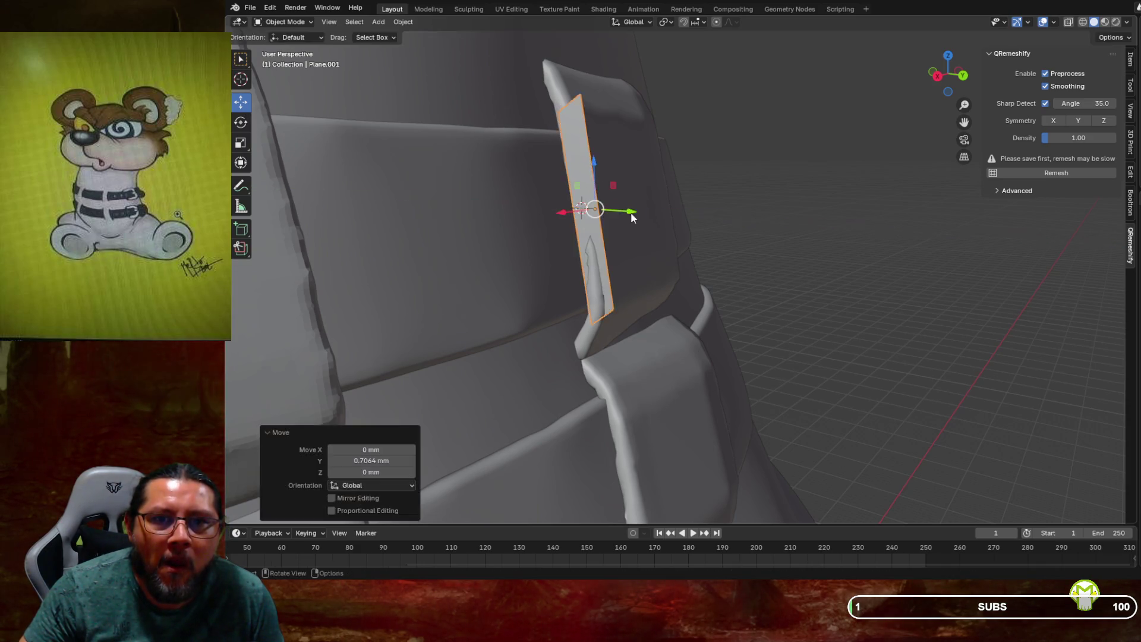
{"action": "mouse_move", "coordinate": [625, 208]}
{"action": "middle_mouse_down"}
{"action": "mouse_move", "coordinate": [548, 216]}
{"action": "mouse_move", "coordinate": [527, 231]}
{"action": "mouse_move", "coordinate": [552, 220]}
{"action": "middle_mouse_up"}
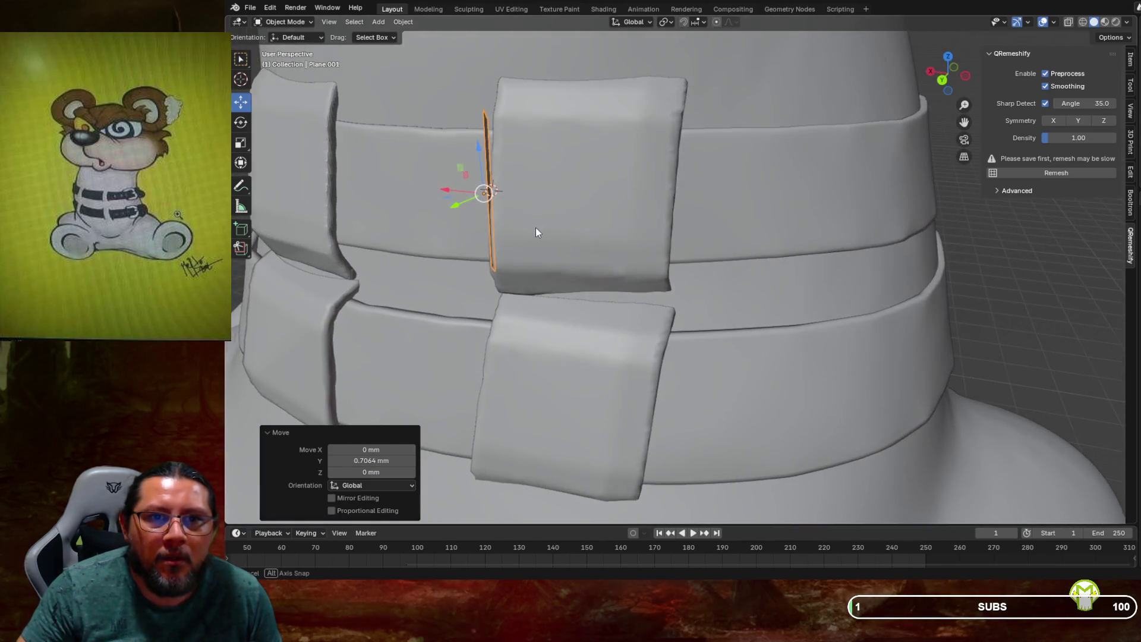
{"action": "key", "text": "r"}
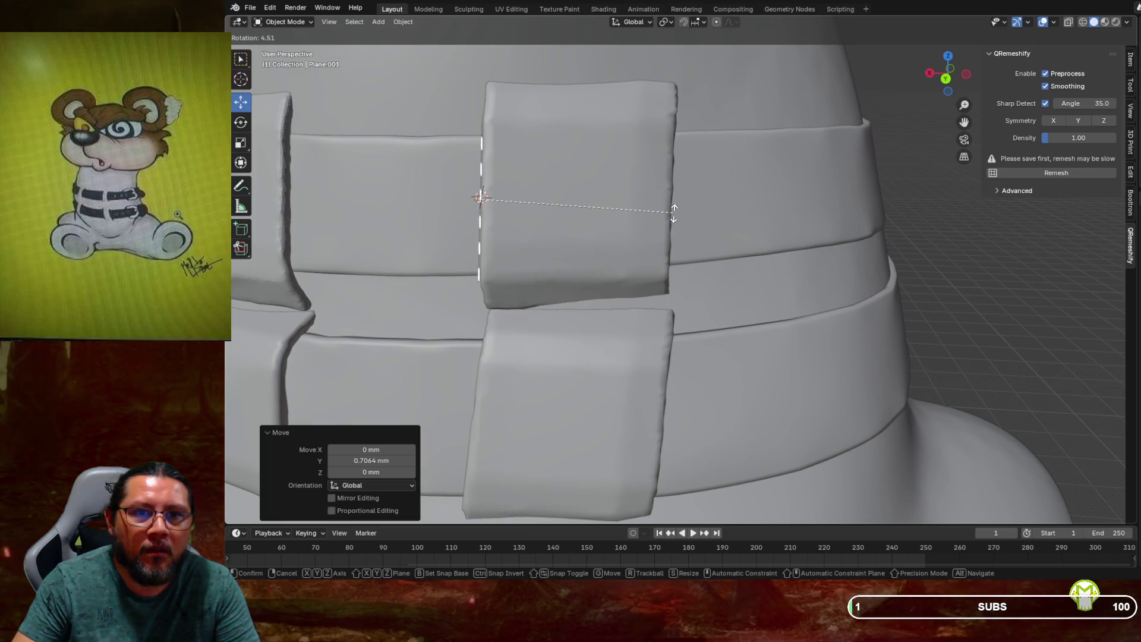
{"action": "left_click", "coordinate": [674, 213]}
Orbit around the strip to inspect how it fits against the pad
{"action": "mouse_move", "coordinate": [674, 214]}
{"action": "middle_mouse_down"}
{"action": "mouse_move", "coordinate": [797, 207]}
{"action": "mouse_move", "coordinate": [758, 211]}
{"action": "middle_mouse_up"}
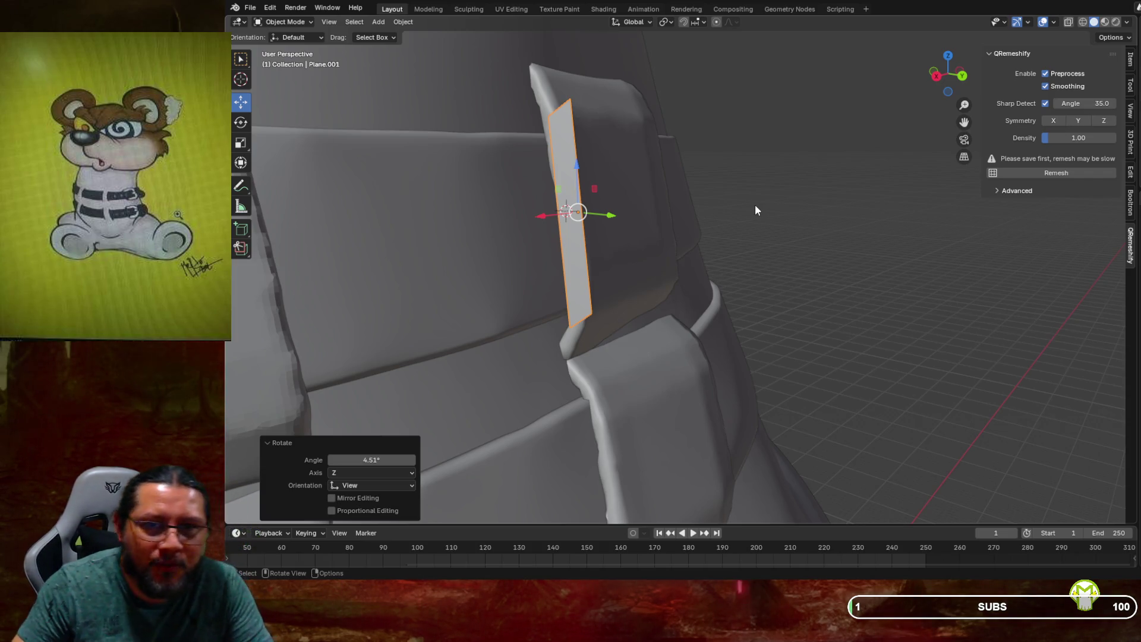
{"action": "mouse_move", "coordinate": [672, 206]}
{"action": "middle_mouse_down"}
{"action": "mouse_move", "coordinate": [563, 225]}
{"action": "mouse_move", "coordinate": [645, 233]}
{"action": "mouse_move", "coordinate": [616, 230]}
{"action": "mouse_move", "coordinate": [721, 215]}
{"action": "middle_mouse_up"}
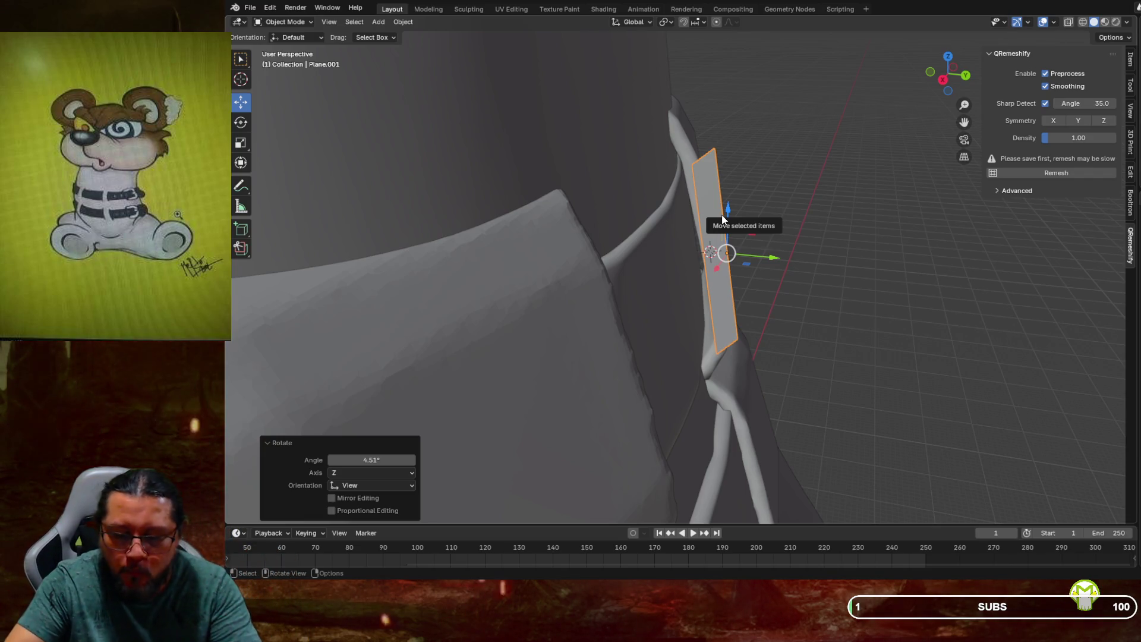
{"action": "mouse_move", "coordinate": [738, 214]}
{"action": "middle_mouse_down"}
{"action": "mouse_move", "coordinate": [766, 209]}
{"action": "mouse_move", "coordinate": [721, 221]}
{"action": "mouse_move", "coordinate": [719, 234]}
{"action": "middle_mouse_up"}
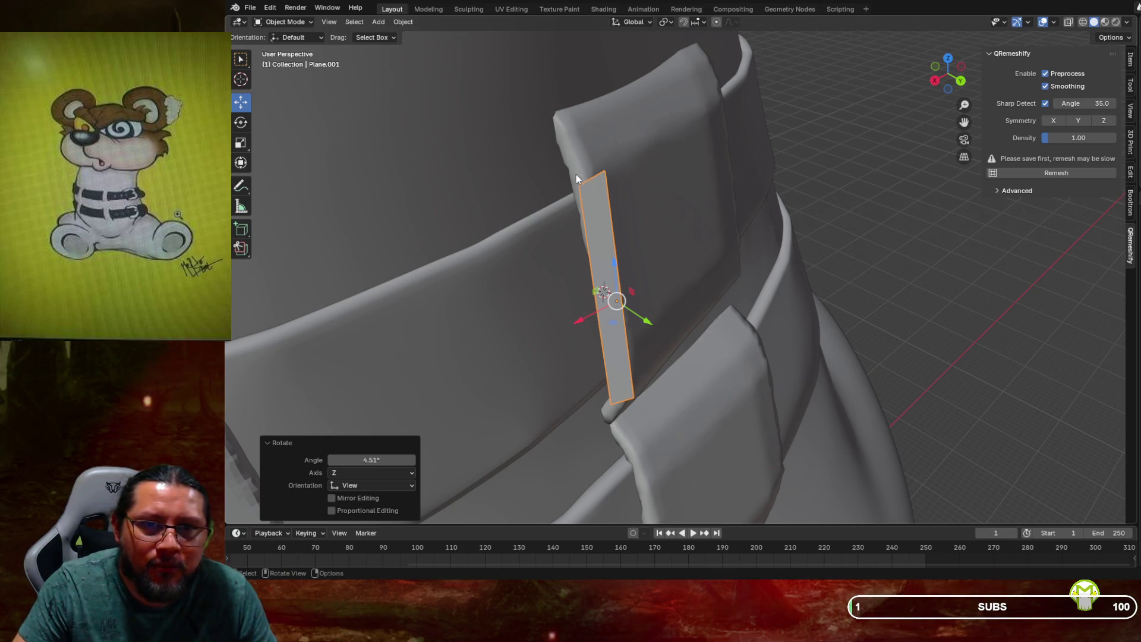
{"action": "middle_click_drag", "start_coordinate": [586, 176], "coordinate": [601, 170]}
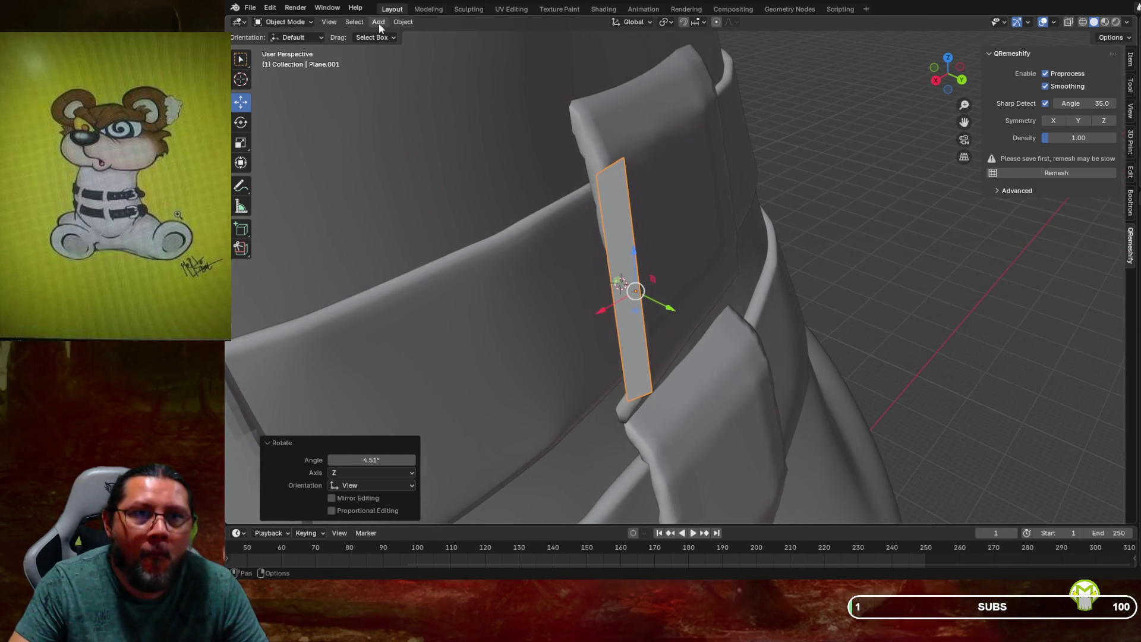
In Edit Mode, extrude the strip's top edge straight up along Z
{"action": "left_click", "coordinate": [290, 23]}
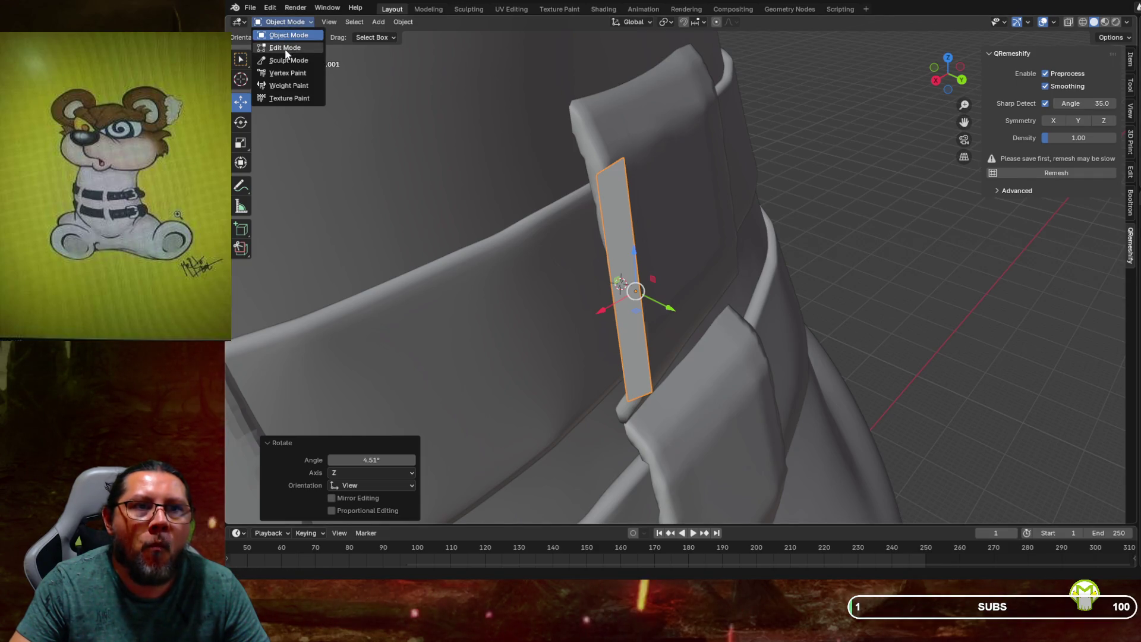
{"action": "left_click", "coordinate": [285, 47]}
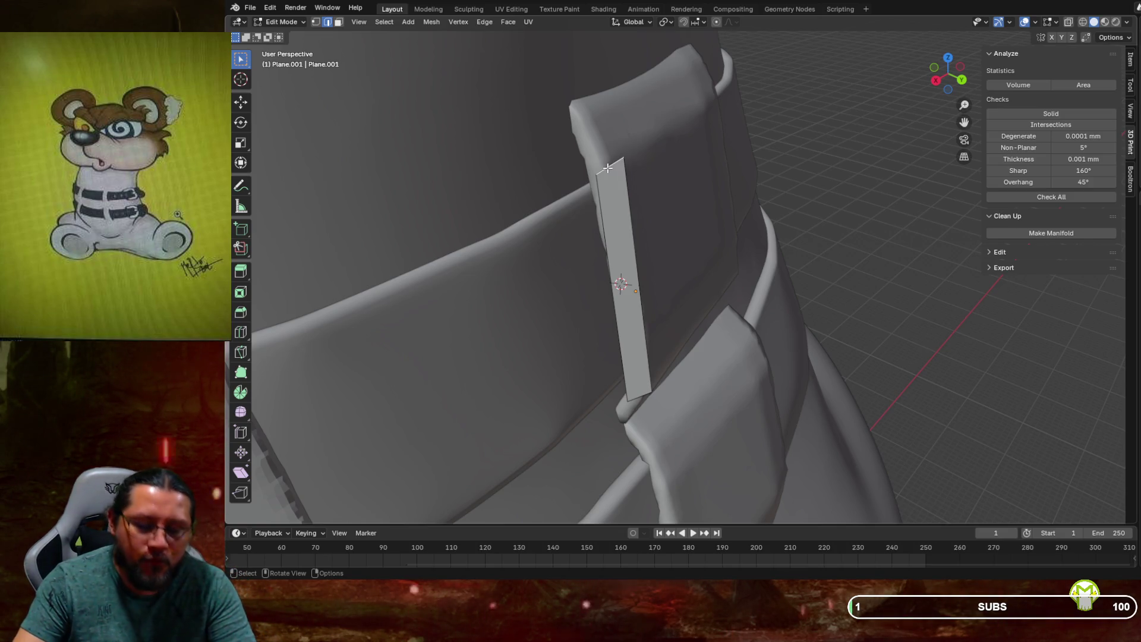
{"action": "key", "text": "g"}
{"action": "key", "text": "z"}
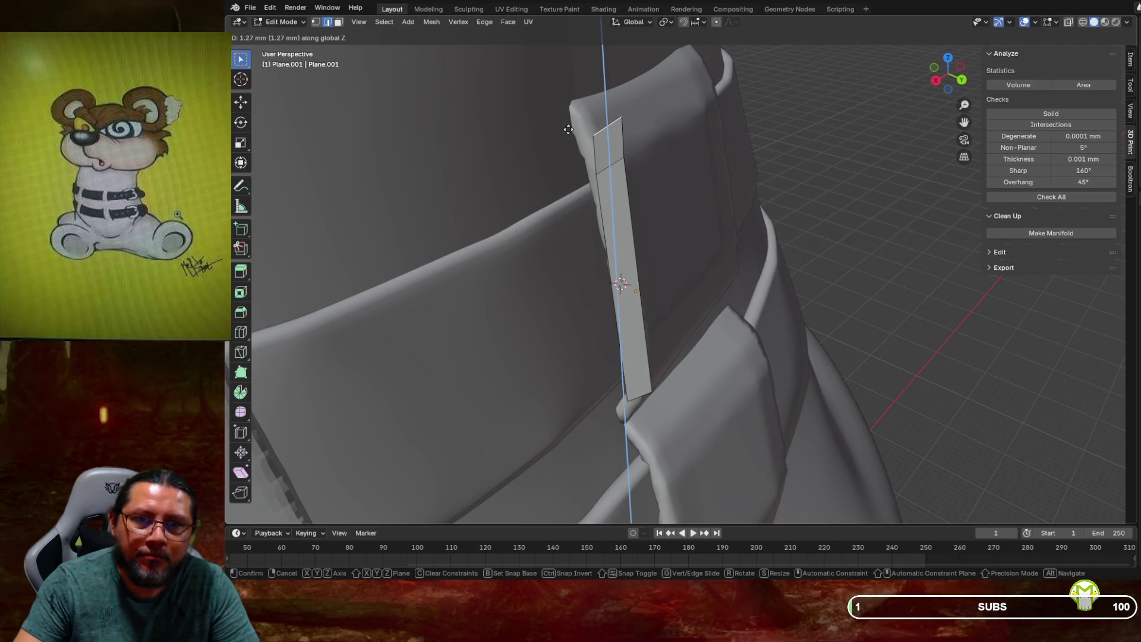
{"action": "left_click", "coordinate": [568, 130]}
Pull the new top edge back along Y and extrude it upward a second time over the pad
{"action": "key", "text": "g"}
{"action": "key", "text": "y"}
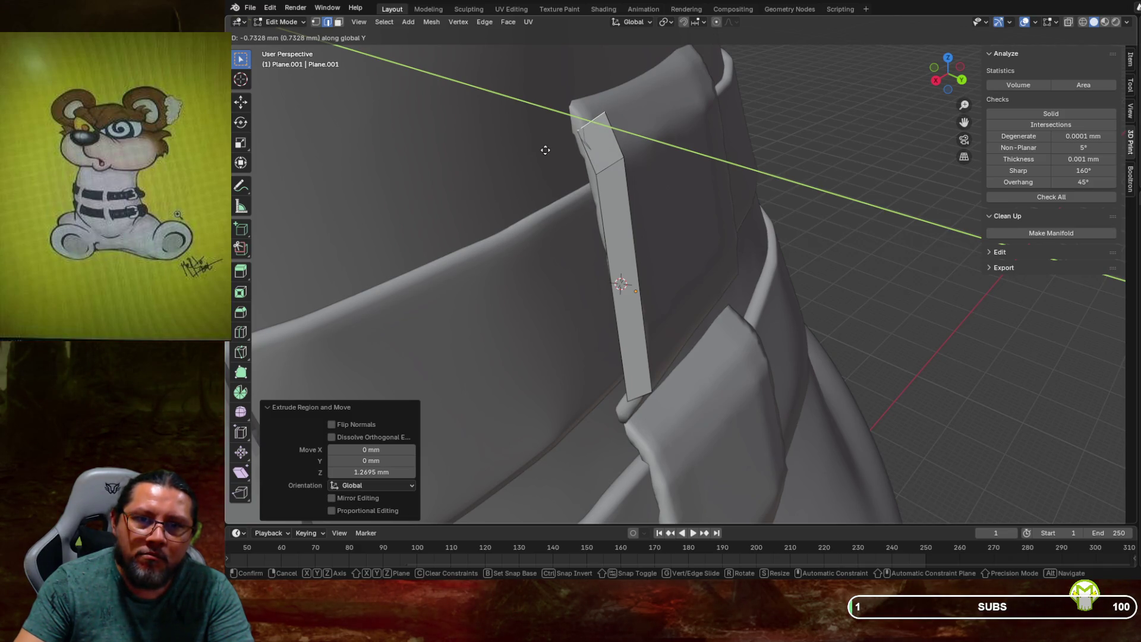
{"action": "left_click", "coordinate": [545, 150]}
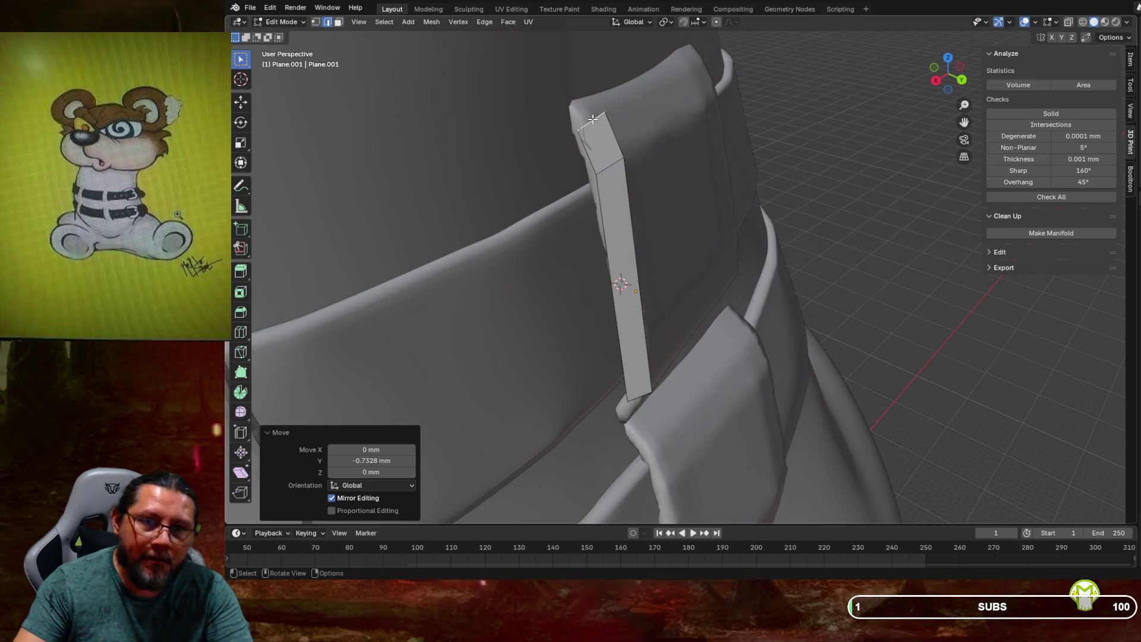
{"action": "key", "text": "g"}
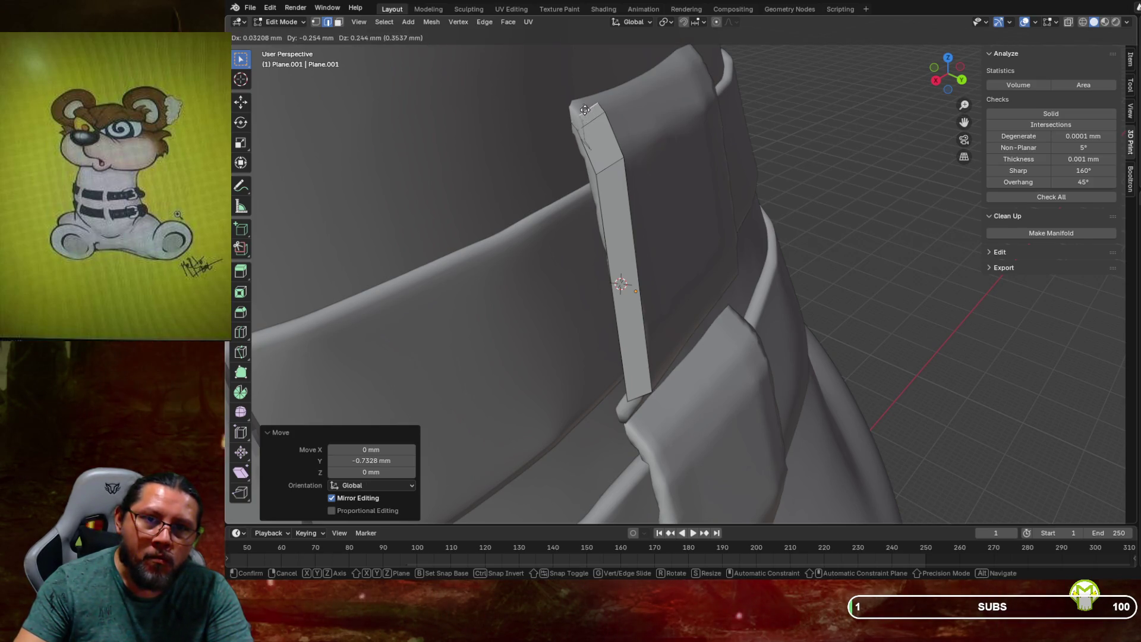
{"action": "left_click", "coordinate": [552, 96]}
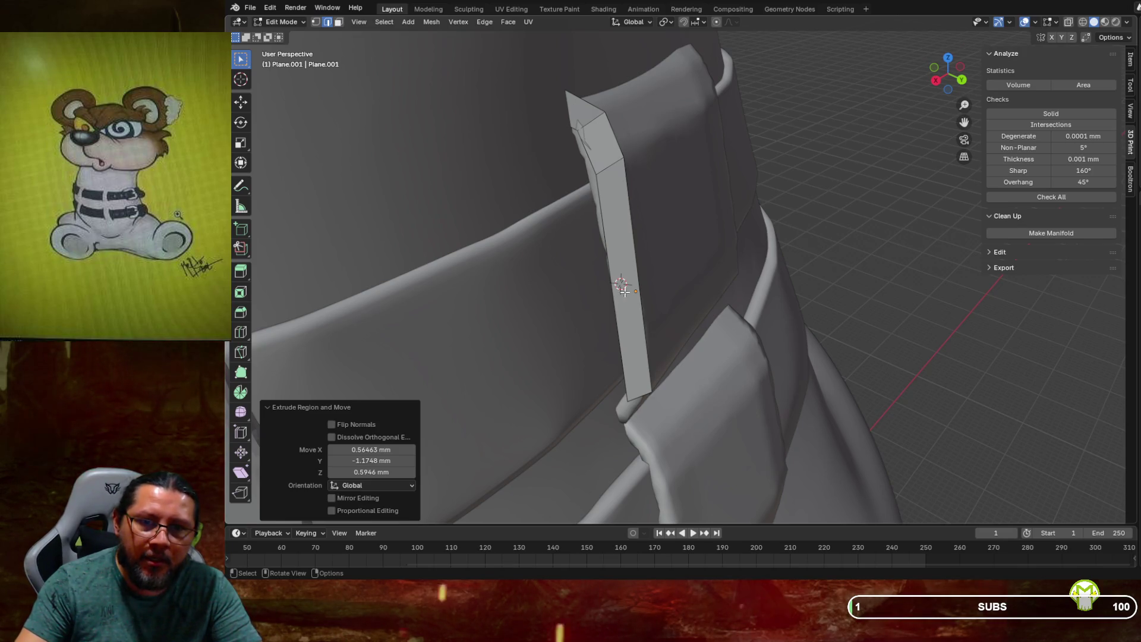
{"action": "mouse_move", "coordinate": [633, 272]}
{"action": "middle_mouse_down"}
{"action": "mouse_move", "coordinate": [642, 218]}
{"action": "mouse_move", "coordinate": [624, 259]}
{"action": "middle_mouse_up"}
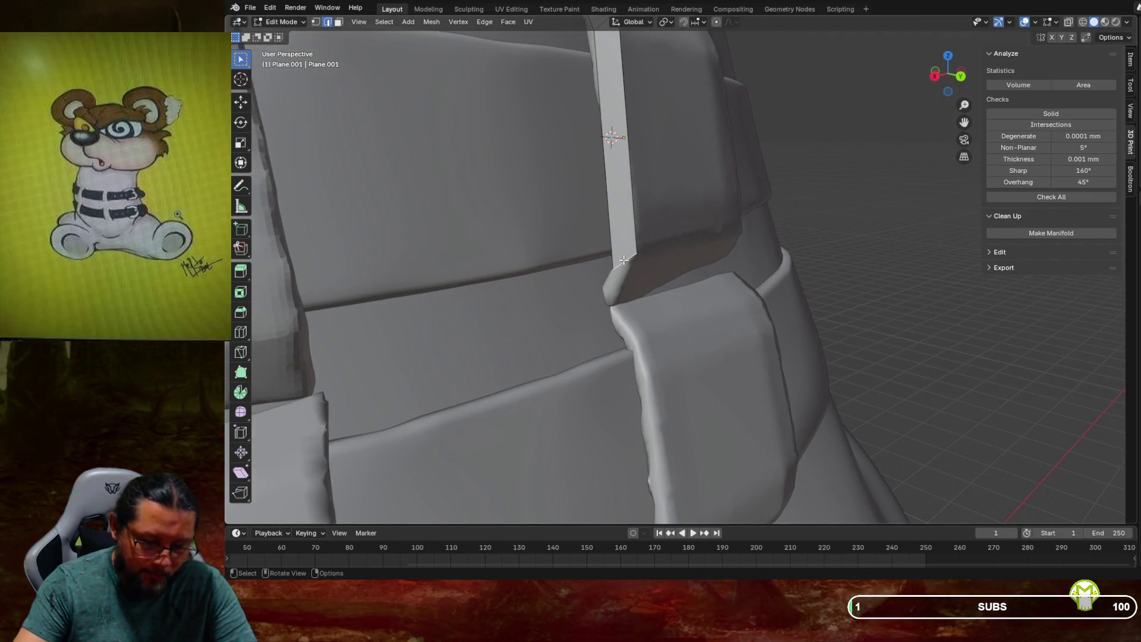
Extrude the bottom edge down along Z, abandon a Y move, and undo the extrusion
{"action": "key", "text": "g"}
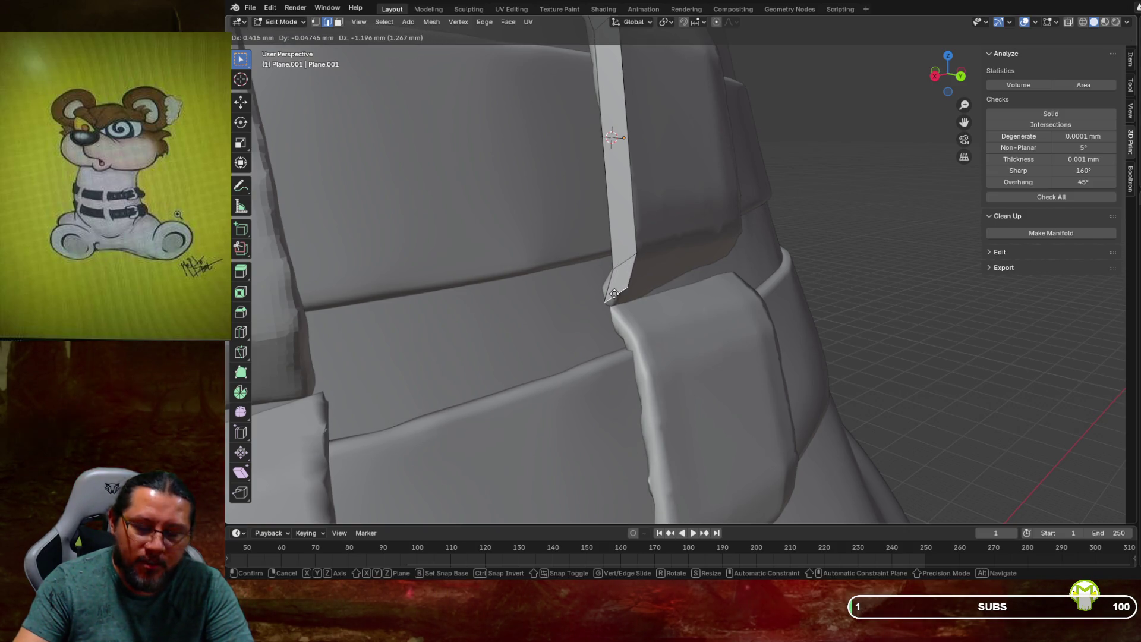
{"action": "key", "text": "z"}
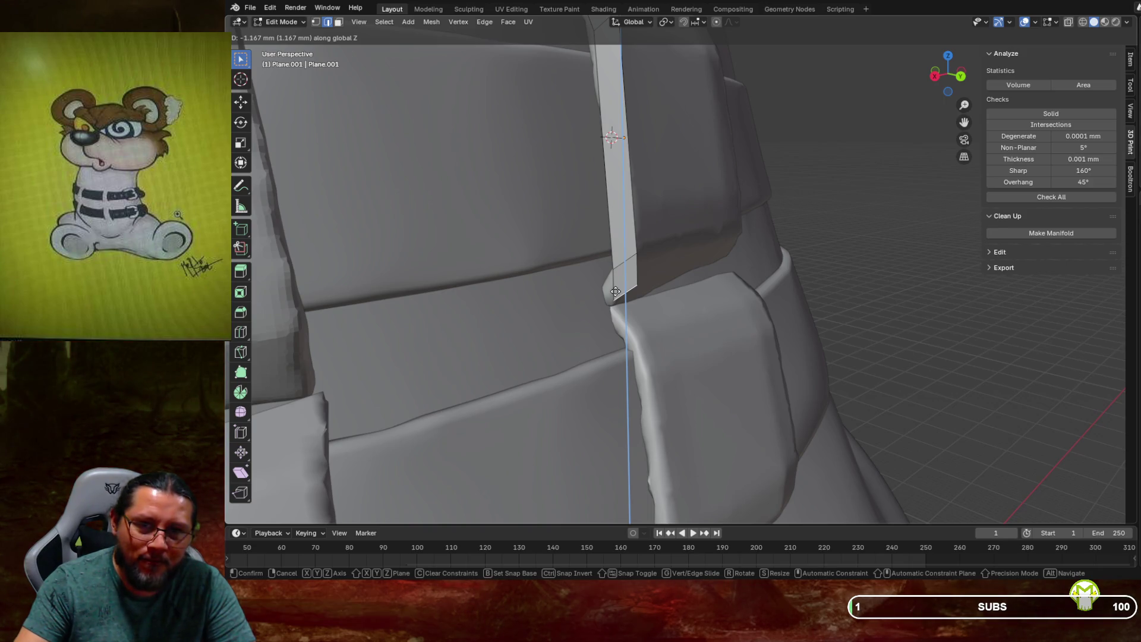
{"action": "left_click", "coordinate": [615, 293]}
{"action": "key", "text": "g"}
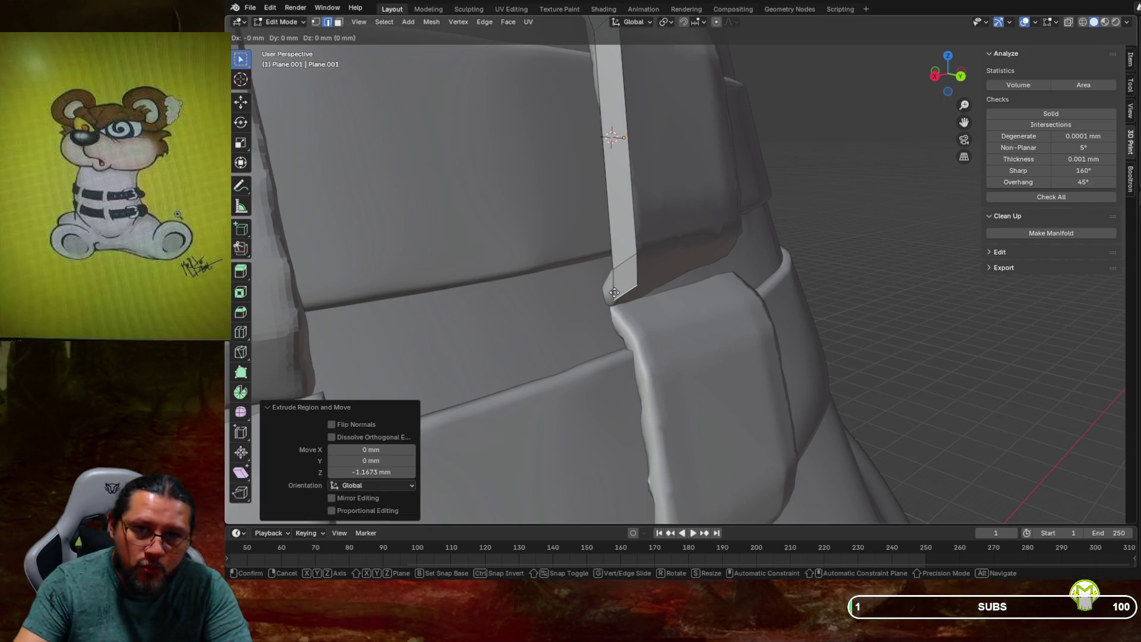
{"action": "key", "text": "y"}
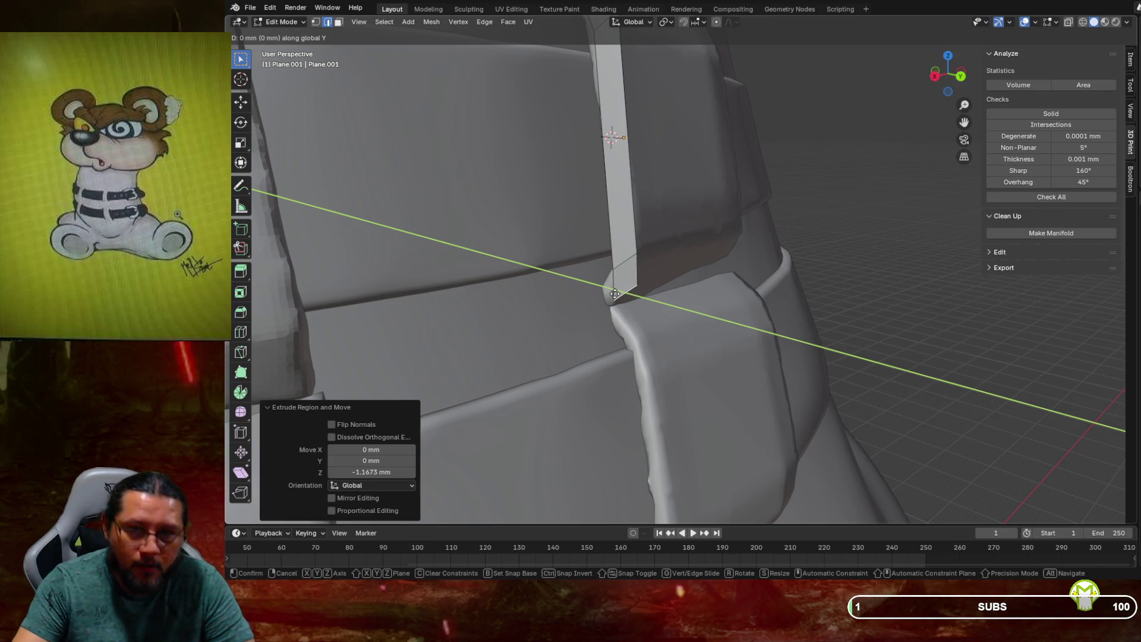
{"action": "left_click", "coordinate": [623, 291]}
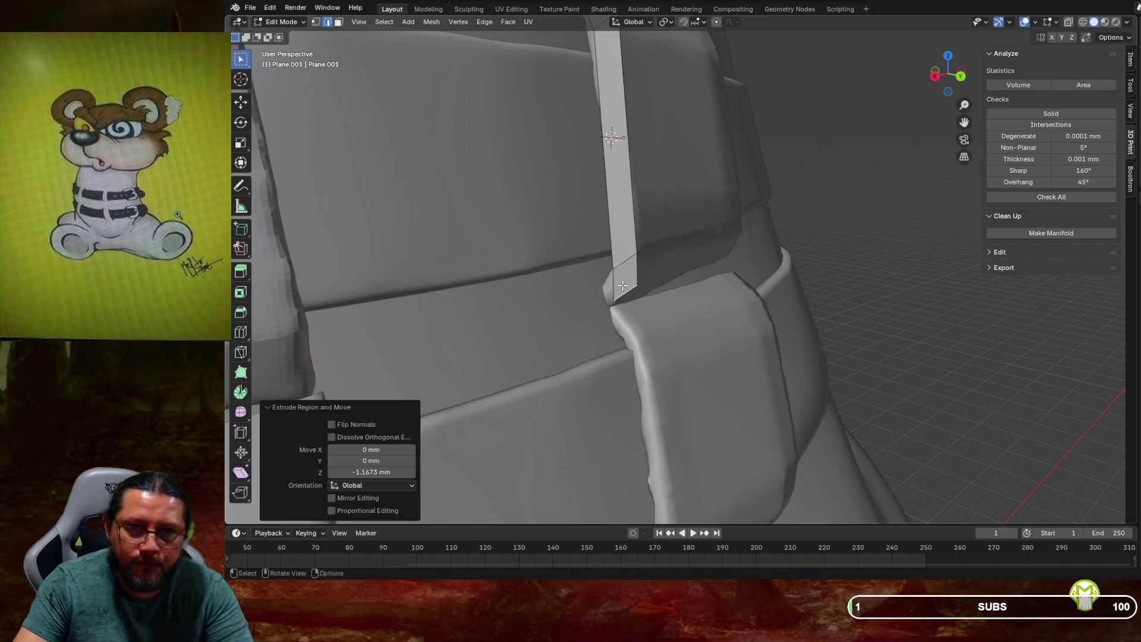
{"action": "key", "text": "ctrl+z"}
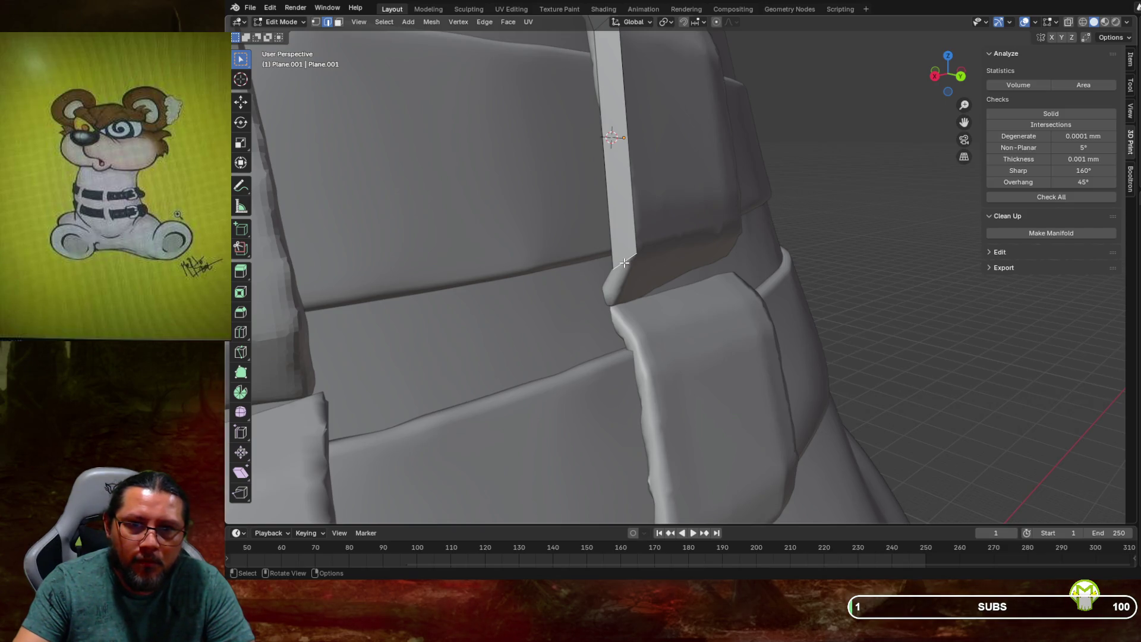
Resettle the bottom edge and re-extrude it down about 1.22 mm along Z
{"action": "key", "text": "g"}
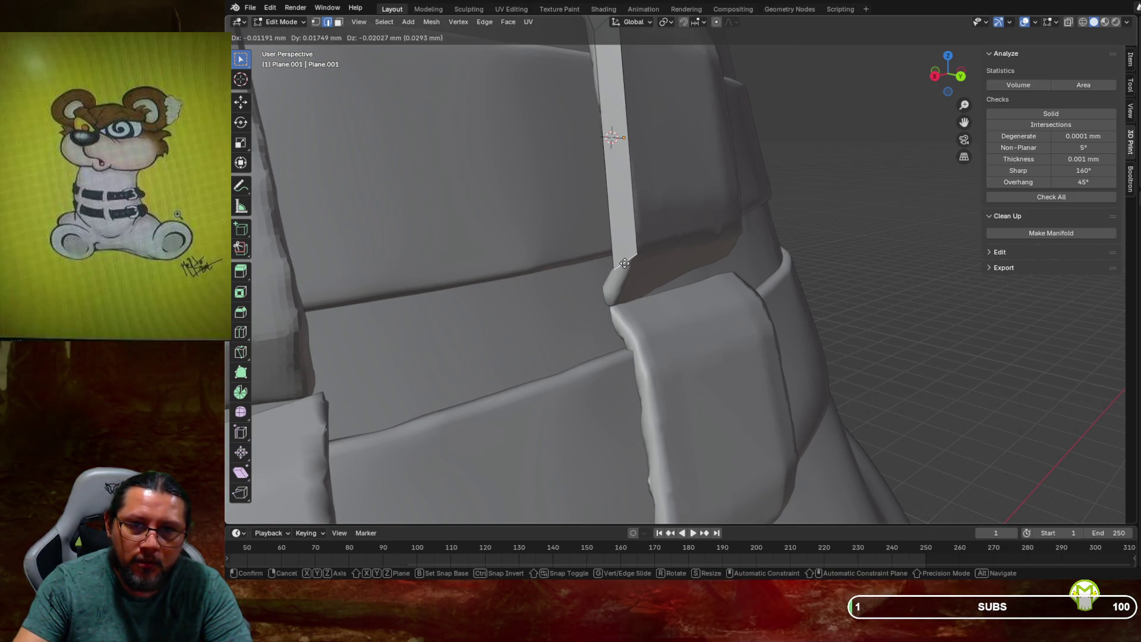
{"action": "left_click", "coordinate": [621, 261]}
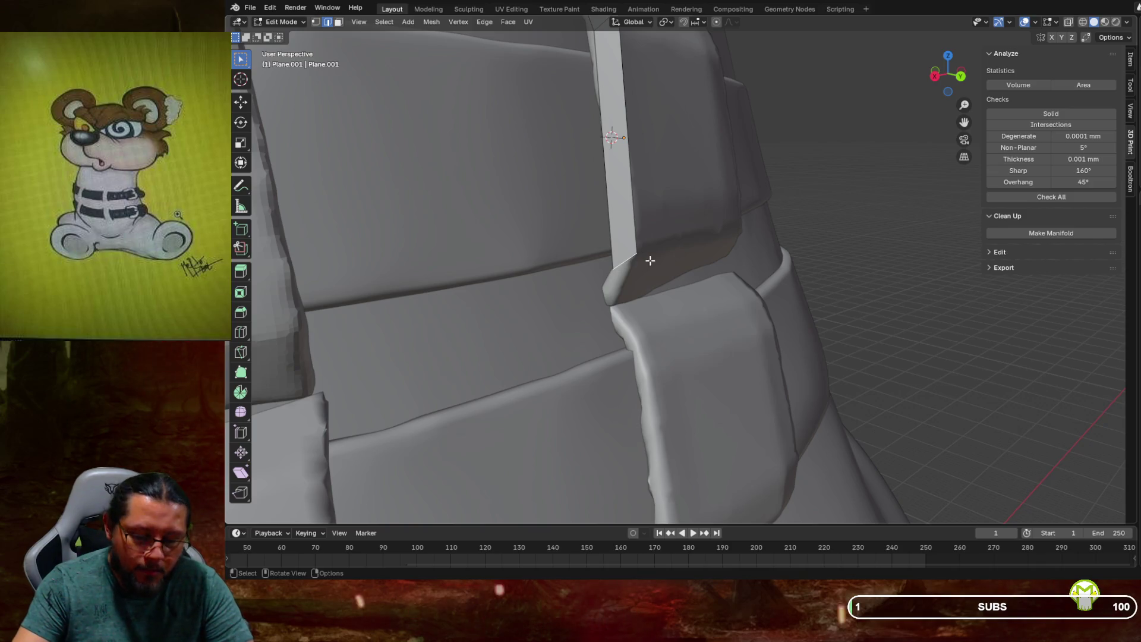
{"action": "key", "text": "g"}
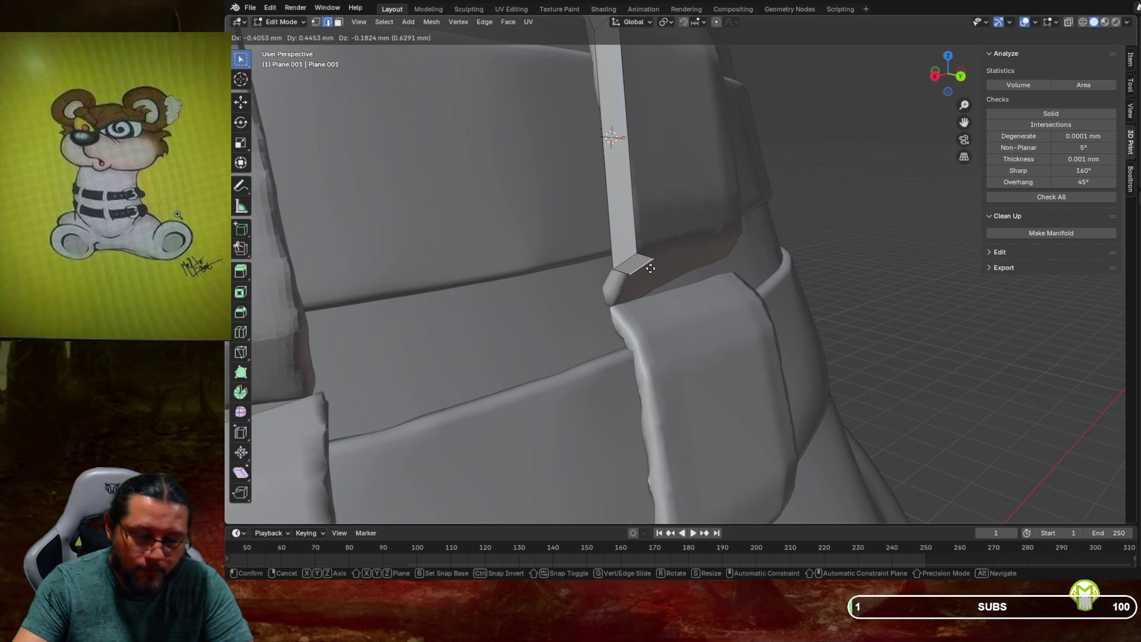
{"action": "key", "text": "z"}
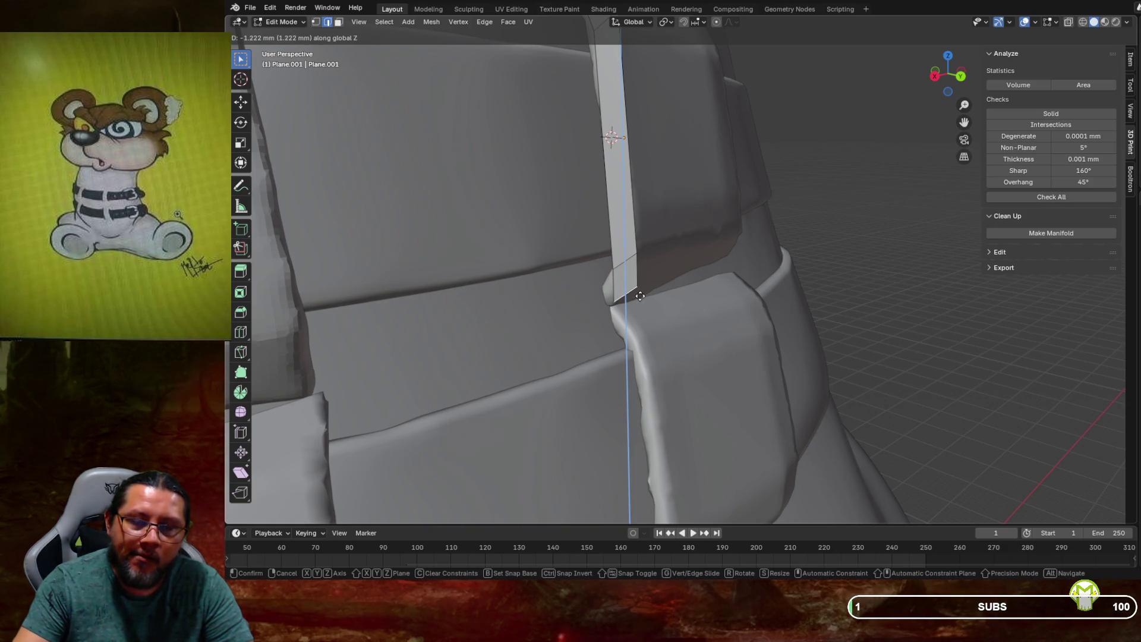
{"action": "left_click", "coordinate": [638, 295]}
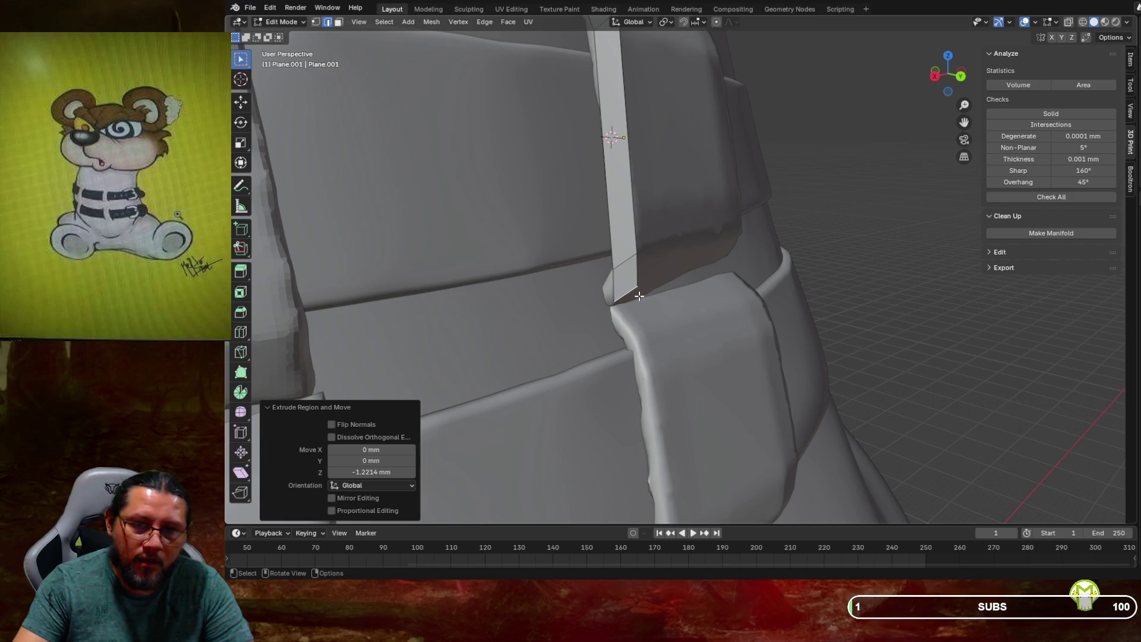
{"action": "middle_click_drag", "start_coordinate": [637, 295], "coordinate": [560, 288]}
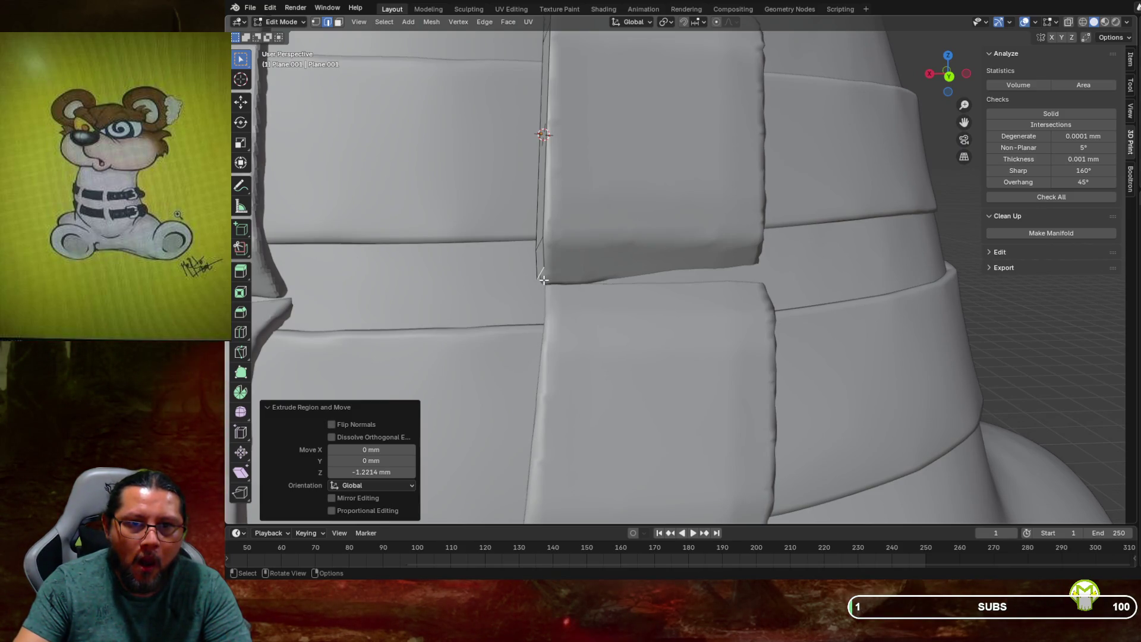
Nudge the strip's end face along Y and then X (about 0.24 mm) into the seam
{"action": "middle_click_drag", "start_coordinate": [543, 278], "coordinate": [639, 277]}
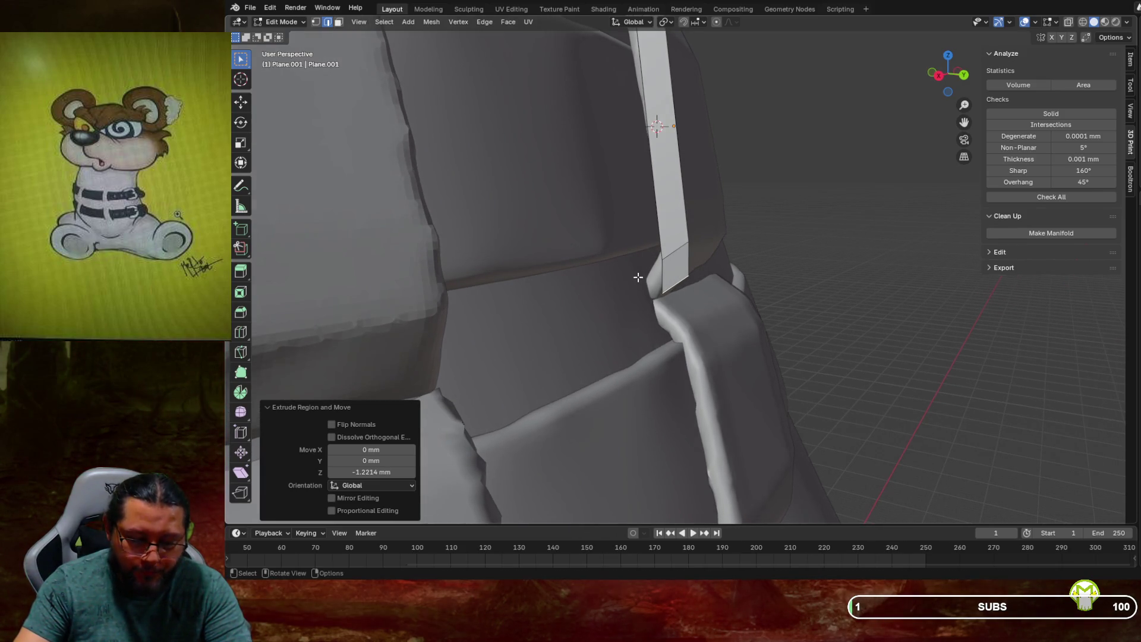
{"action": "key", "text": "g"}
{"action": "key", "text": "y"}
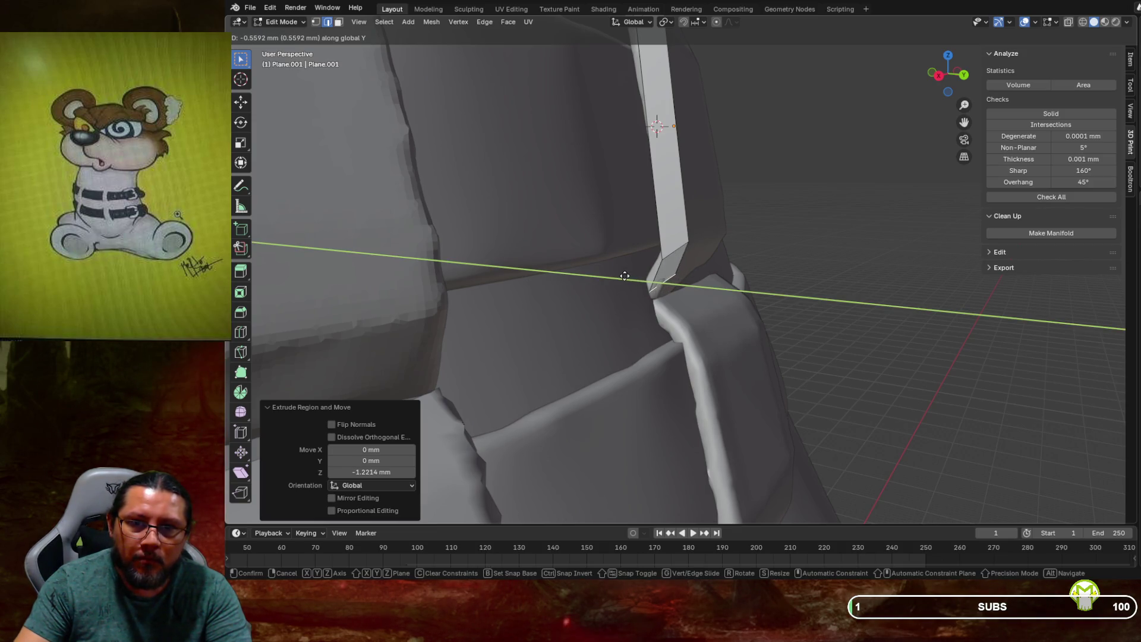
{"action": "left_click", "coordinate": [627, 276]}
{"action": "mouse_move", "coordinate": [627, 276]}
{"action": "middle_mouse_down"}
{"action": "mouse_move", "coordinate": [507, 280]}
{"action": "mouse_move", "coordinate": [542, 275]}
{"action": "middle_mouse_up"}
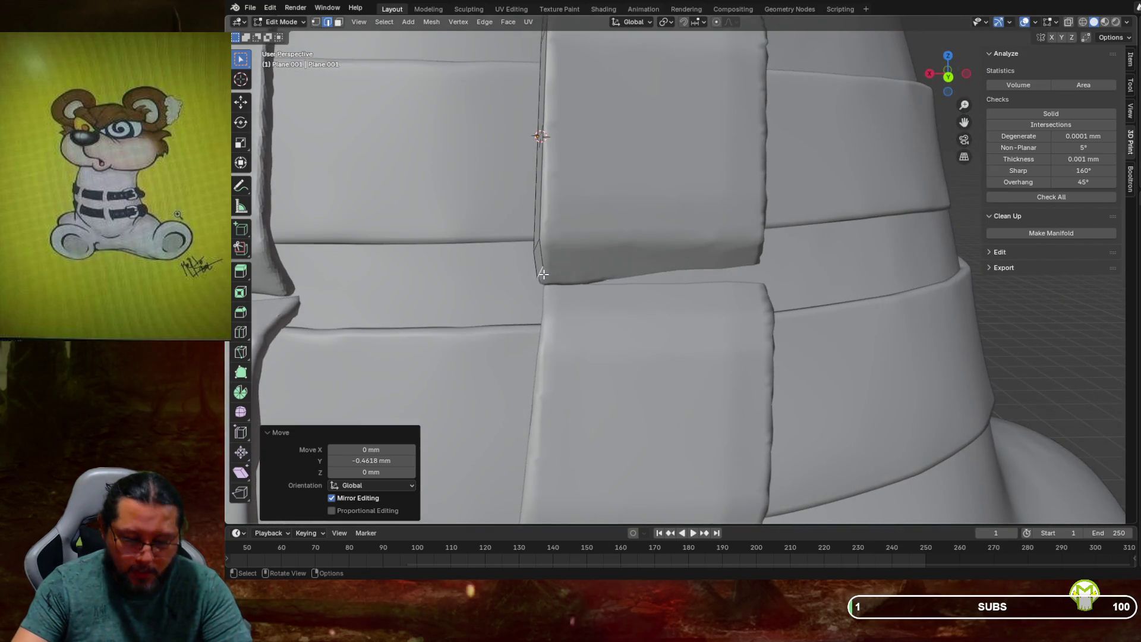
{"action": "key", "text": "g"}
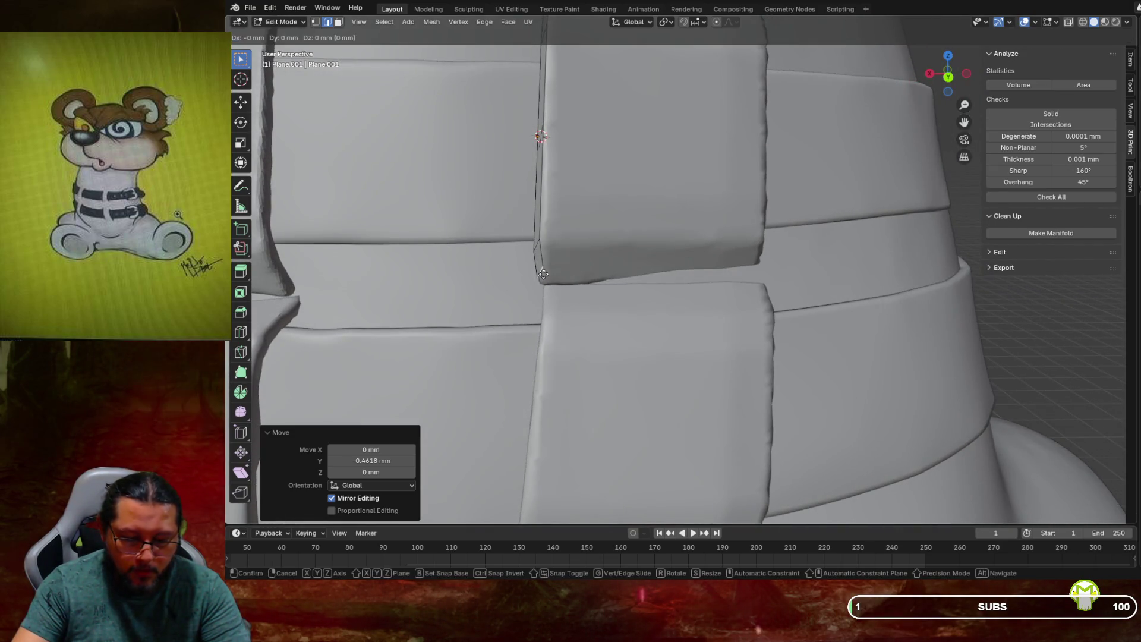
{"action": "key", "text": "x"}
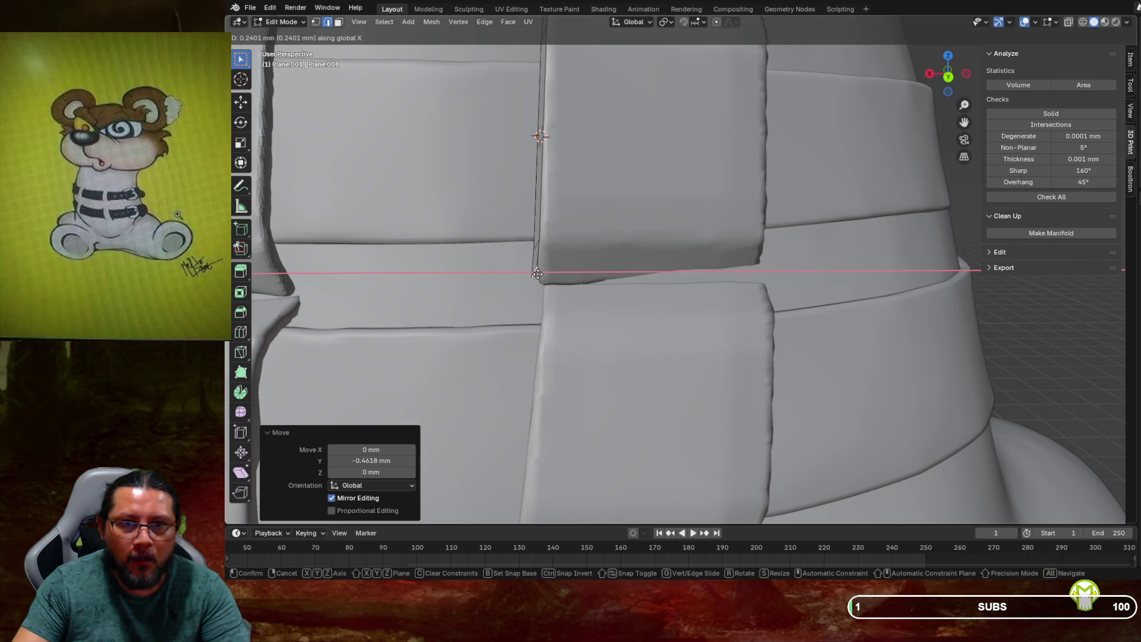
{"action": "left_click", "coordinate": [538, 274]}
Extrude the strip end down along Z roughly half a millimetre
{"action": "middle_click_drag", "start_coordinate": [538, 274], "coordinate": [617, 268]}
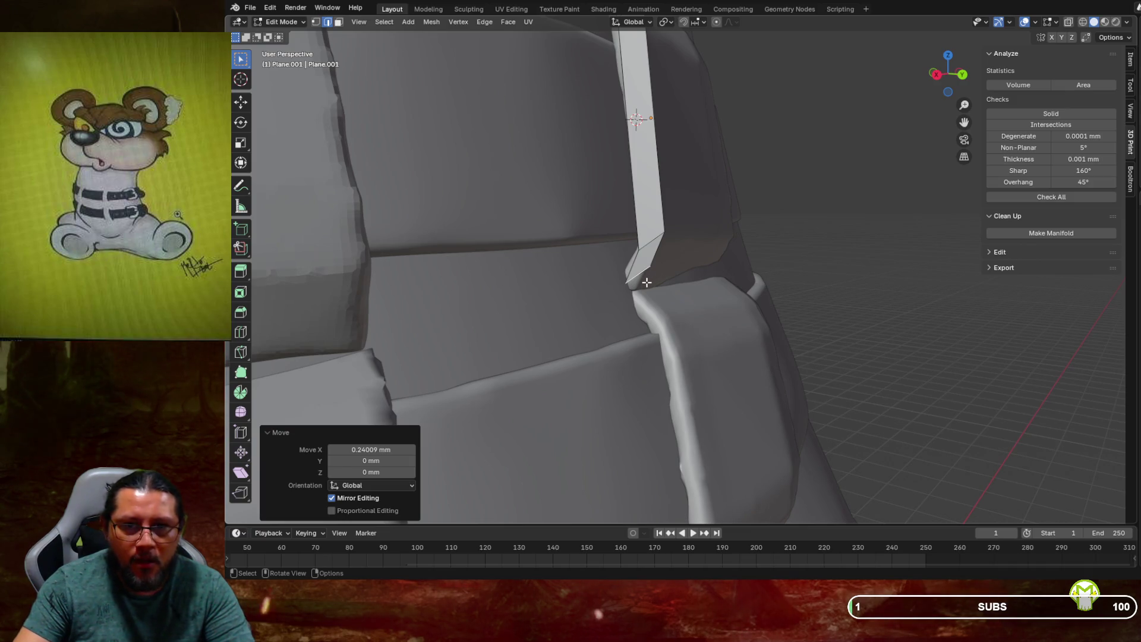
{"action": "middle_click_drag", "start_coordinate": [650, 277], "coordinate": [648, 284]}
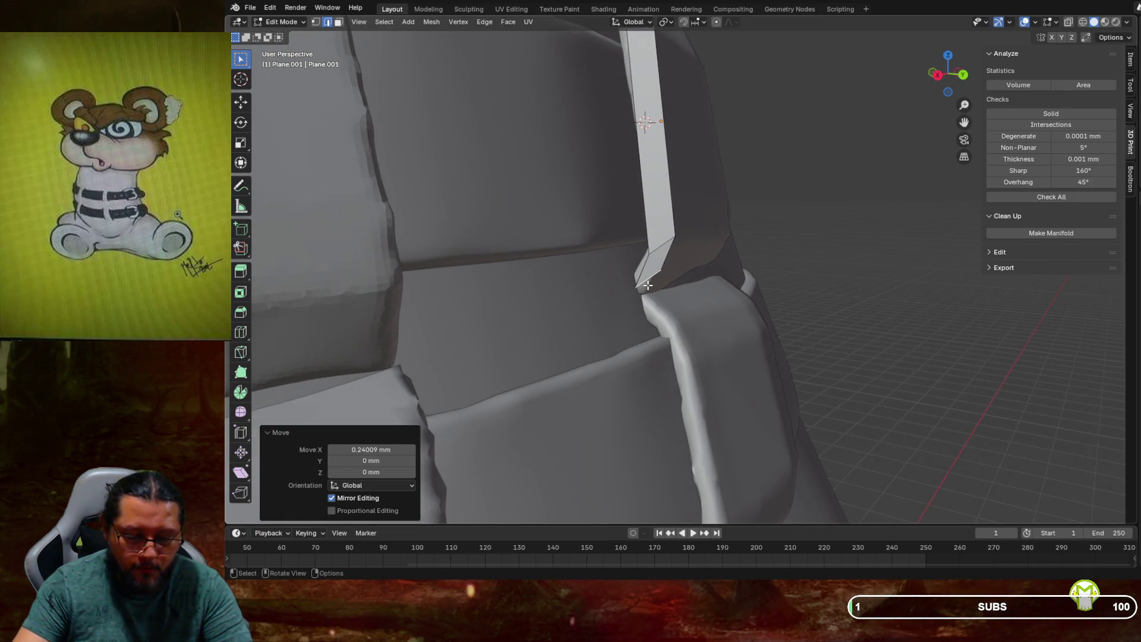
{"action": "key", "text": "g"}
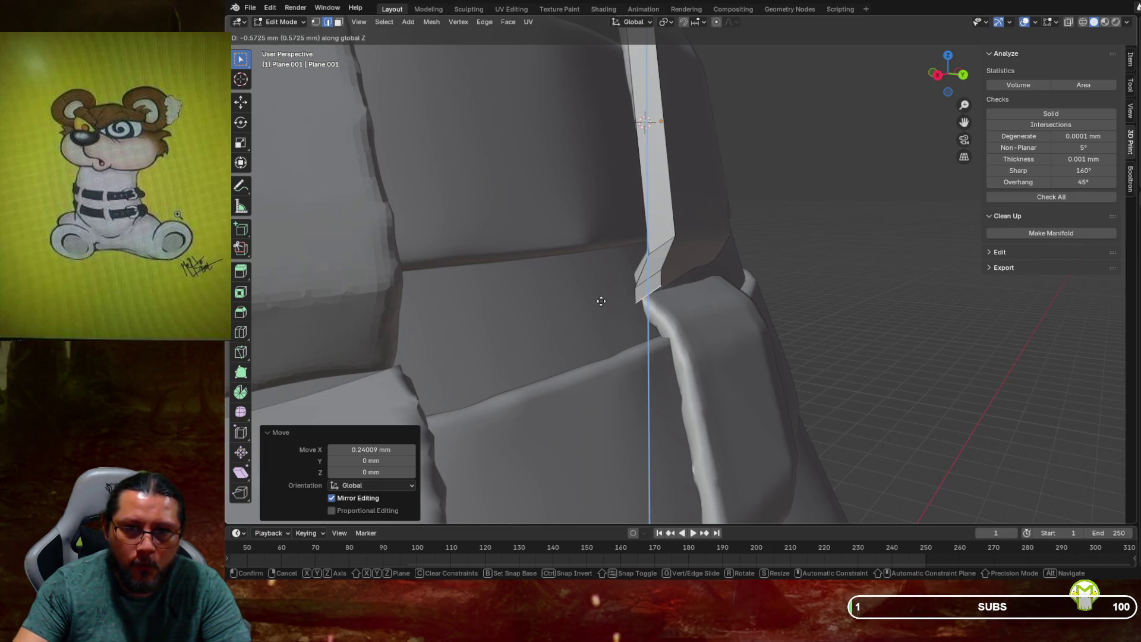
{"action": "left_click", "coordinate": [602, 301]}
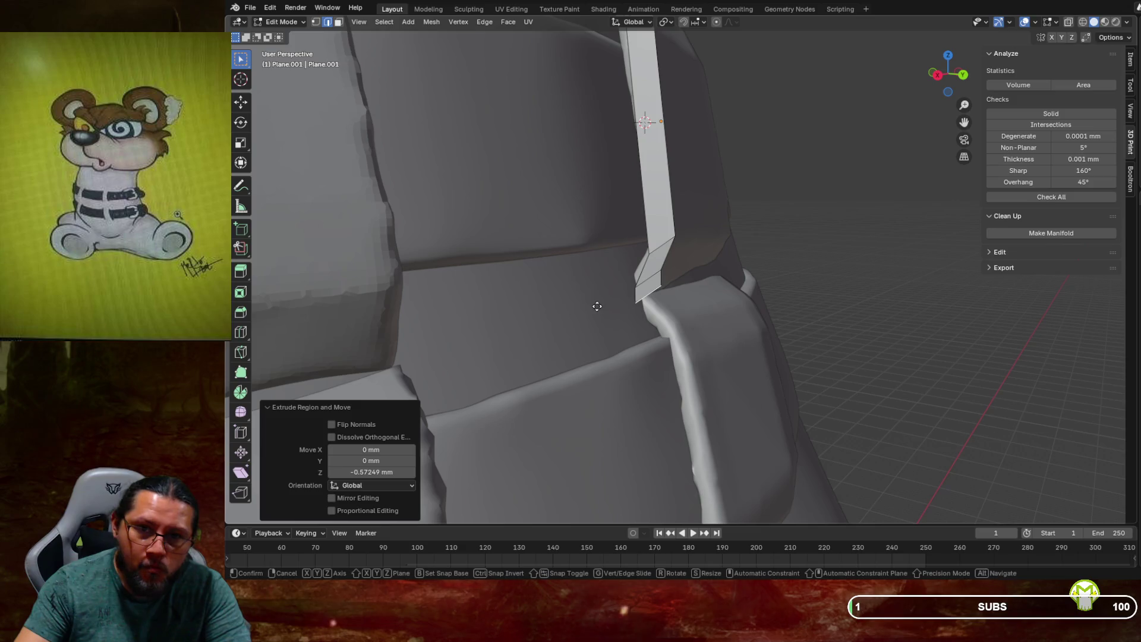
Make a tiny Y adjustment and a free move to tuck the strip end into the seam
{"action": "key", "text": "g"}
{"action": "key", "text": "y"}
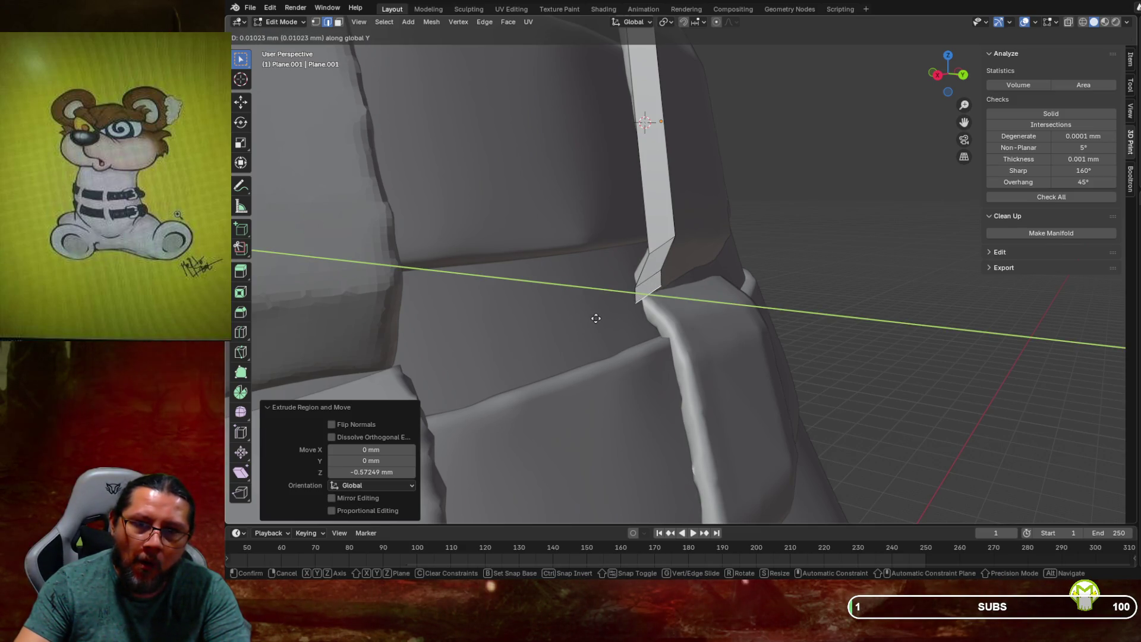
{"action": "left_click", "coordinate": [582, 316]}
{"action": "middle_click_drag", "start_coordinate": [583, 316], "coordinate": [521, 315]}
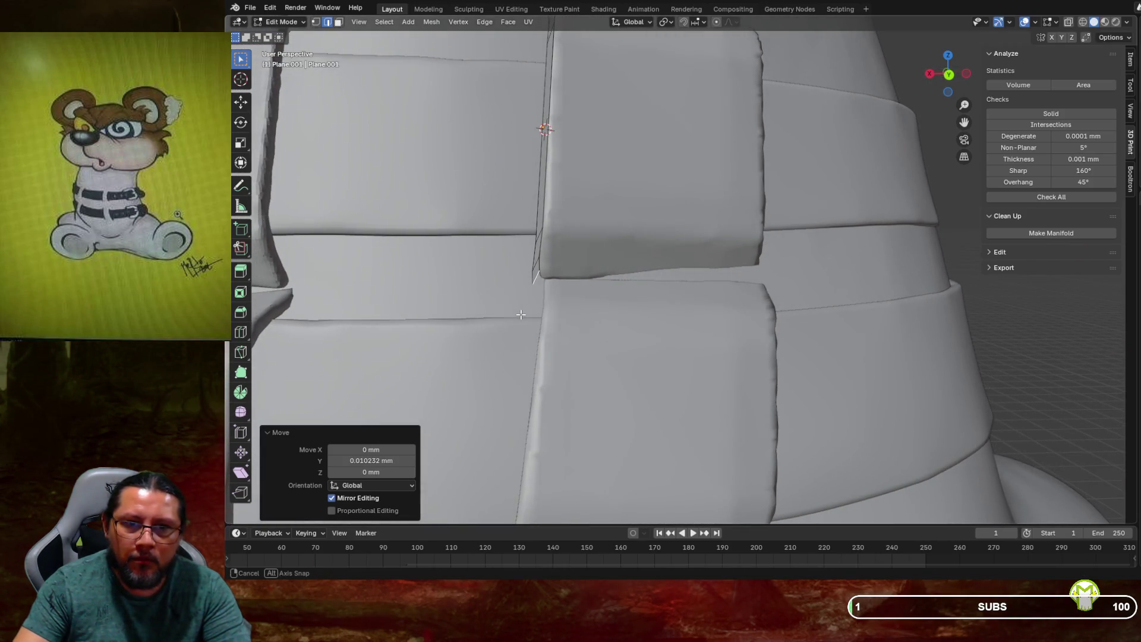
{"action": "scroll", "coordinate": [521, 314], "scroll_direction": "up", "scroll_amount": 2}
{"action": "scroll", "coordinate": [521, 314], "scroll_direction": "up", "scroll_amount": 2}
{"action": "mouse_move", "coordinate": [521, 315]}
{"action": "middle_mouse_down"}
{"action": "mouse_move", "coordinate": [551, 315]}
{"action": "mouse_move", "coordinate": [512, 310]}
{"action": "mouse_move", "coordinate": [690, 303]}
{"action": "middle_mouse_up"}
{"action": "scroll", "coordinate": [510, 309], "scroll_direction": "up", "scroll_amount": 1}
{"action": "scroll", "coordinate": [510, 310], "scroll_direction": "down", "scroll_amount": 1}
{"action": "key", "text": "g"}
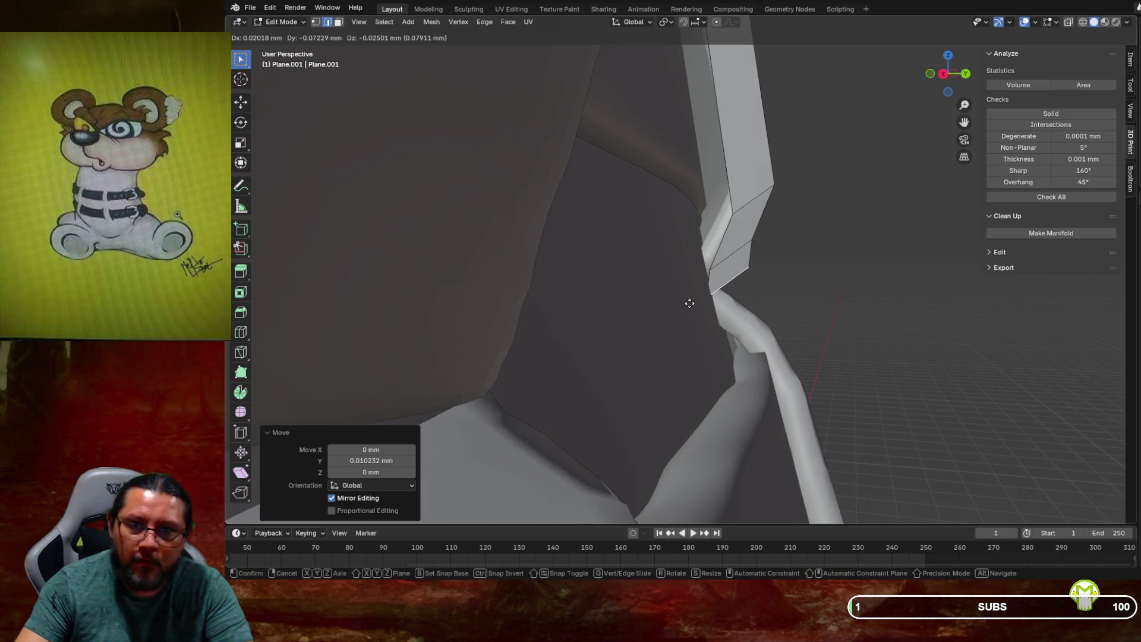
{"action": "left_click", "coordinate": [679, 309]}
{"action": "scroll", "coordinate": [580, 307], "scroll_direction": "up", "scroll_amount": 5}
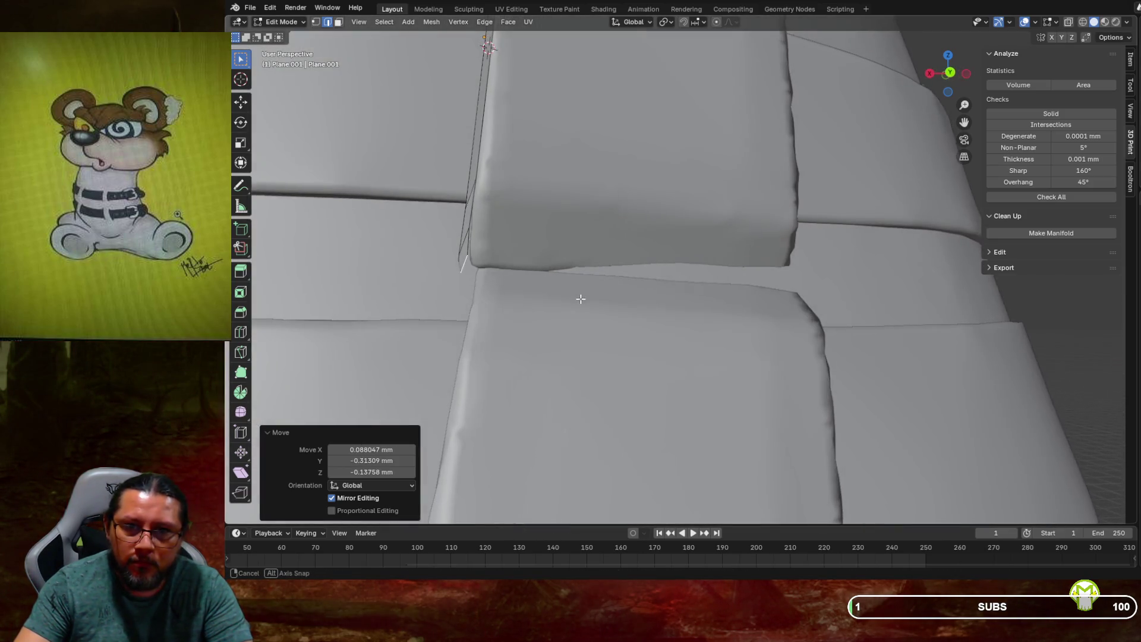
Check the seam from front and back views, then reposition the strip's tip
{"action": "middle_click_drag", "start_coordinate": [580, 308], "coordinate": [482, 316]}
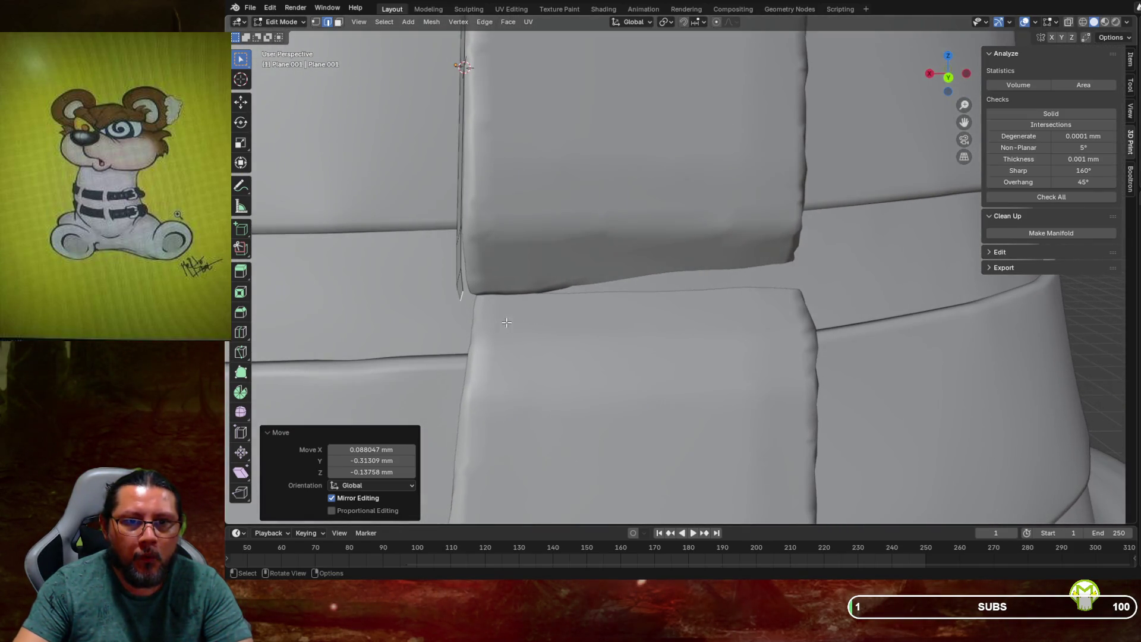
{"action": "scroll", "coordinate": [481, 316], "scroll_direction": "down", "scroll_amount": 2}
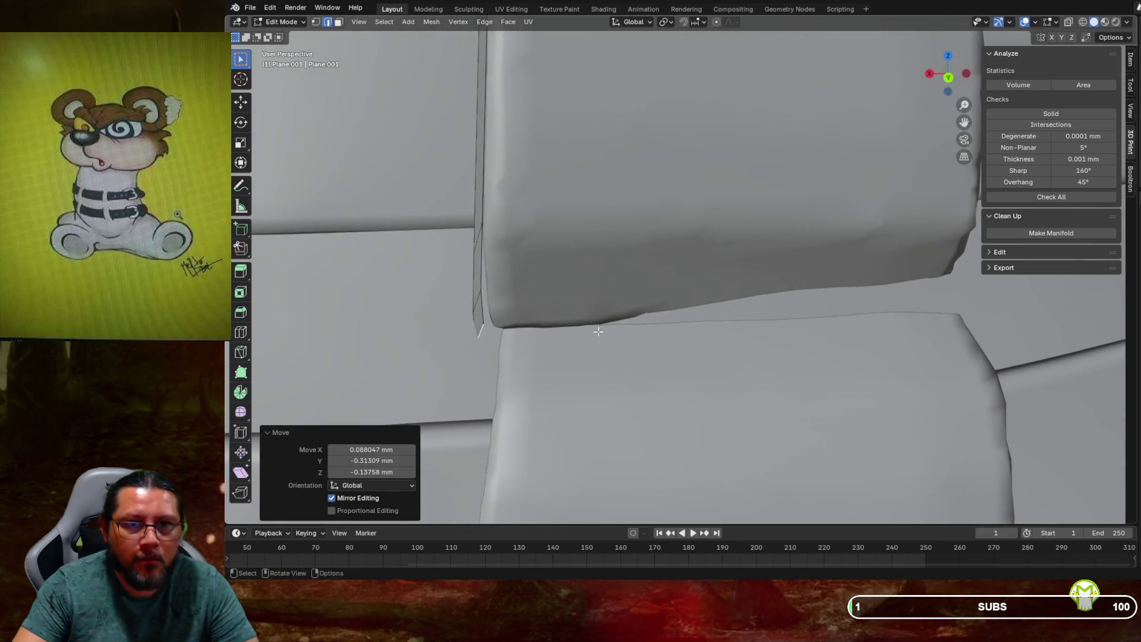
{"action": "scroll", "coordinate": [535, 321], "scroll_direction": "up", "scroll_amount": 3}
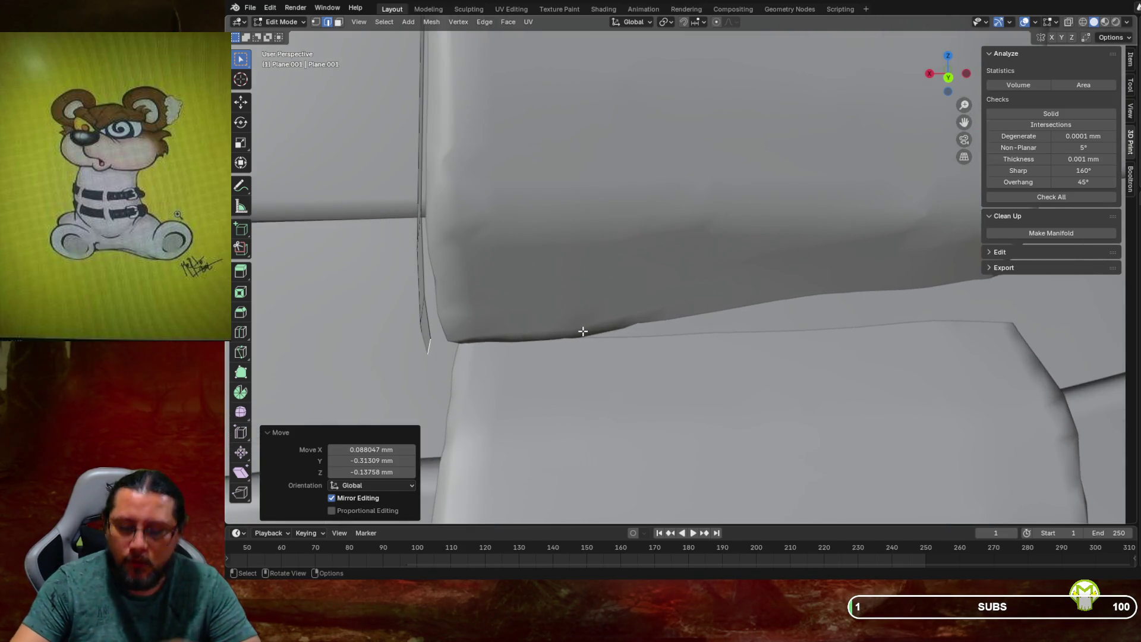
{"action": "key", "text": "KP_1"}
{"action": "key", "text": "ctrl+KP_1"}
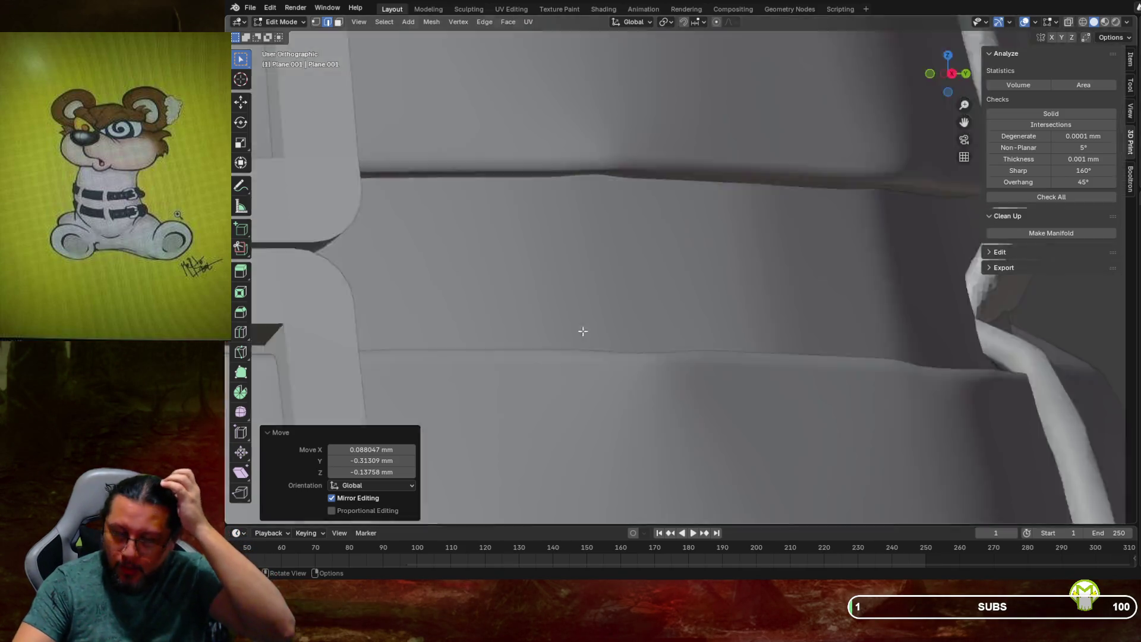
{"action": "scroll", "coordinate": [576, 326], "scroll_direction": "up", "scroll_amount": 1}
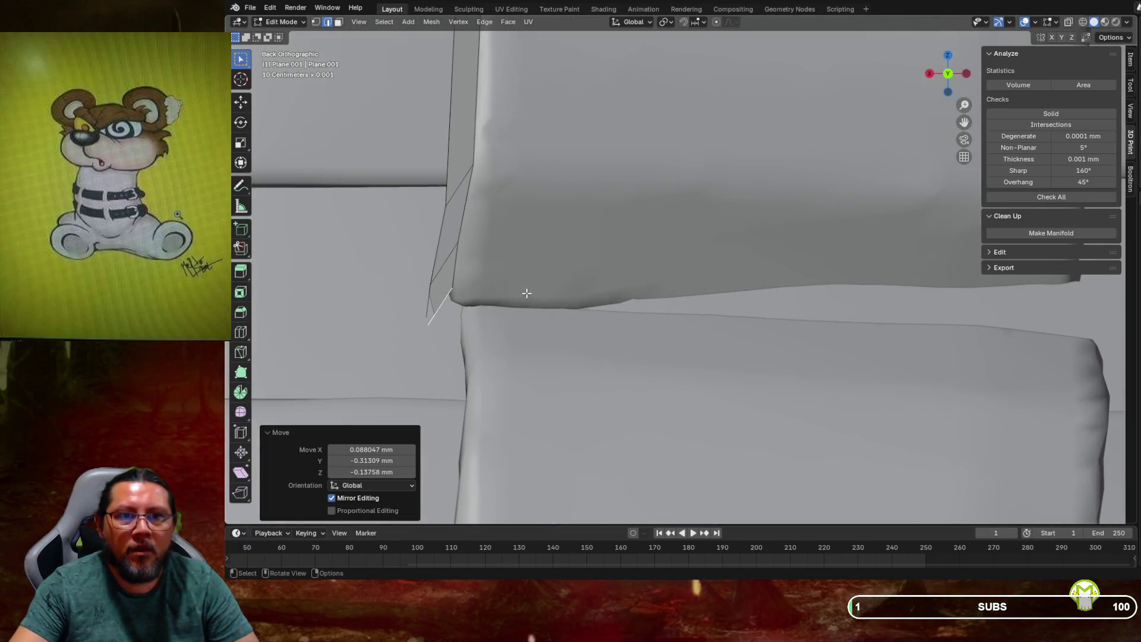
{"action": "mouse_move", "coordinate": [526, 293]}
{"action": "middle_mouse_down"}
{"action": "mouse_move", "coordinate": [505, 297]}
{"action": "mouse_move", "coordinate": [522, 298]}
{"action": "mouse_move", "coordinate": [507, 286]}
{"action": "mouse_move", "coordinate": [572, 287]}
{"action": "middle_mouse_up"}
{"action": "scroll", "coordinate": [494, 308], "scroll_direction": "up", "scroll_amount": 1}
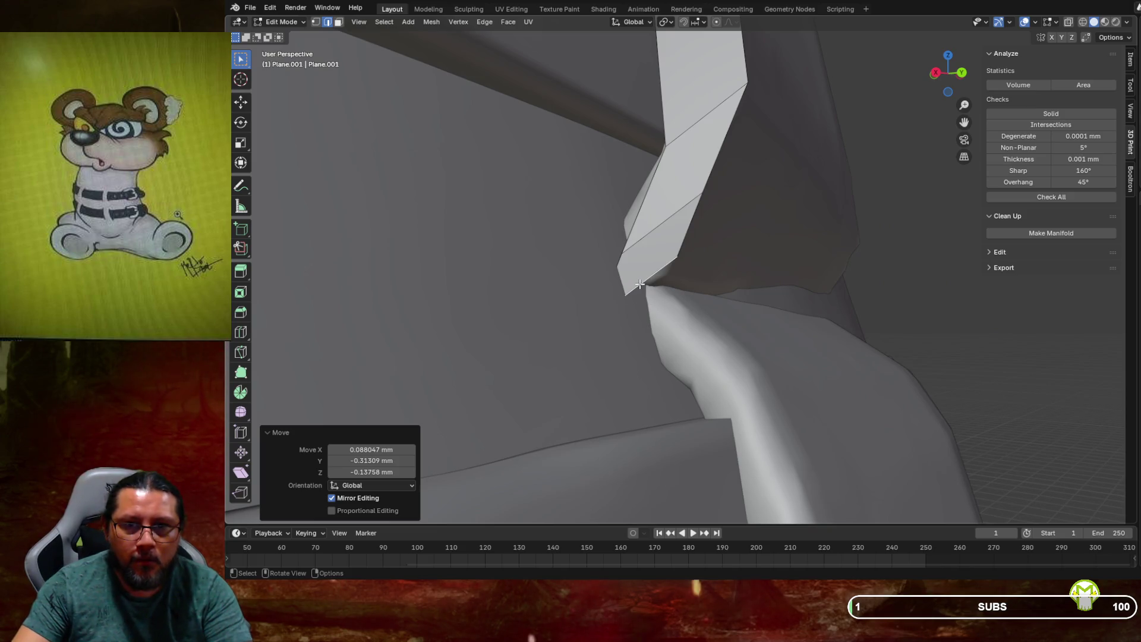
{"action": "key", "text": "g"}
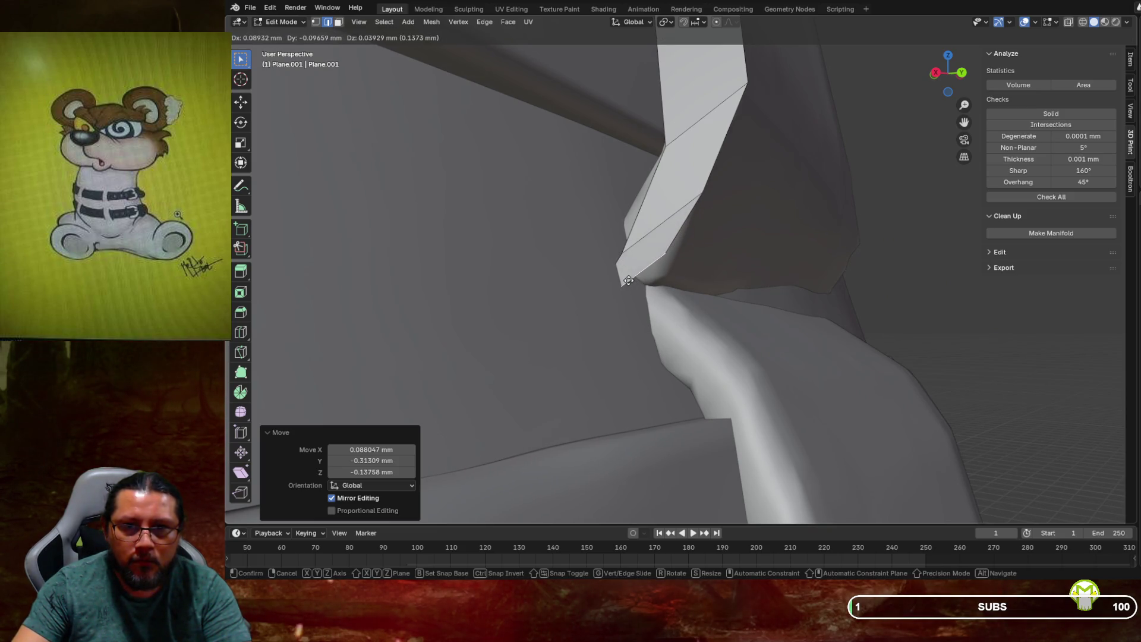
{"action": "left_click", "coordinate": [620, 287]}
{"action": "mouse_move", "coordinate": [619, 288]}
{"action": "middle_mouse_down"}
{"action": "mouse_move", "coordinate": [599, 270]}
{"action": "mouse_move", "coordinate": [603, 283]}
{"action": "middle_mouse_up"}
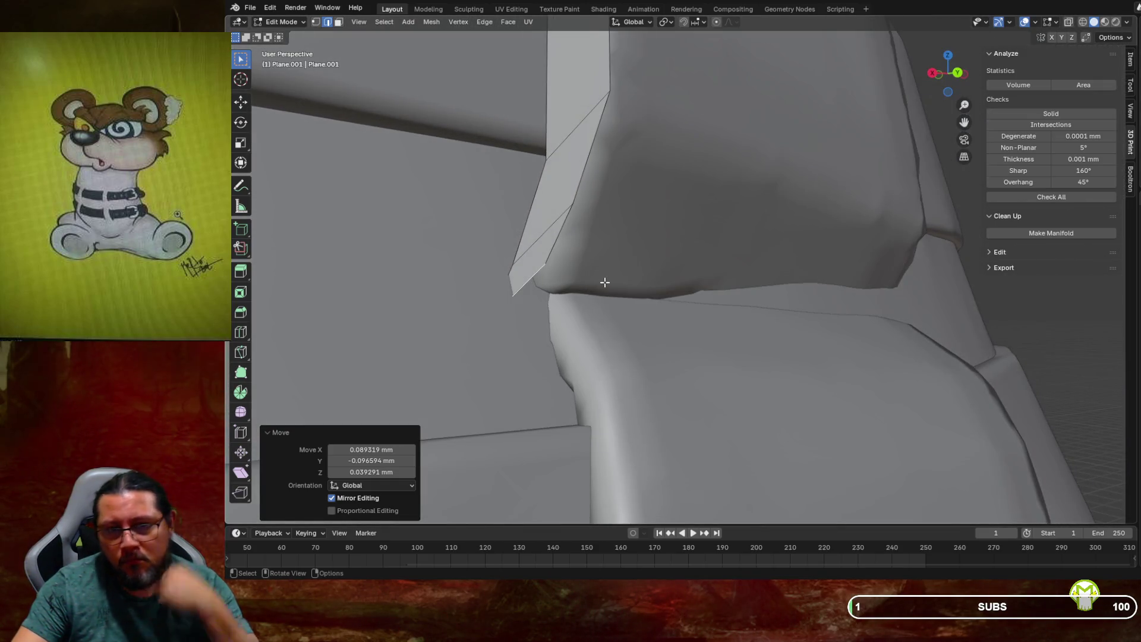
{"action": "mouse_move", "coordinate": [604, 282]}
{"action": "middle_mouse_down"}
{"action": "mouse_move", "coordinate": [678, 285]}
{"action": "mouse_move", "coordinate": [769, 323]}
{"action": "middle_mouse_up"}
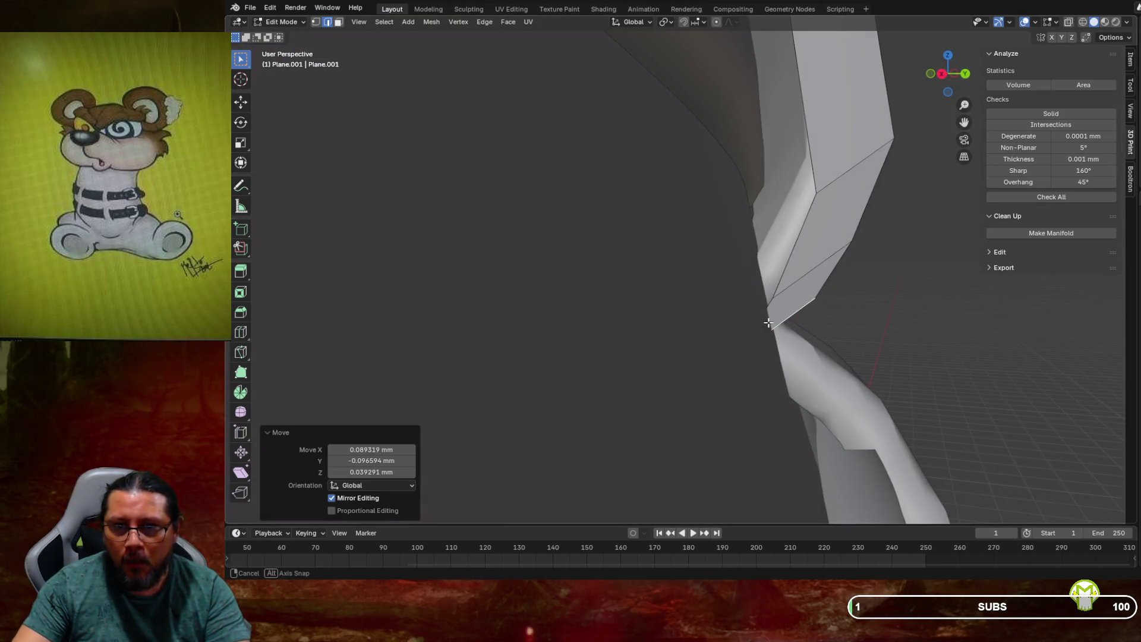
Rotate the end face about 33° and correct it back, then rotate the end edge about 30°
{"action": "key", "text": "r"}
{"action": "left_click", "coordinate": [804, 330]}
{"action": "middle_click_drag", "start_coordinate": [803, 332], "coordinate": [805, 345]}
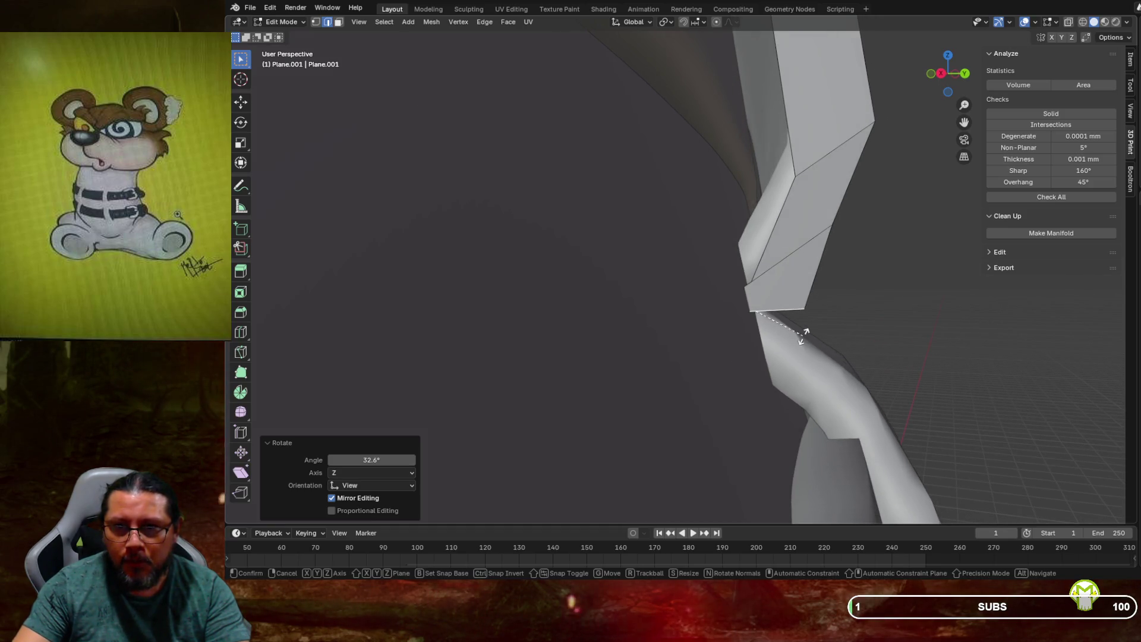
{"action": "key", "text": "r"}
{"action": "left_click", "coordinate": [816, 316]}
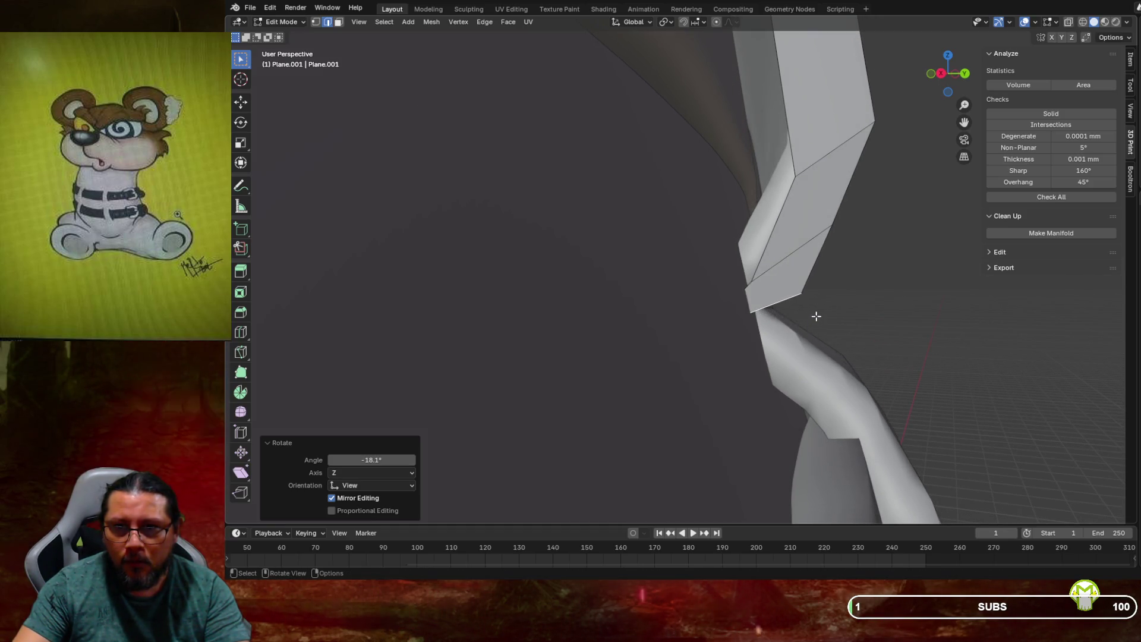
{"action": "left_click", "coordinate": [803, 245]}
{"action": "key", "text": "r"}
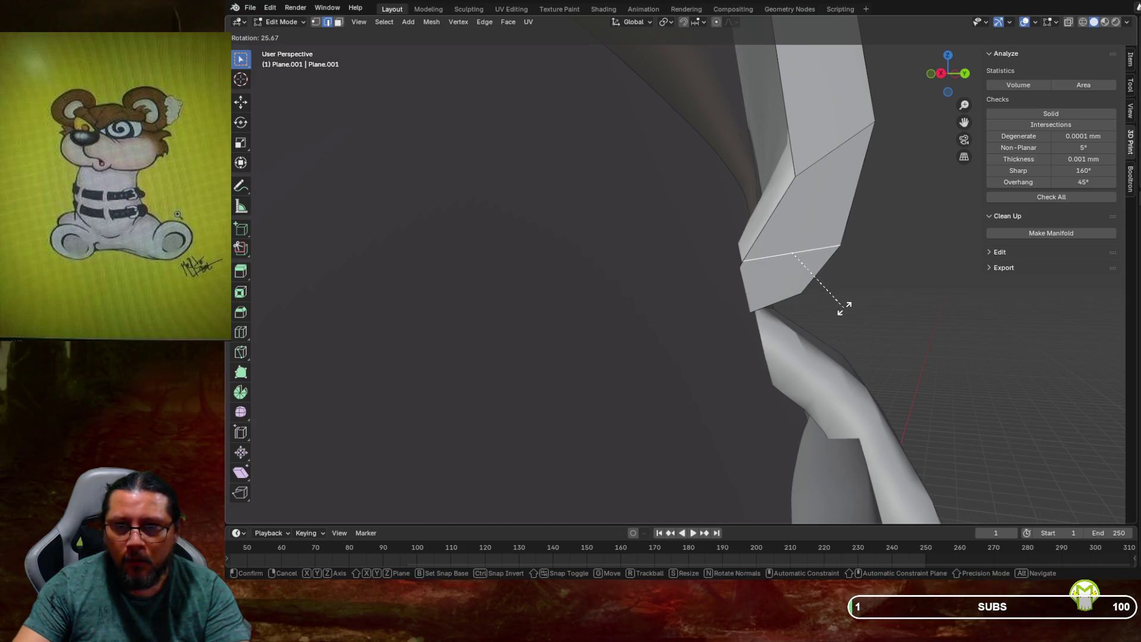
{"action": "left_click", "coordinate": [842, 311]}
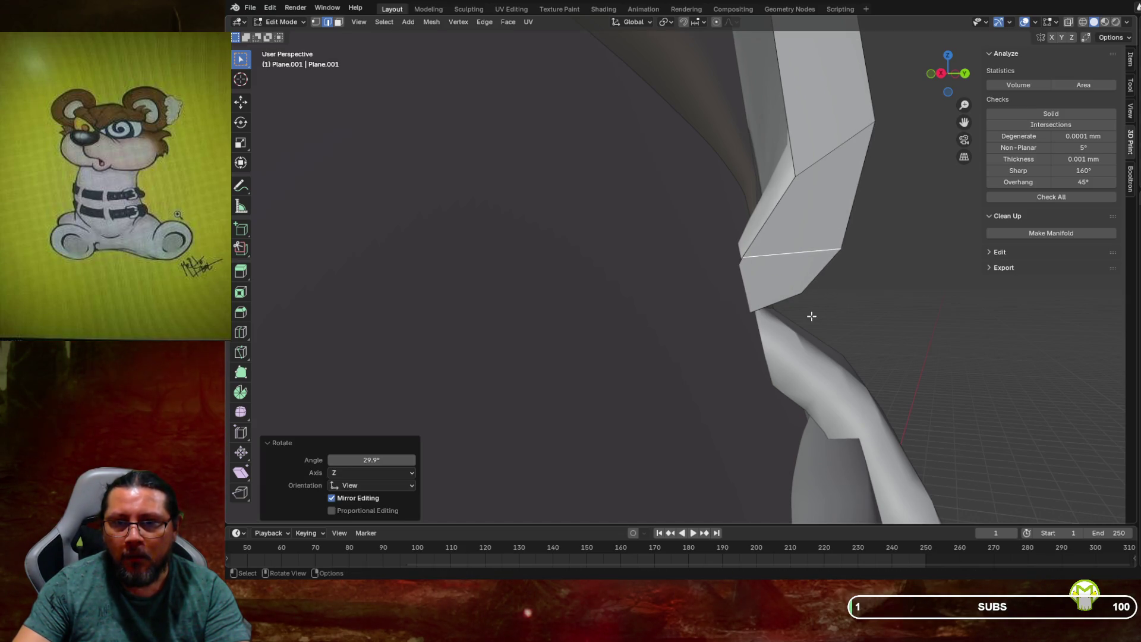
Tumble the lower end edge, rotate the strip geometry 83.7° about Z, and reposition it
{"action": "left_click", "coordinate": [788, 302]}
{"action": "key", "text": "r"}
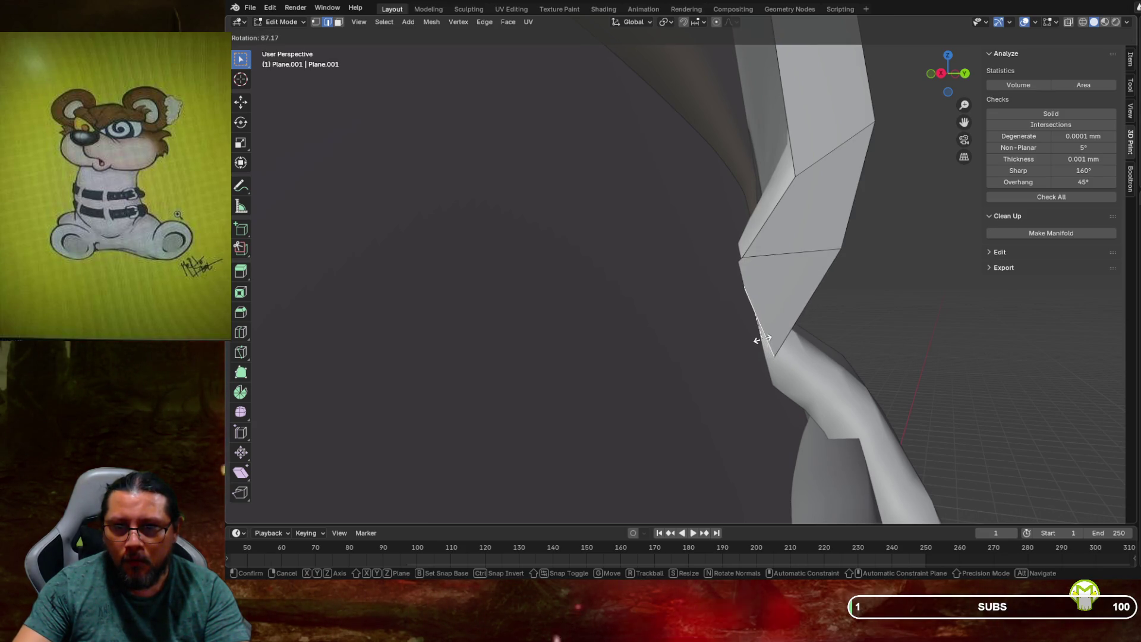
{"action": "key", "text": "r"}
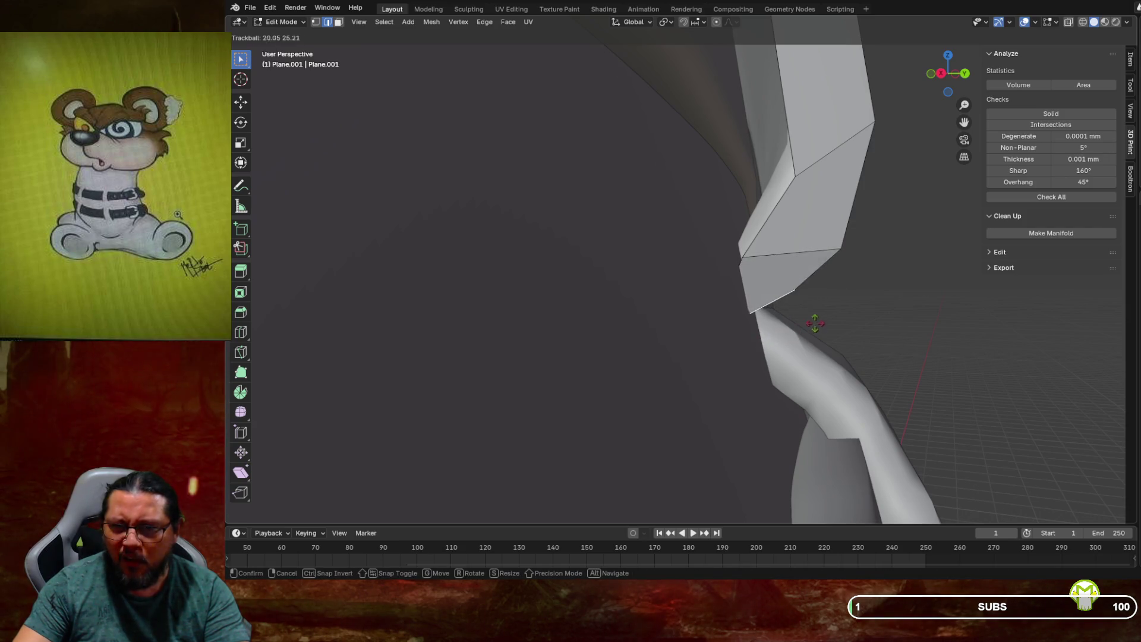
{"action": "left_click", "coordinate": [811, 335]}
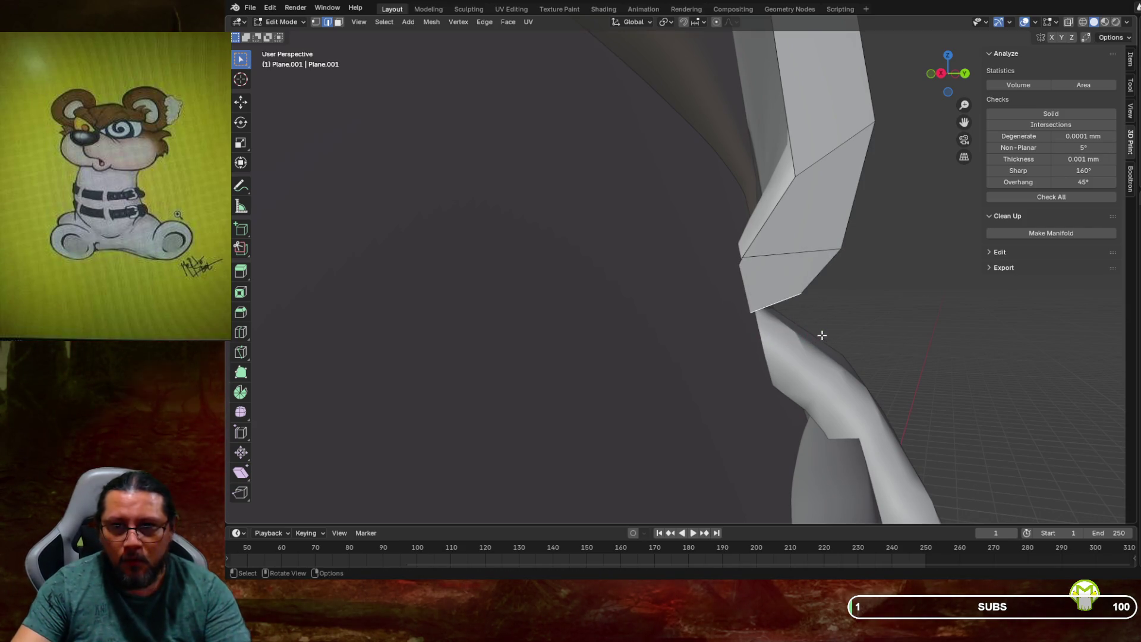
{"action": "key", "text": "r"}
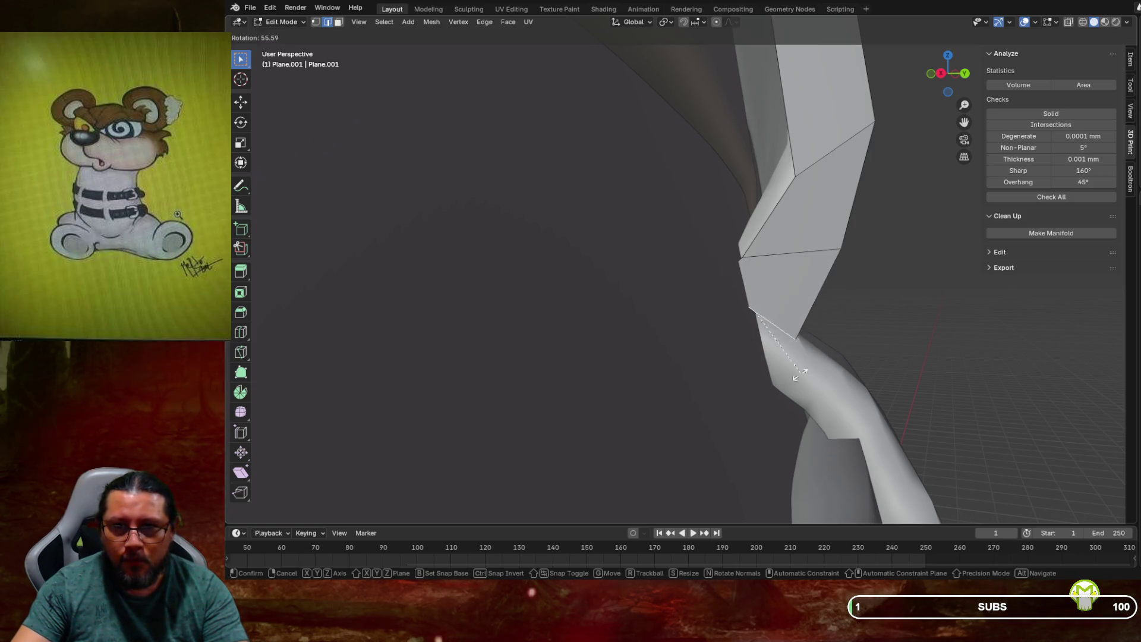
{"action": "left_click", "coordinate": [764, 381]}
{"action": "key", "text": "g"}
{"action": "left_click", "coordinate": [764, 357]}
Dismiss the Add Modifier menu and move the strip into place beside the upper pad
{"action": "mouse_move", "coordinate": [642, 321]}
{"action": "middle_mouse_down"}
{"action": "mouse_move", "coordinate": [760, 350]}
{"action": "mouse_move", "coordinate": [734, 352]}
{"action": "mouse_move", "coordinate": [775, 368]}
{"action": "mouse_move", "coordinate": [732, 357]}
{"action": "middle_mouse_up"}
{"action": "scroll", "coordinate": [767, 361], "scroll_direction": "down", "scroll_amount": 3}
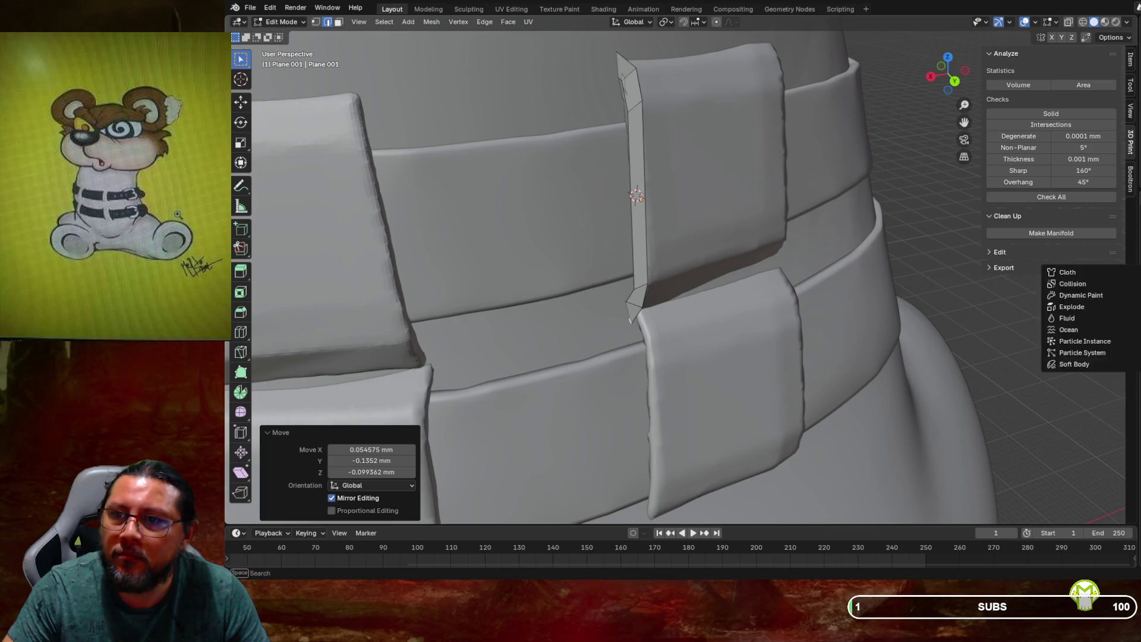
{"action": "key", "text": "ctrl+1"}
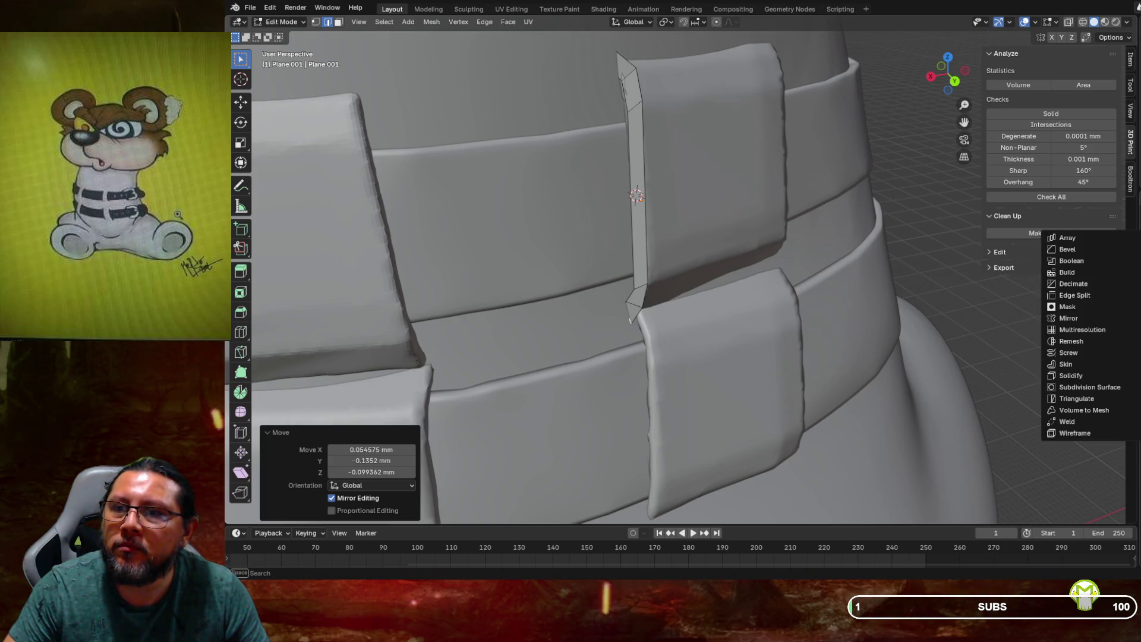
{"action": "left_click", "coordinate": [1082, 380]}
{"action": "key", "text": "g"}
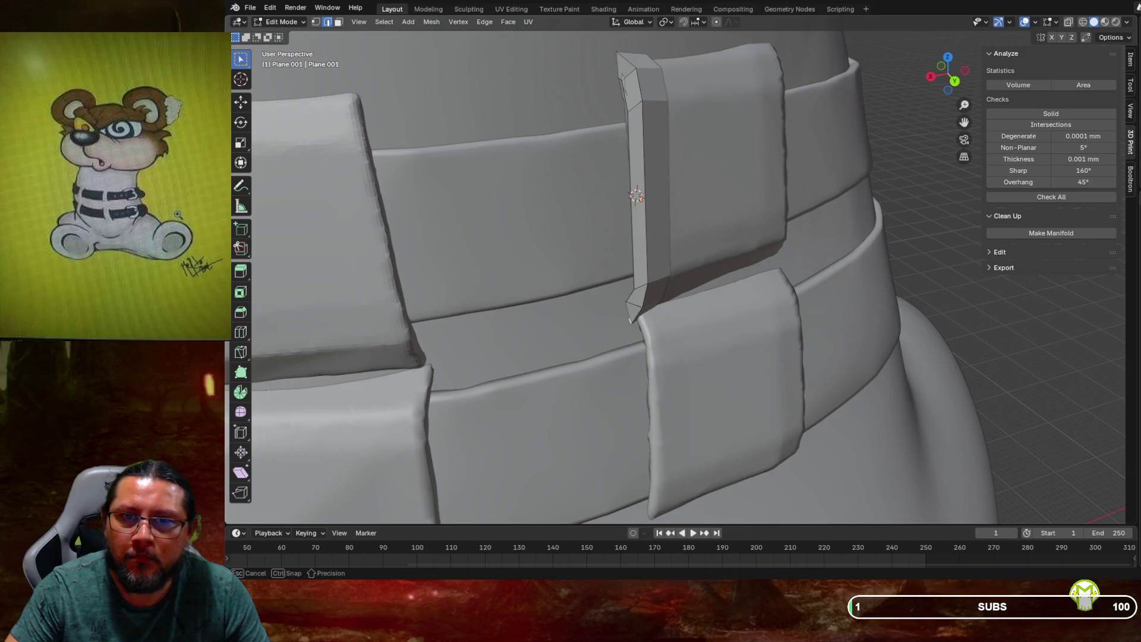
{"action": "left_click", "coordinate": [637, 194]}
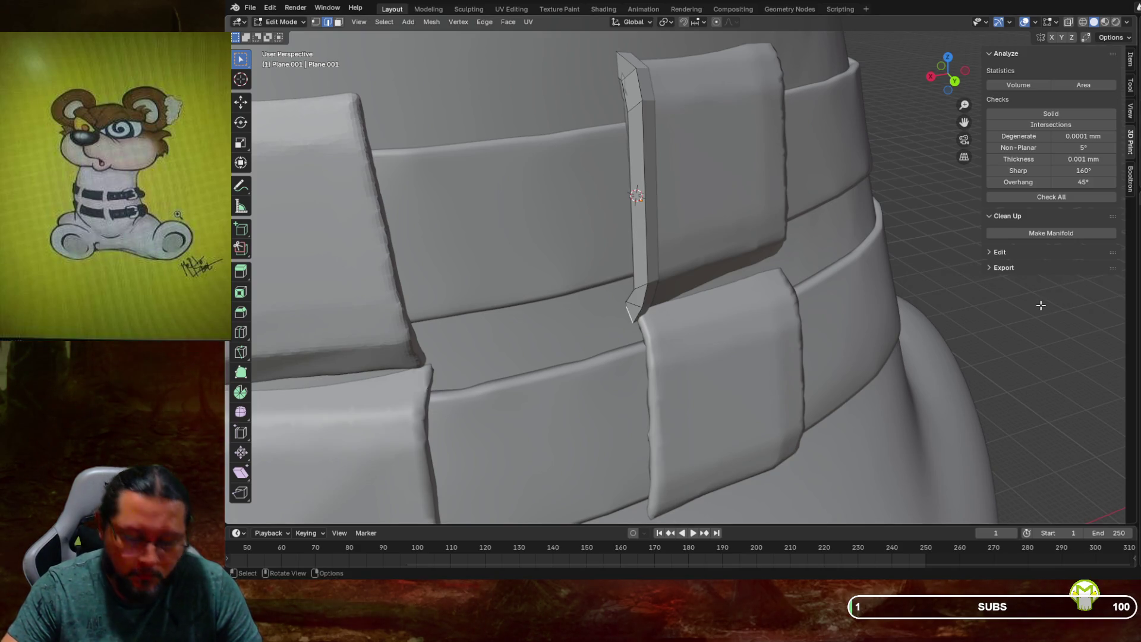
Inspect the strip beside the collar pad and show the model in see-through wireframe
{"action": "mouse_move", "coordinate": [936, 307]}
{"action": "middle_mouse_down"}
{"action": "mouse_move", "coordinate": [1026, 308]}
{"action": "mouse_move", "coordinate": [889, 295]}
{"action": "mouse_move", "coordinate": [908, 286]}
{"action": "middle_mouse_up"}
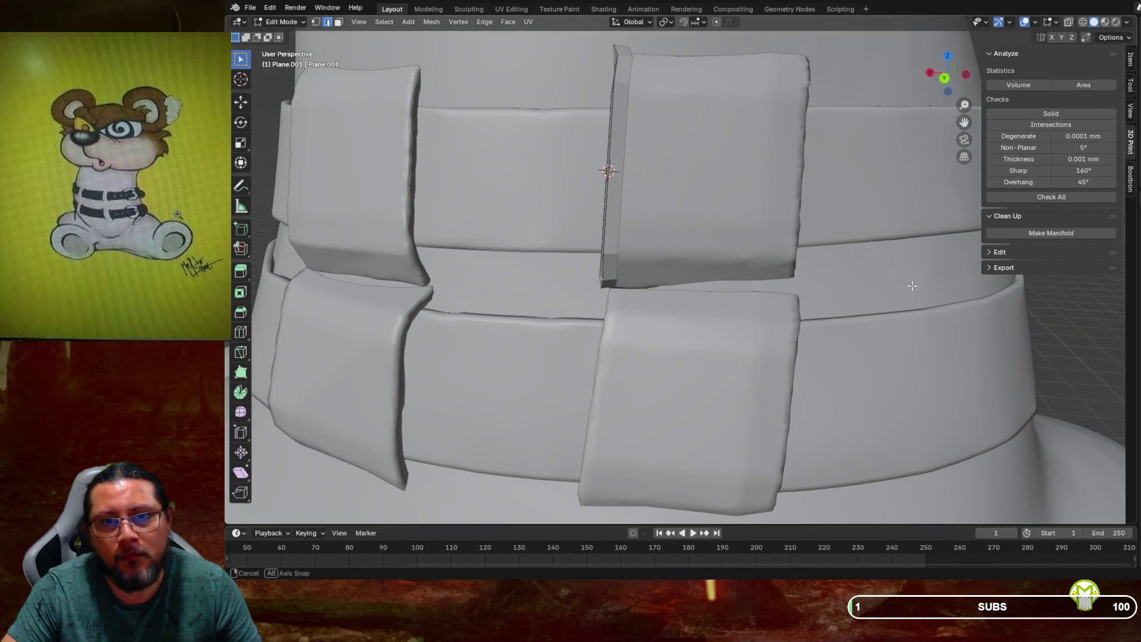
{"action": "middle_click_drag", "start_coordinate": [908, 286], "coordinate": [907, 285]}
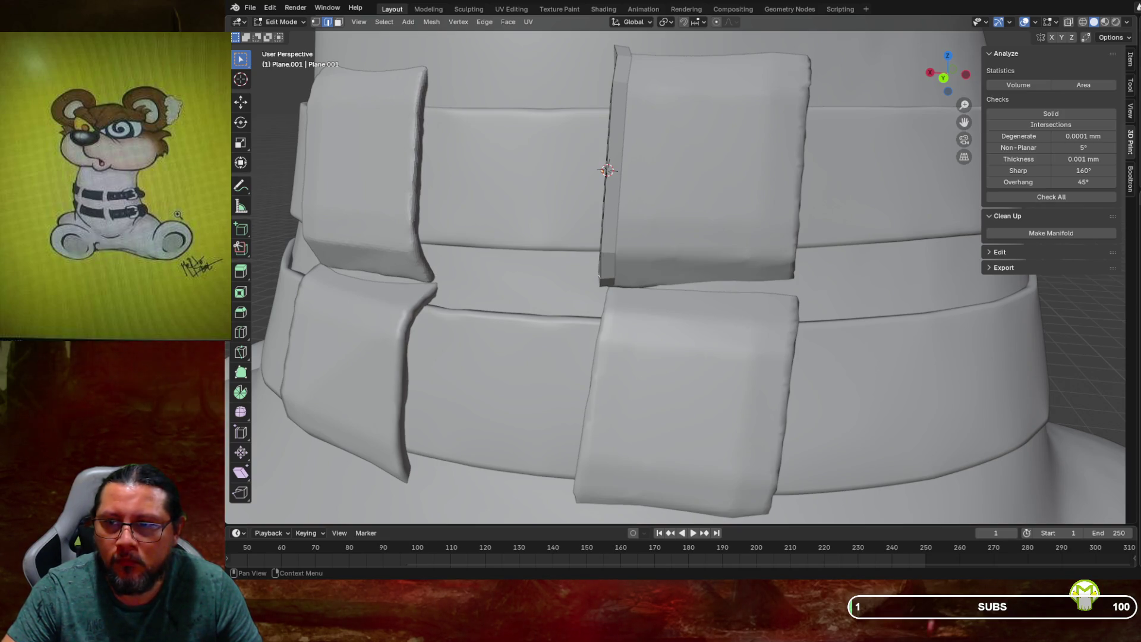
{"action": "key", "text": "g"}
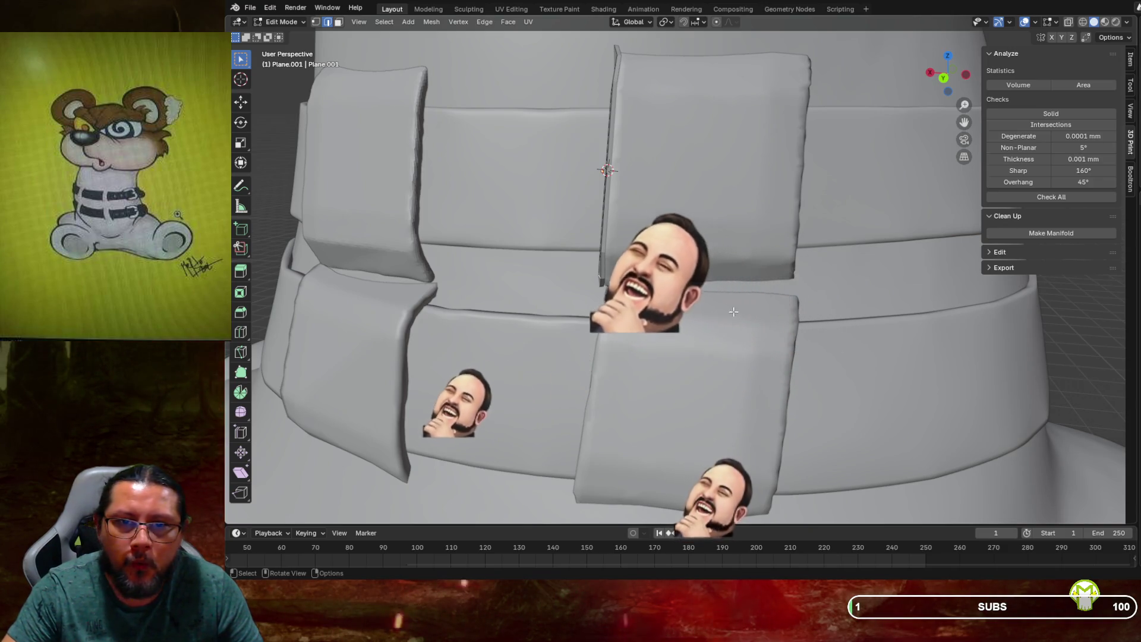
{"action": "scroll", "coordinate": [733, 311], "scroll_direction": "up", "scroll_amount": 4}
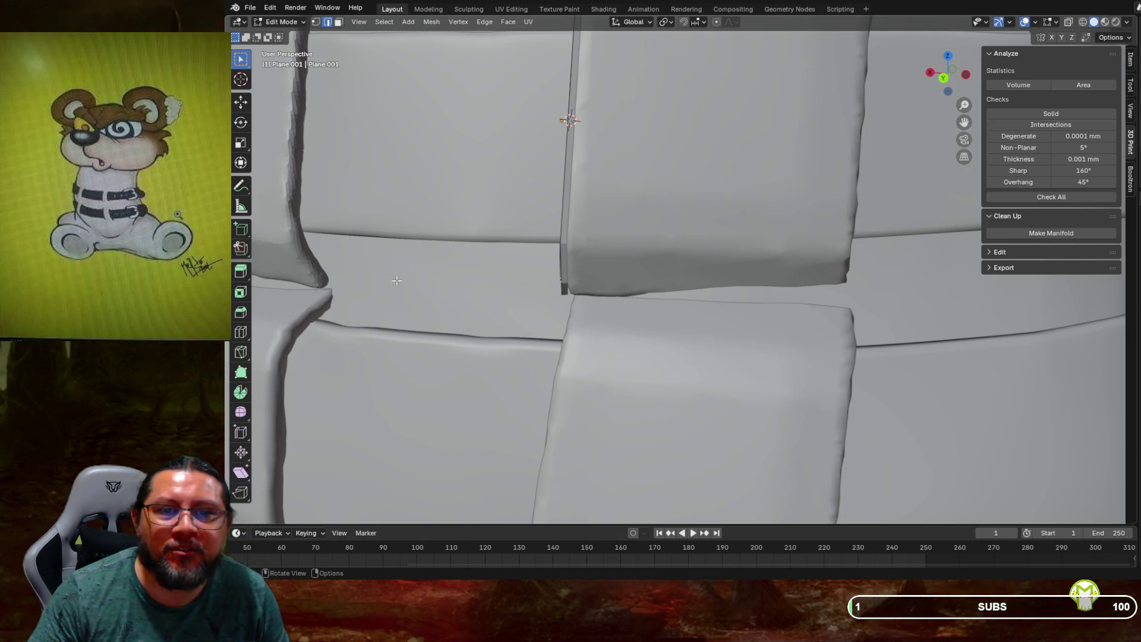
{"action": "middle_click_drag", "start_coordinate": [696, 249], "coordinate": [604, 247]}
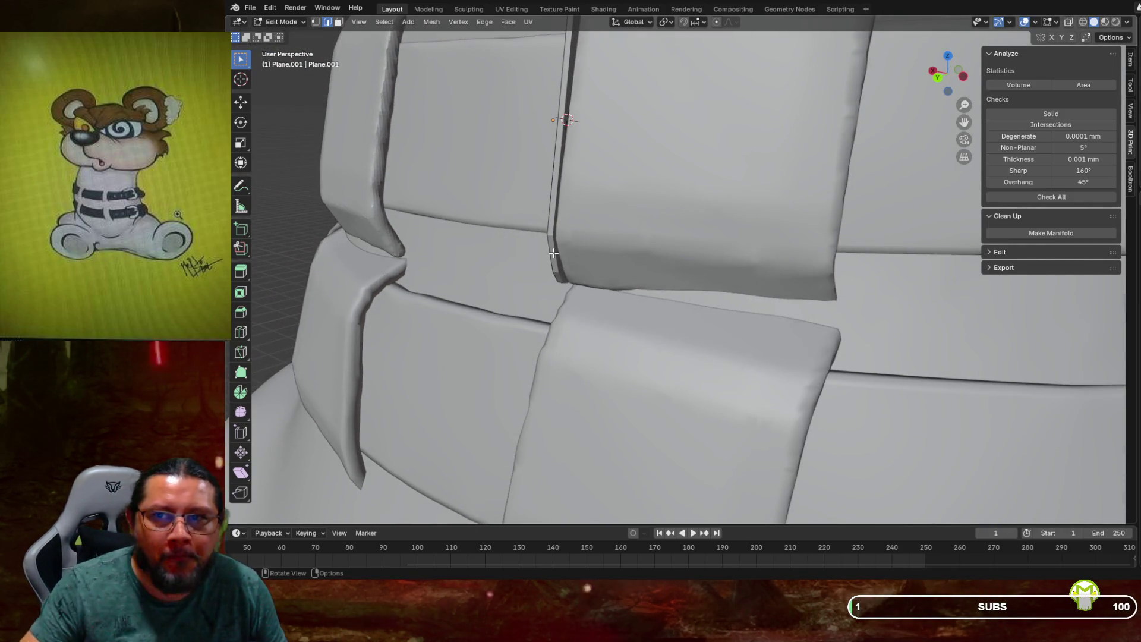
{"action": "left_click", "coordinate": [1083, 22]}
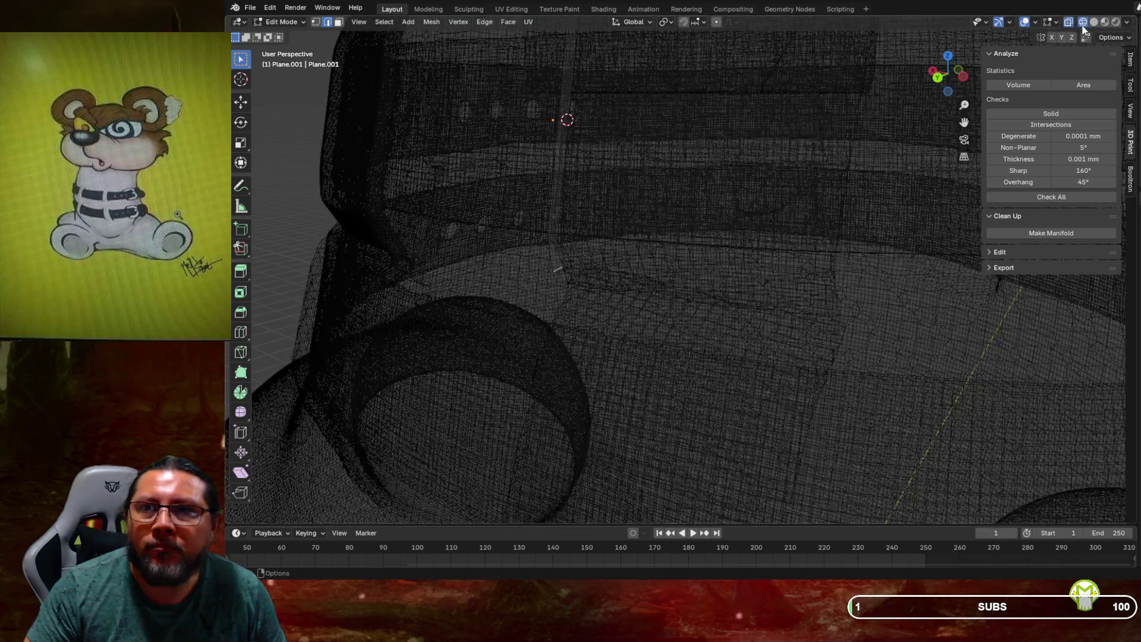
Check the collar in wireframe from another angle, then return to solid shading
{"action": "left_click", "coordinate": [1095, 22]}
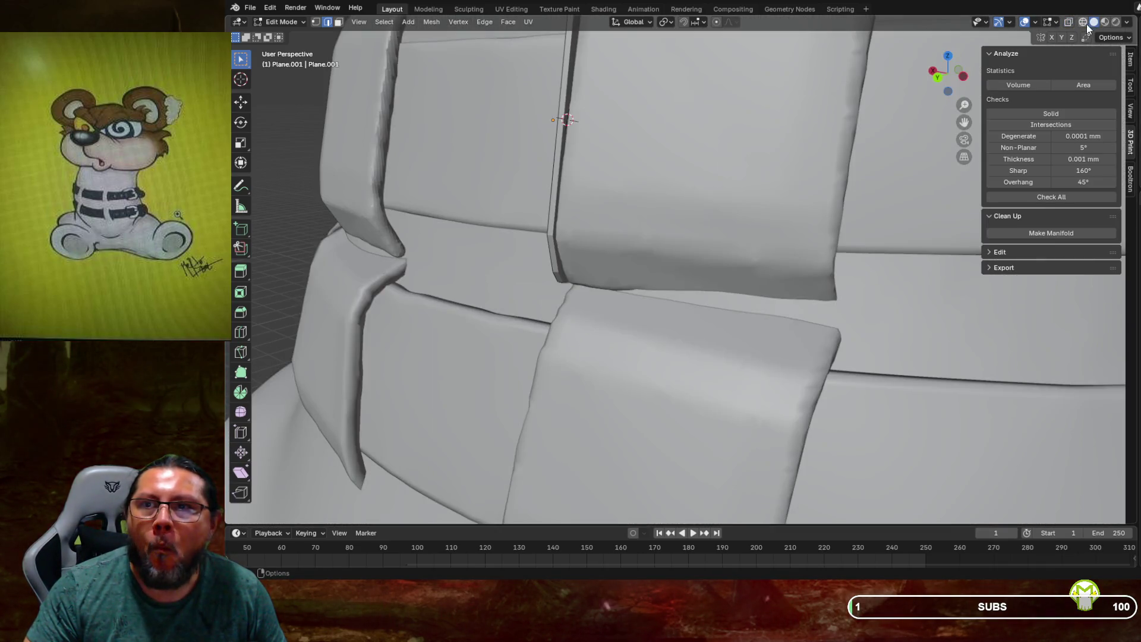
{"action": "left_click", "coordinate": [1084, 22]}
{"action": "mouse_move", "coordinate": [883, 128]}
{"action": "middle_mouse_down"}
{"action": "mouse_move", "coordinate": [848, 160]}
{"action": "mouse_move", "coordinate": [738, 132]}
{"action": "mouse_move", "coordinate": [757, 128]}
{"action": "middle_mouse_up"}
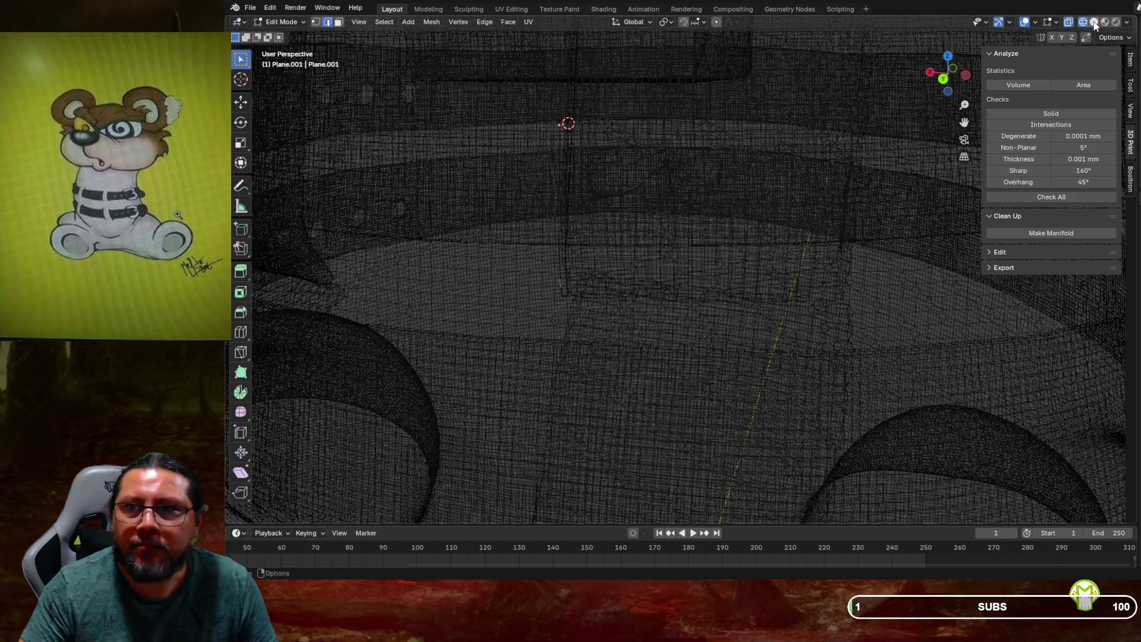
{"action": "left_click", "coordinate": [1096, 23]}
Pull the selected strip geometry outward into a flap across the upper pad
{"action": "mouse_move", "coordinate": [629, 219]}
{"action": "middle_mouse_down"}
{"action": "mouse_move", "coordinate": [622, 232]}
{"action": "mouse_move", "coordinate": [607, 225]}
{"action": "mouse_move", "coordinate": [624, 231]}
{"action": "middle_mouse_up"}
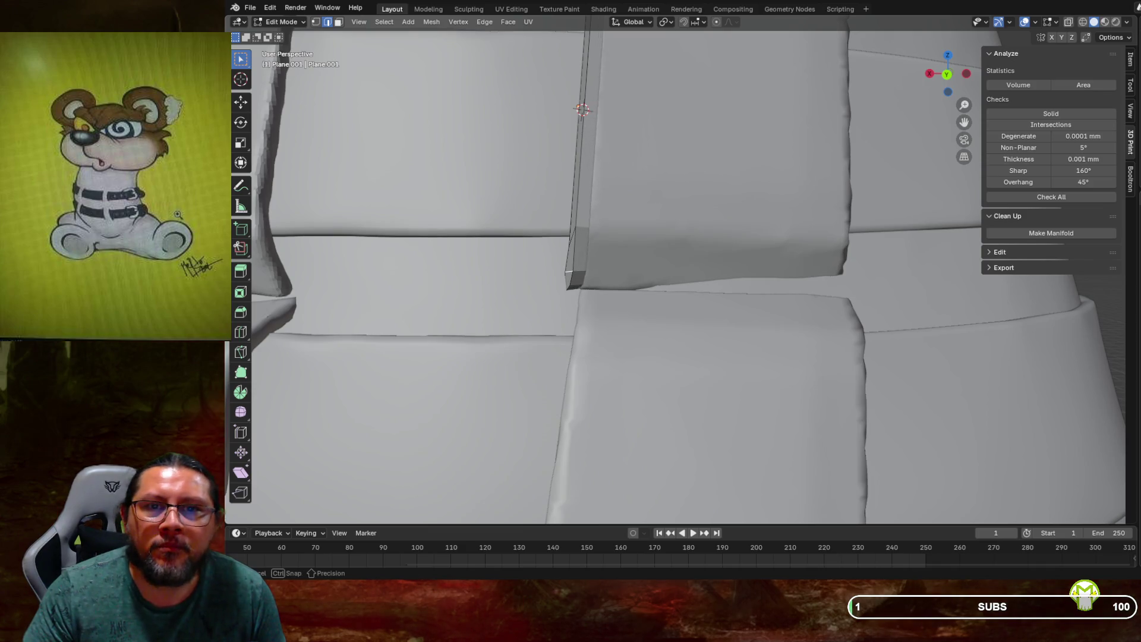
{"action": "left_click_drag", "start_coordinate": [624, 259], "coordinate": [741, 40]}
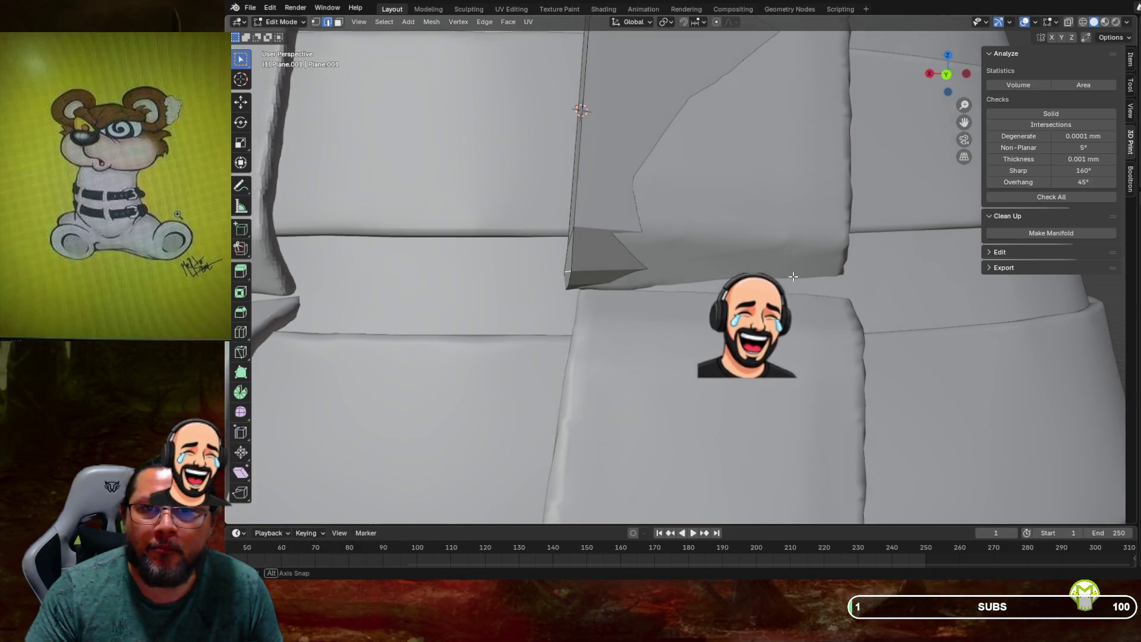
{"action": "scroll", "coordinate": [790, 259], "scroll_direction": "down", "scroll_amount": 4}
{"action": "middle_click_drag", "start_coordinate": [790, 259], "coordinate": [731, 230]}
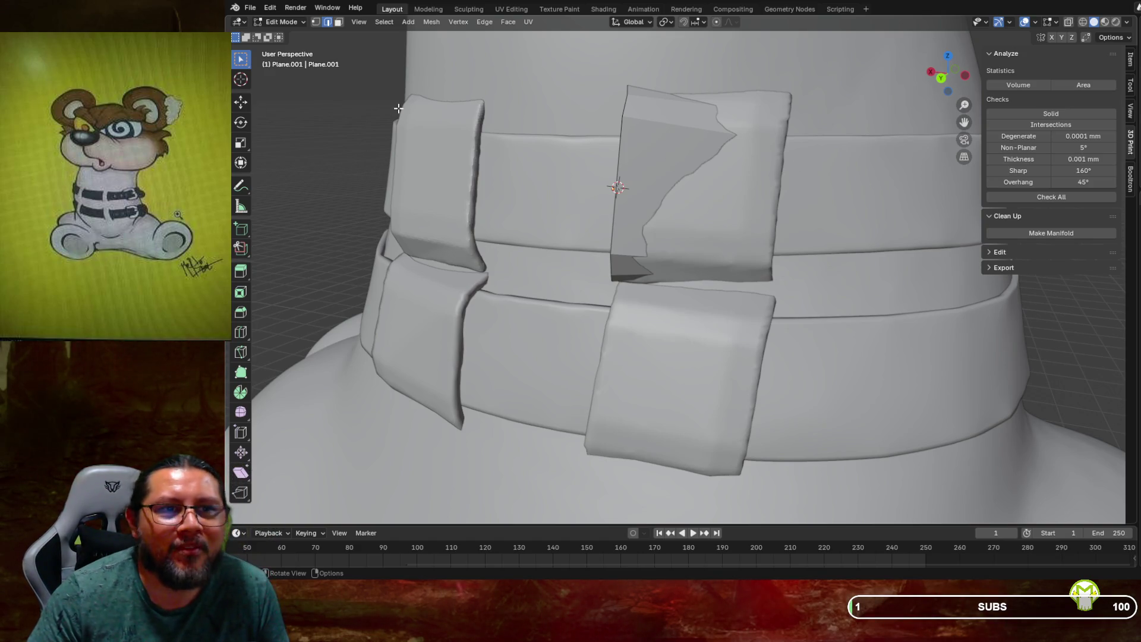
{"action": "left_click", "coordinate": [240, 103]}
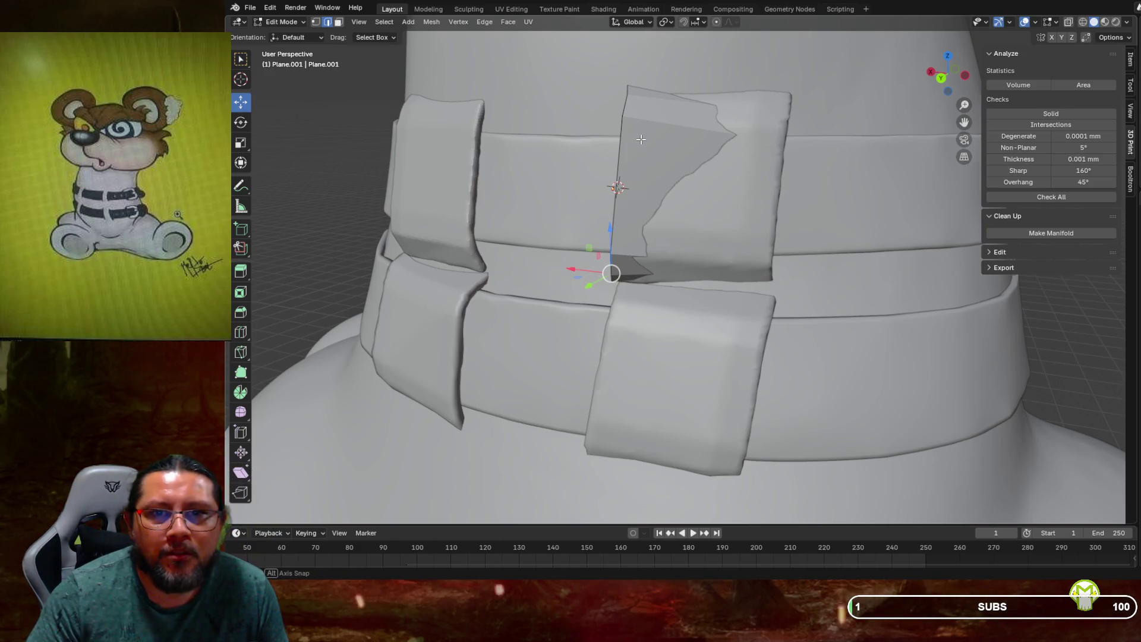
Switch to Object Mode and isolate the upper collar pad piece
{"action": "middle_click_drag", "start_coordinate": [641, 139], "coordinate": [583, 108]}
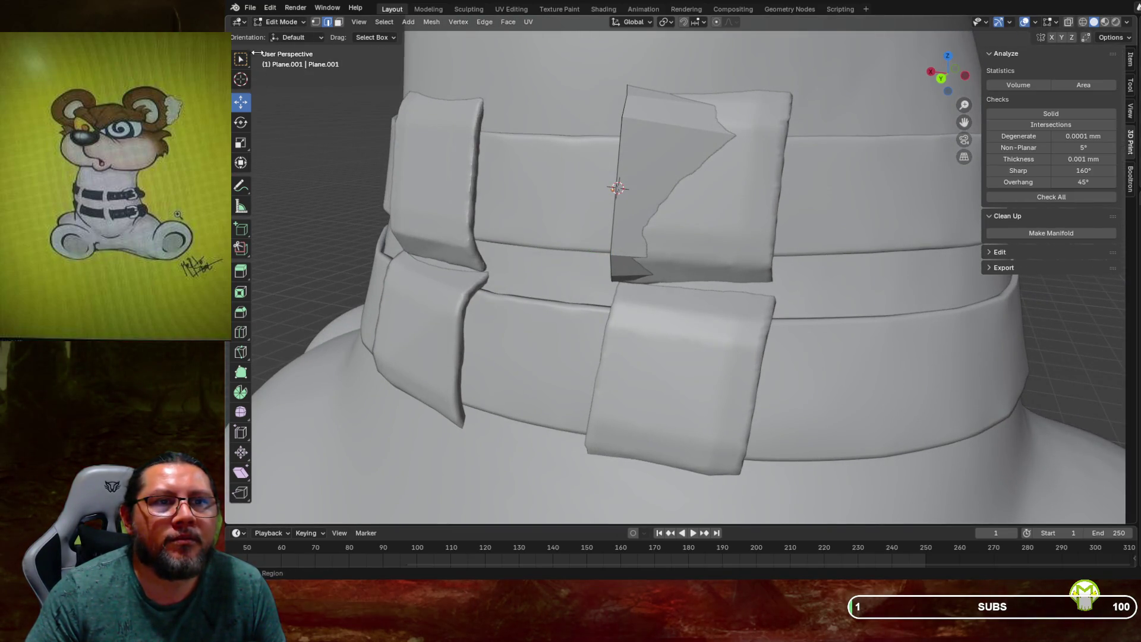
{"action": "left_click", "coordinate": [282, 22]}
{"action": "left_click", "coordinate": [288, 34]}
{"action": "mouse_move", "coordinate": [629, 115]}
{"action": "middle_mouse_down"}
{"action": "mouse_move", "coordinate": [661, 166]}
{"action": "mouse_move", "coordinate": [700, 134]}
{"action": "mouse_move", "coordinate": [654, 186]}
{"action": "middle_mouse_up"}
{"action": "key", "text": "shift+h"}
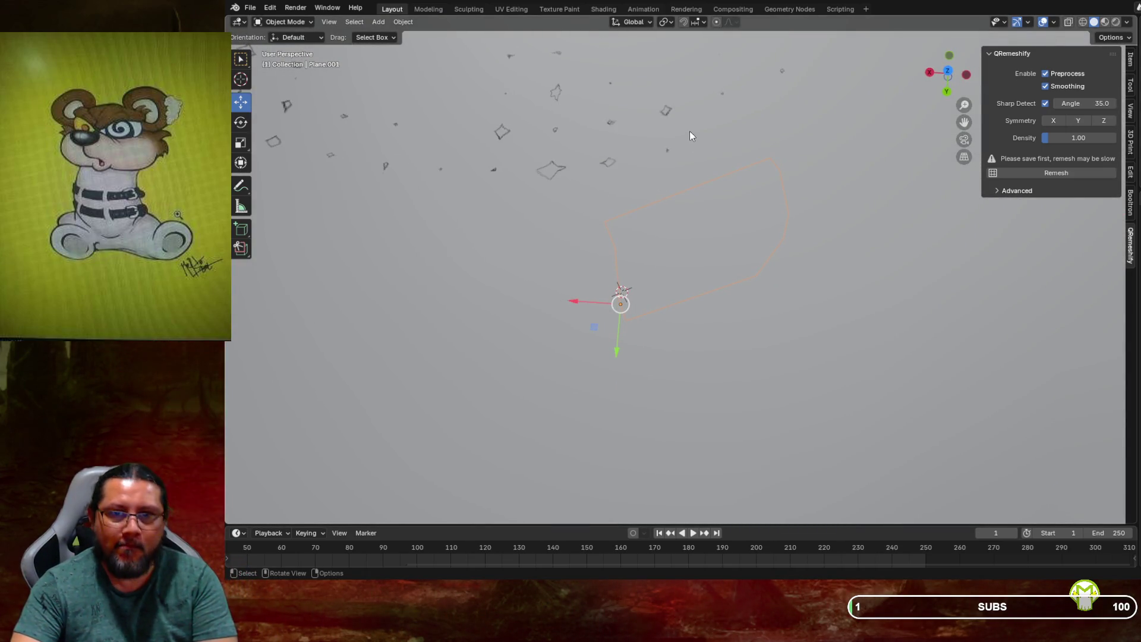
Rotate the pad piece by 17.3°, -8.01° and 6.96° to seat it on the collar band
{"action": "key", "text": "r"}
{"action": "left_click", "coordinate": [761, 133]}
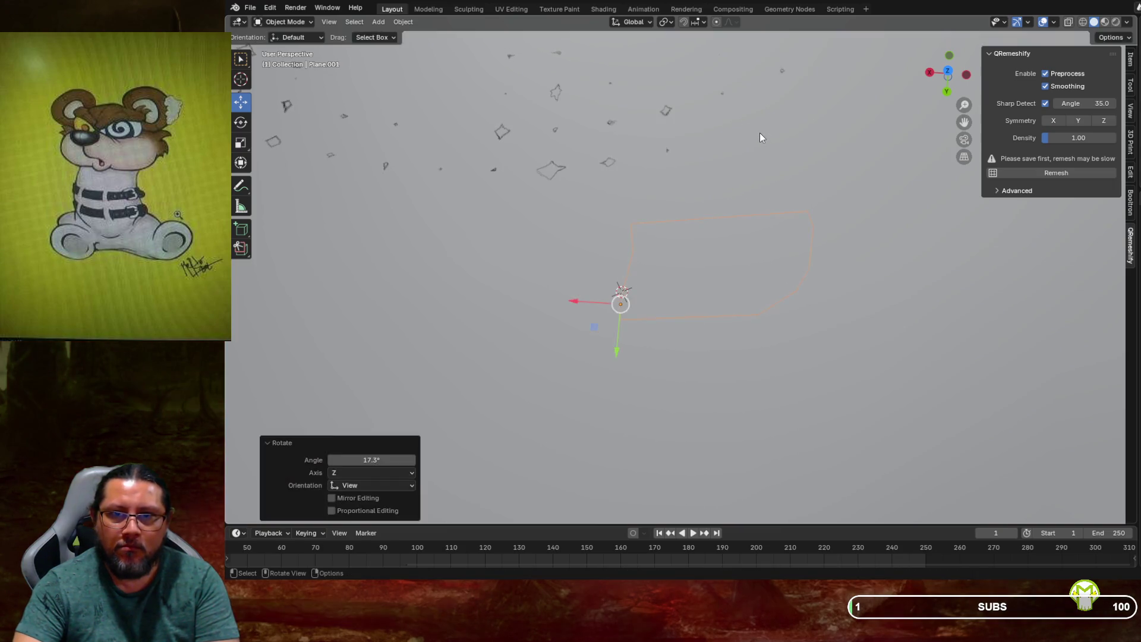
{"action": "key", "text": "alt+h"}
{"action": "mouse_move", "coordinate": [741, 89]}
{"action": "middle_mouse_down"}
{"action": "mouse_move", "coordinate": [645, 84]}
{"action": "mouse_move", "coordinate": [741, 146]}
{"action": "middle_mouse_up"}
{"action": "key", "text": "r"}
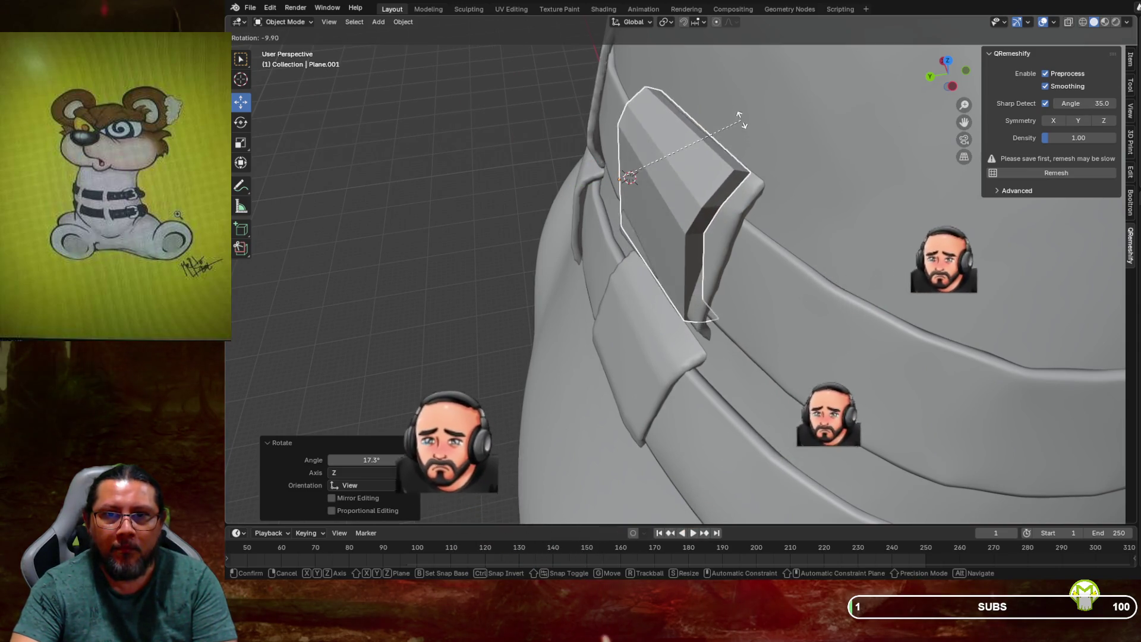
{"action": "left_click", "coordinate": [737, 127]}
{"action": "middle_click_drag", "start_coordinate": [624, 178], "coordinate": [642, 178]}
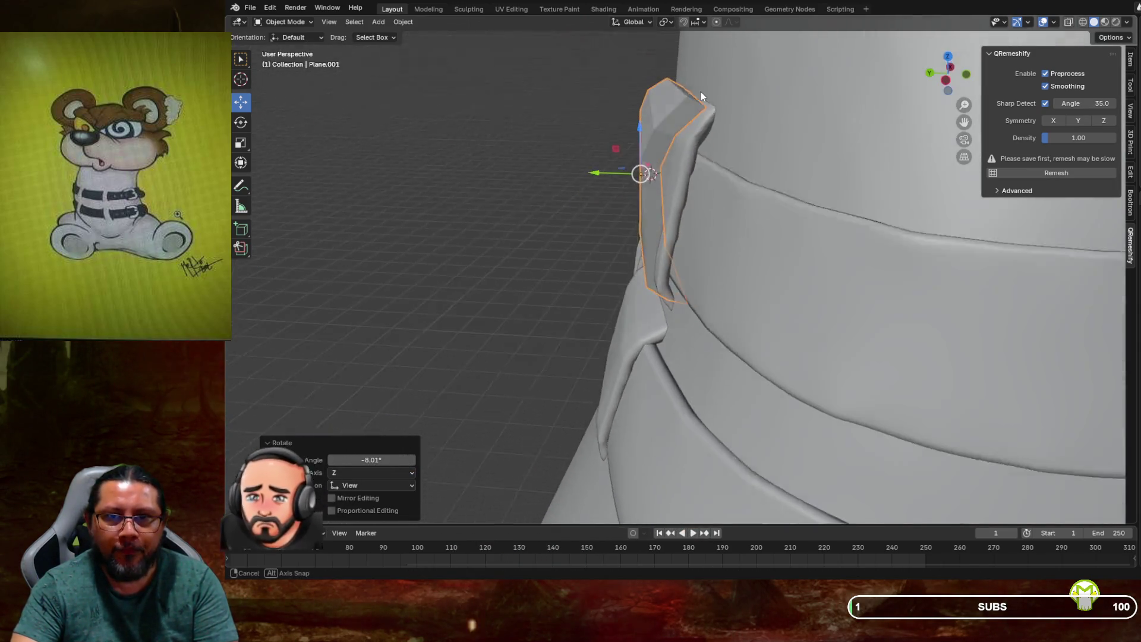
{"action": "key", "text": "r"}
{"action": "left_click", "coordinate": [752, 168]}
{"action": "mouse_move", "coordinate": [744, 161]}
{"action": "middle_mouse_down"}
{"action": "mouse_move", "coordinate": [817, 162]}
{"action": "mouse_move", "coordinate": [854, 142]}
{"action": "mouse_move", "coordinate": [658, 147]}
{"action": "mouse_move", "coordinate": [729, 192]}
{"action": "mouse_move", "coordinate": [772, 167]}
{"action": "mouse_move", "coordinate": [632, 239]}
{"action": "middle_mouse_up"}
{"action": "scroll", "coordinate": [719, 190], "scroll_direction": "up", "scroll_amount": 2}
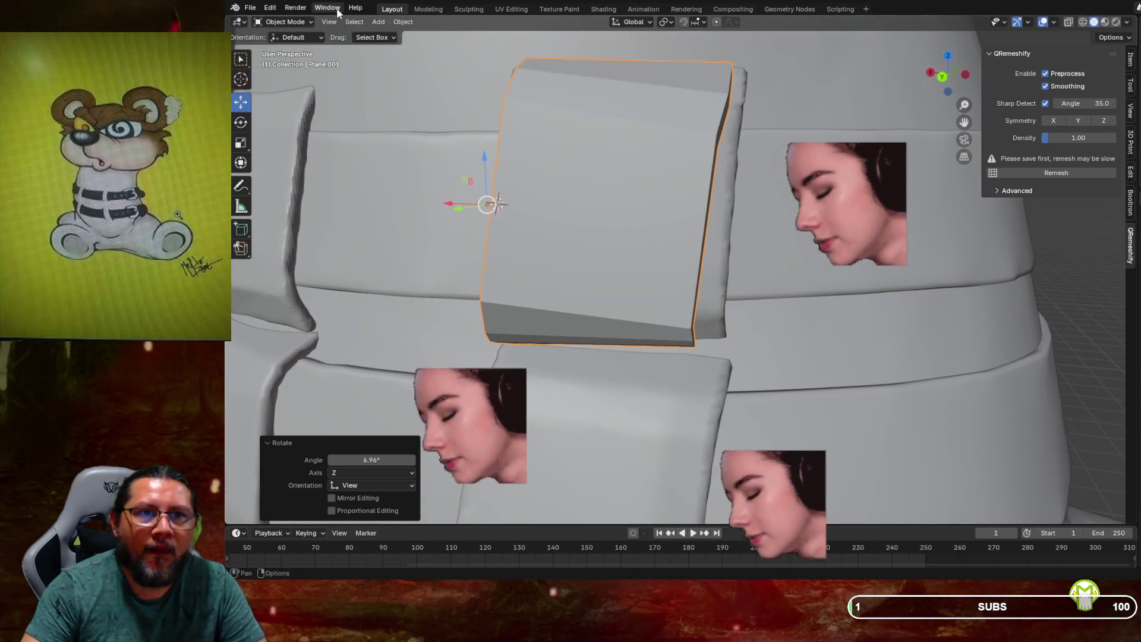
{"action": "left_click", "coordinate": [284, 22]}
Inspect the thin strip in Edit Mode, undoing the last edits and selecting its side face
{"action": "left_click", "coordinate": [286, 47]}
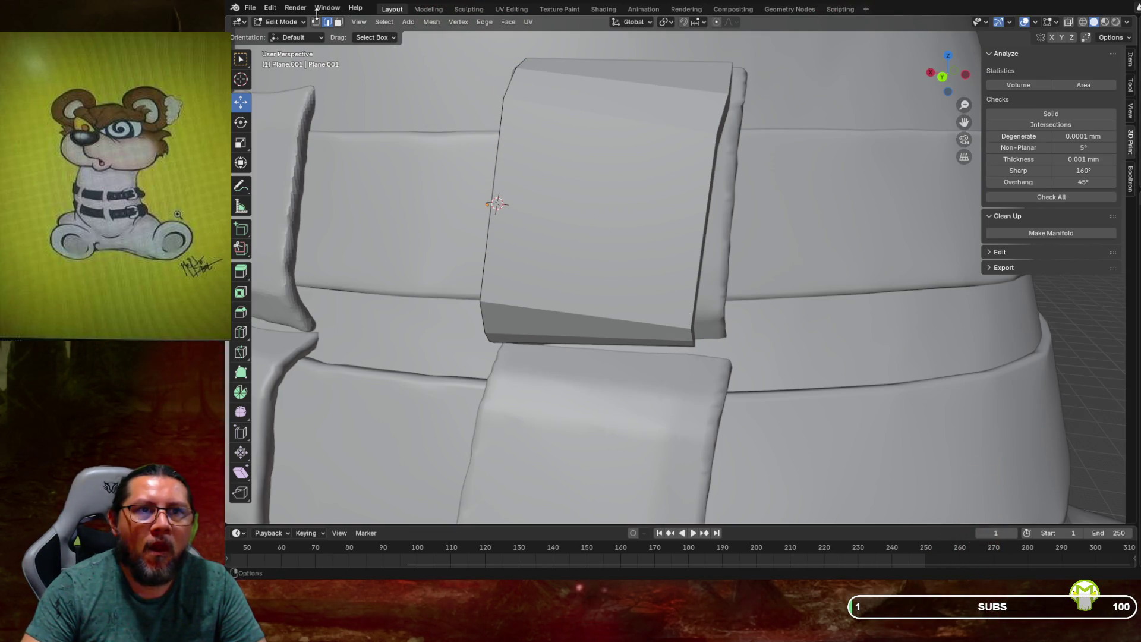
{"action": "mouse_move", "coordinate": [572, 165]}
{"action": "middle_mouse_down"}
{"action": "mouse_move", "coordinate": [633, 232]}
{"action": "mouse_move", "coordinate": [608, 256]}
{"action": "mouse_move", "coordinate": [651, 237]}
{"action": "middle_mouse_up"}
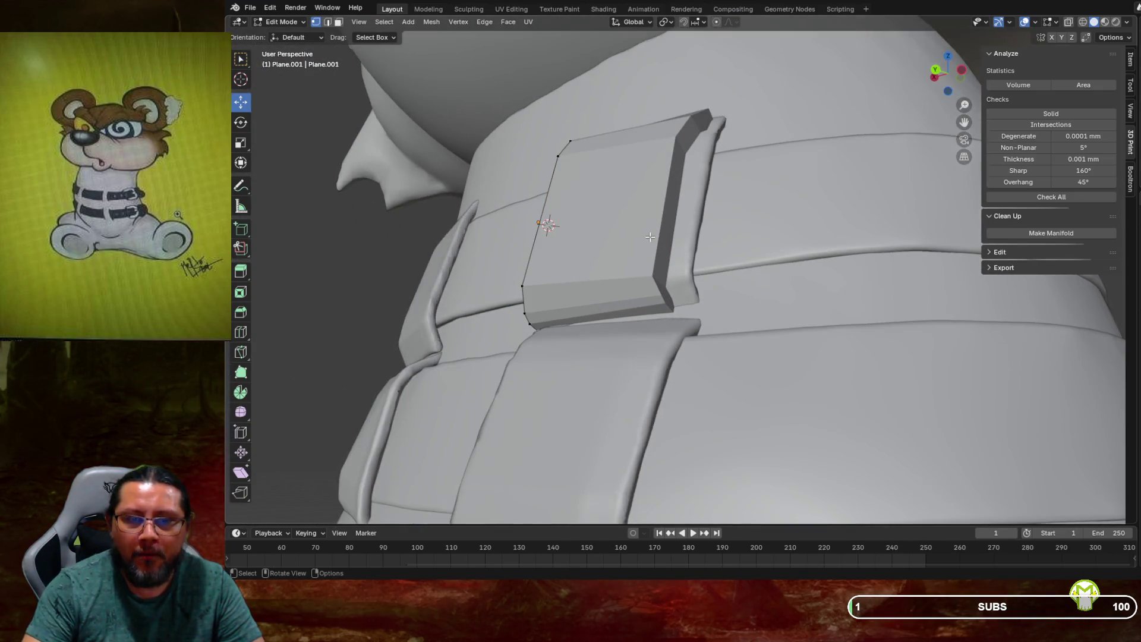
{"action": "key", "text": "ctrl+z"}
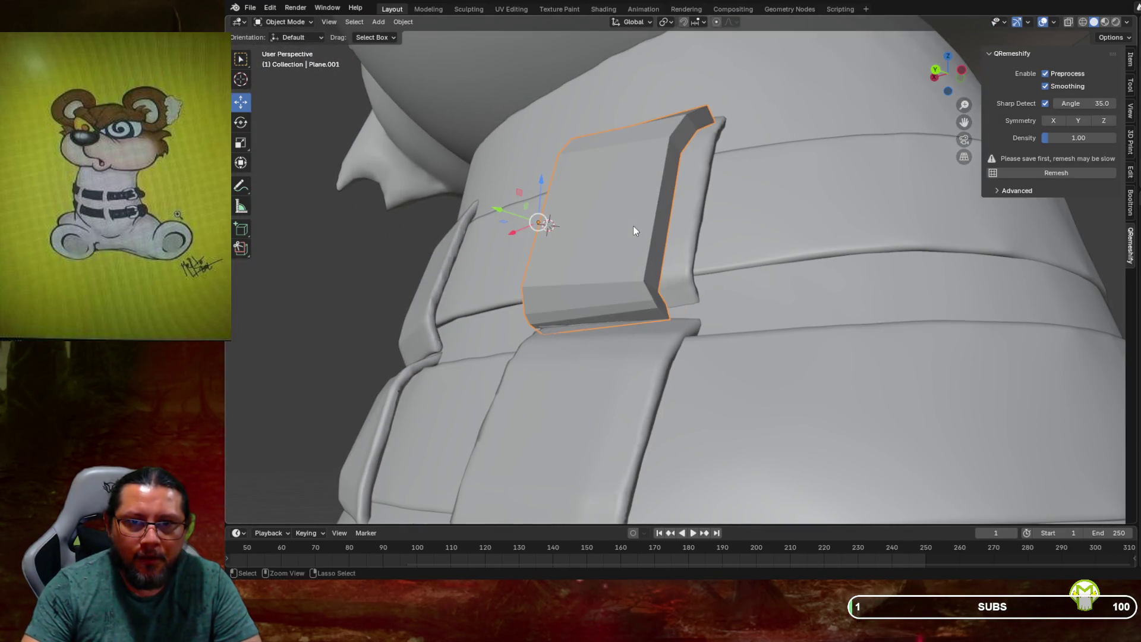
{"action": "key", "text": "ctrl+z"}
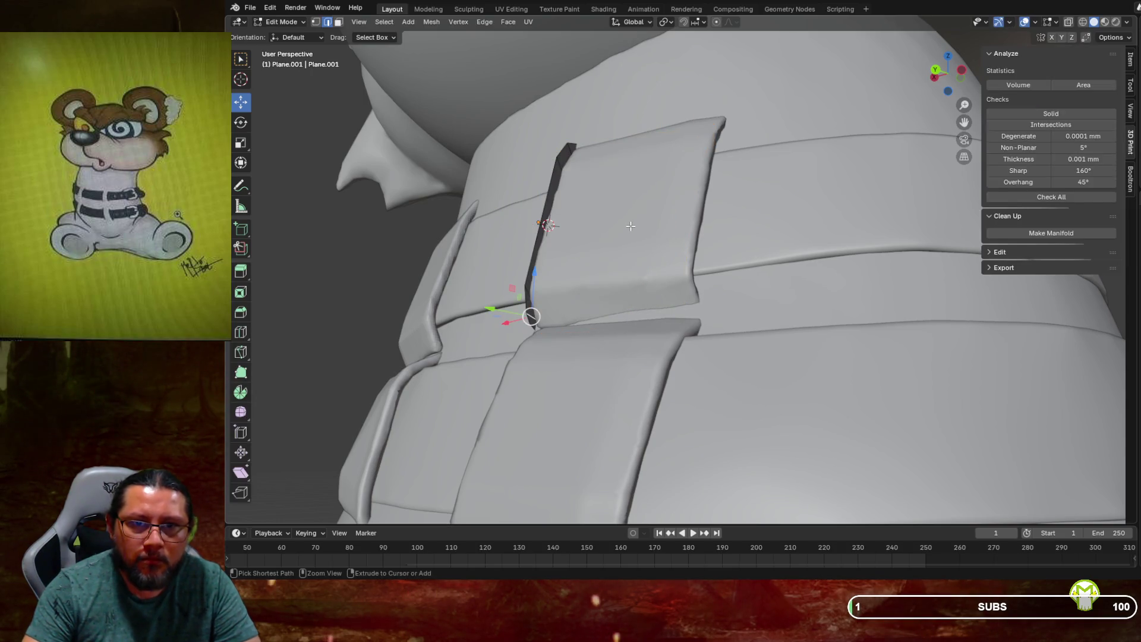
{"action": "middle_click_drag", "start_coordinate": [579, 211], "coordinate": [674, 231]}
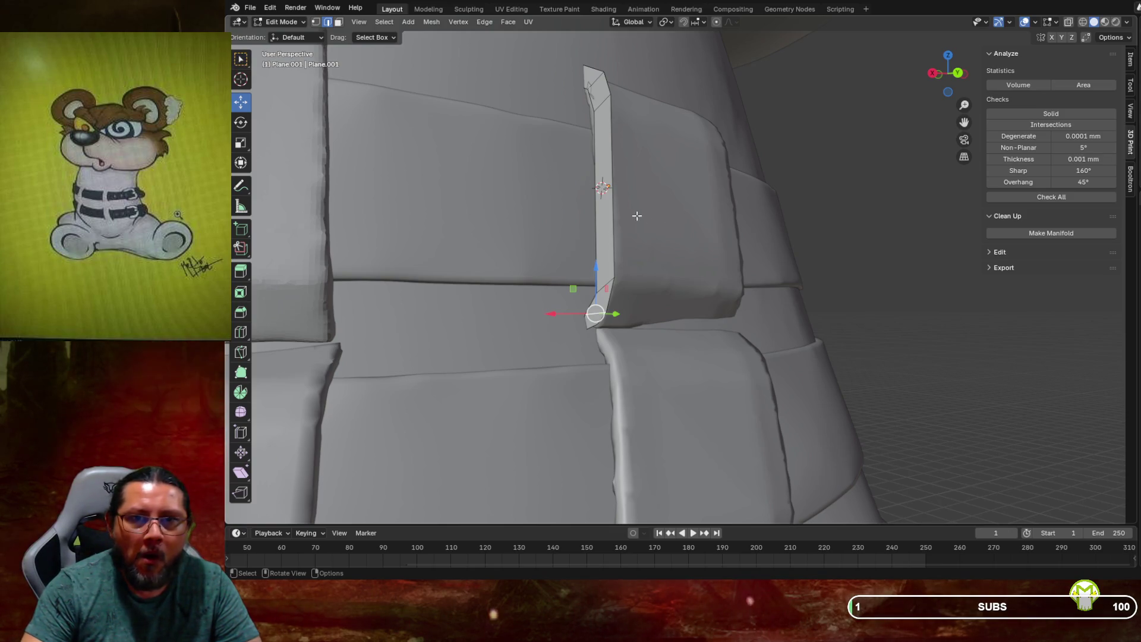
{"action": "left_click", "coordinate": [605, 211]}
Delete the stray thin strip object in Object Mode, leaving only the collar pads
{"action": "left_click", "coordinate": [285, 22]}
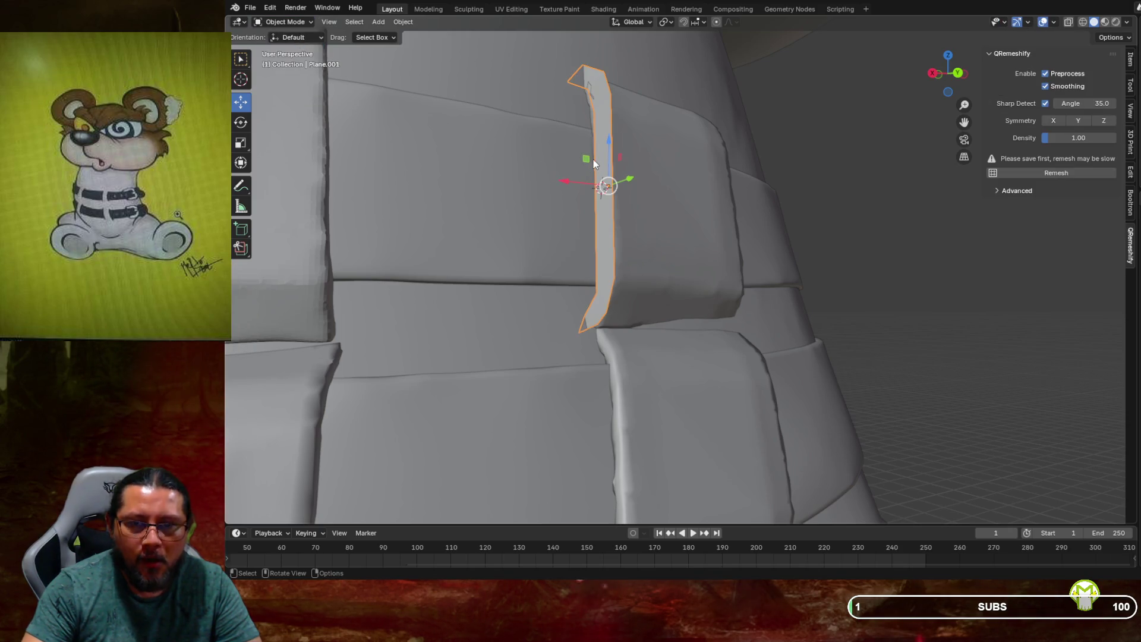
{"action": "key", "text": "x"}
{"action": "left_click", "coordinate": [615, 170]}
{"action": "mouse_move", "coordinate": [589, 155]}
{"action": "middle_mouse_down"}
{"action": "mouse_move", "coordinate": [539, 163]}
{"action": "mouse_move", "coordinate": [701, 170]}
{"action": "mouse_move", "coordinate": [642, 170]}
{"action": "mouse_move", "coordinate": [642, 185]}
{"action": "middle_mouse_up"}
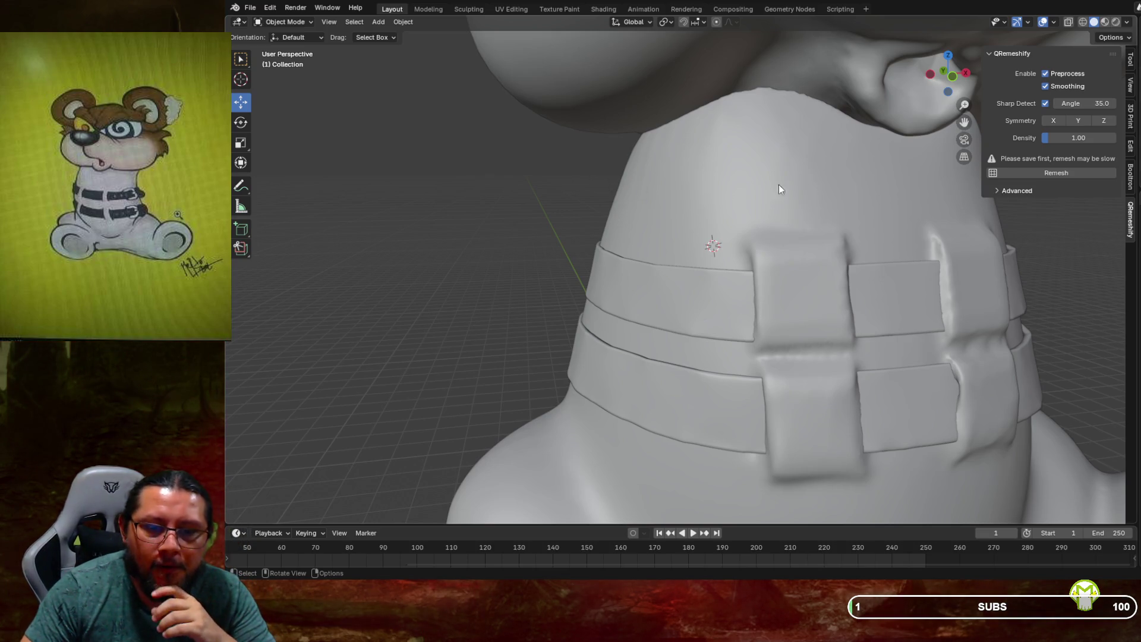
{"action": "mouse_move", "coordinate": [1068, 214]}
{"action": "middle_mouse_down"}
{"action": "mouse_move", "coordinate": [936, 247]}
{"action": "mouse_move", "coordinate": [760, 230]}
{"action": "mouse_move", "coordinate": [702, 240]}
{"action": "mouse_move", "coordinate": [936, 235]}
{"action": "mouse_move", "coordinate": [940, 247]}
{"action": "middle_mouse_up"}
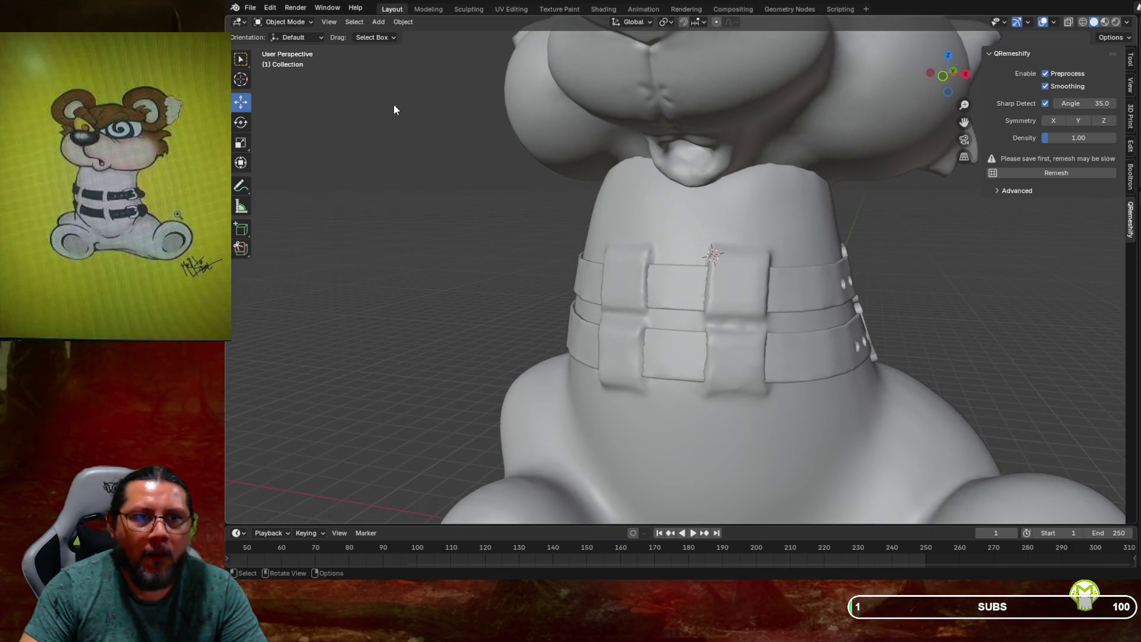
Run Make Manifold from the 3D-Print panel on the bear's body mesh
{"action": "left_click", "coordinate": [241, 57]}
{"action": "left_click", "coordinate": [833, 219]}
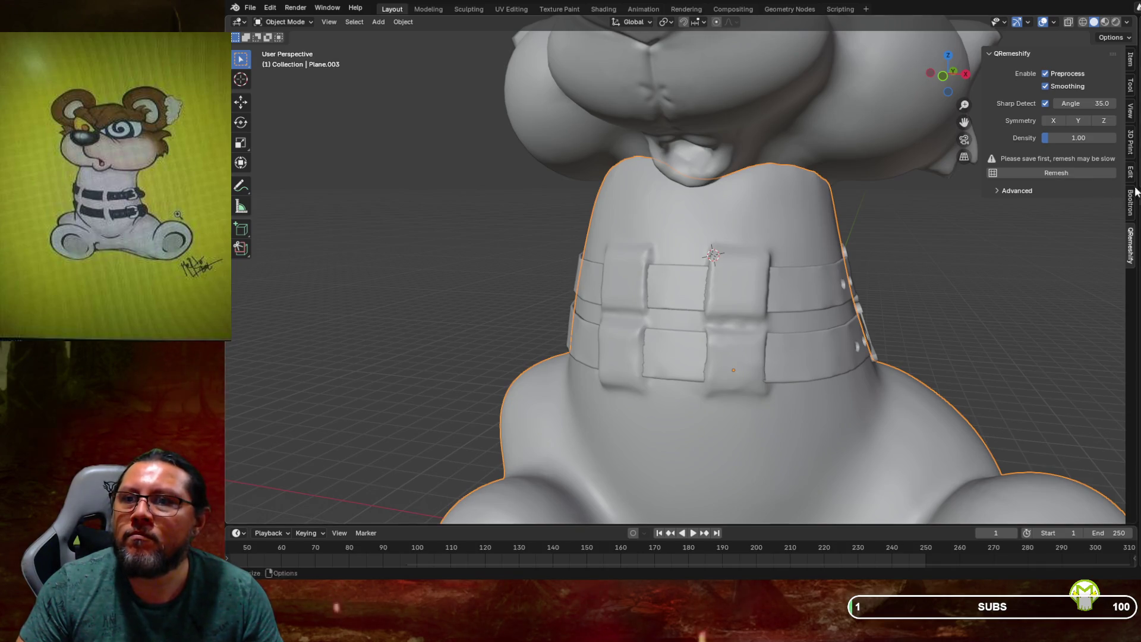
{"action": "left_click", "coordinate": [1133, 143]}
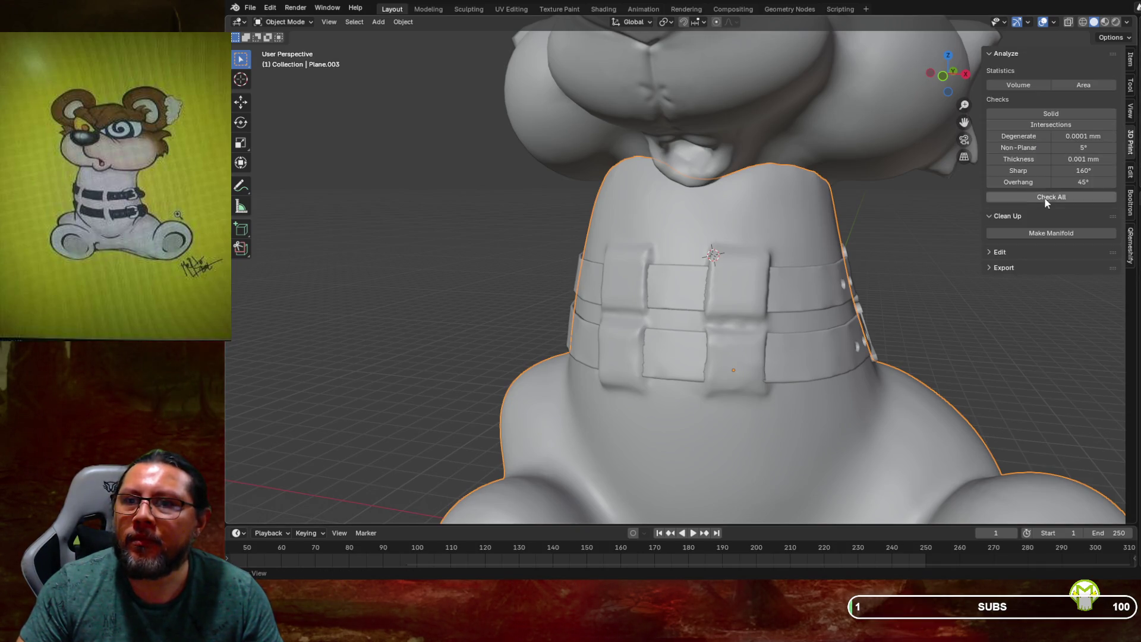
{"action": "left_click", "coordinate": [1043, 235]}
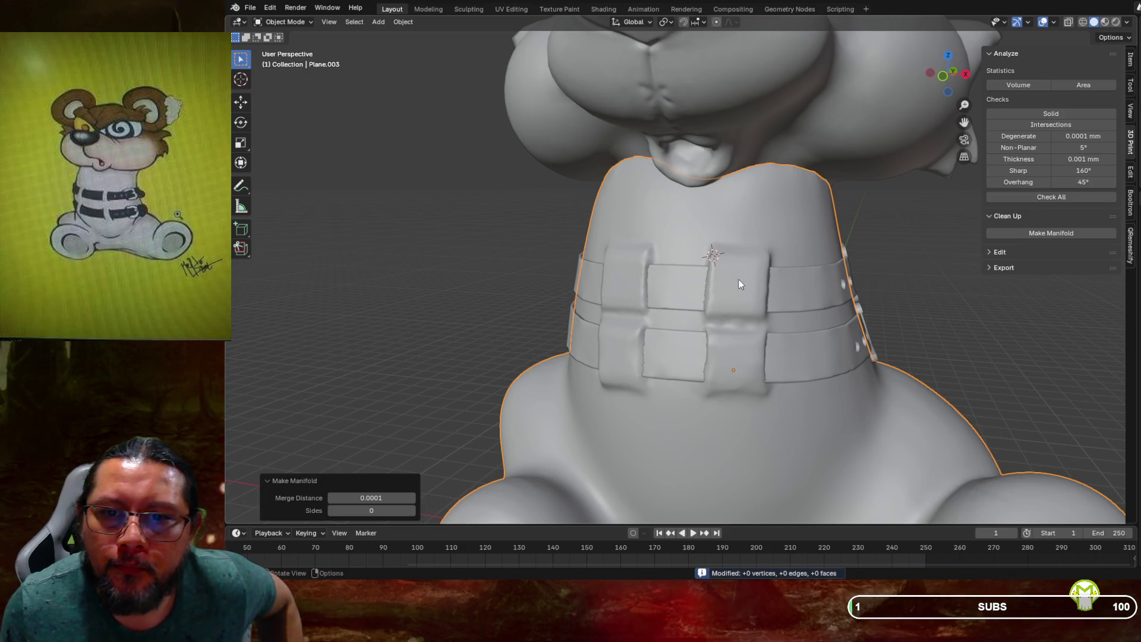
Make the upper and lower collar plates and both buckle pieces manifold in turn
{"action": "middle_click_drag", "start_coordinate": [850, 253], "coordinate": [678, 268]}
{"action": "scroll", "coordinate": [679, 267], "scroll_direction": "down", "scroll_amount": 3}
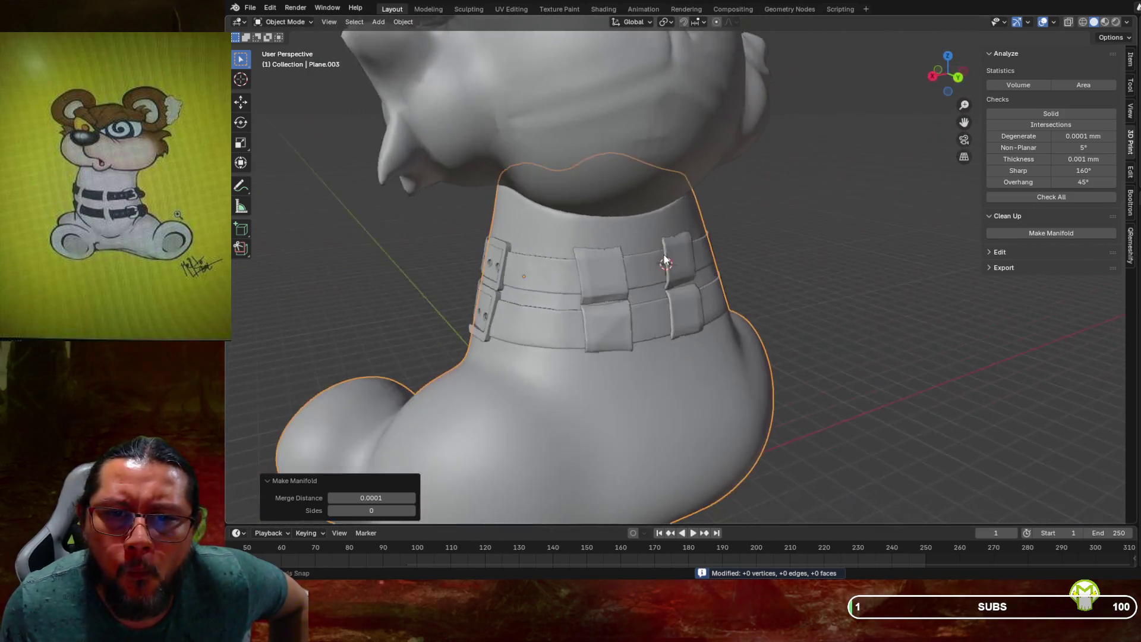
{"action": "left_click", "coordinate": [599, 267]}
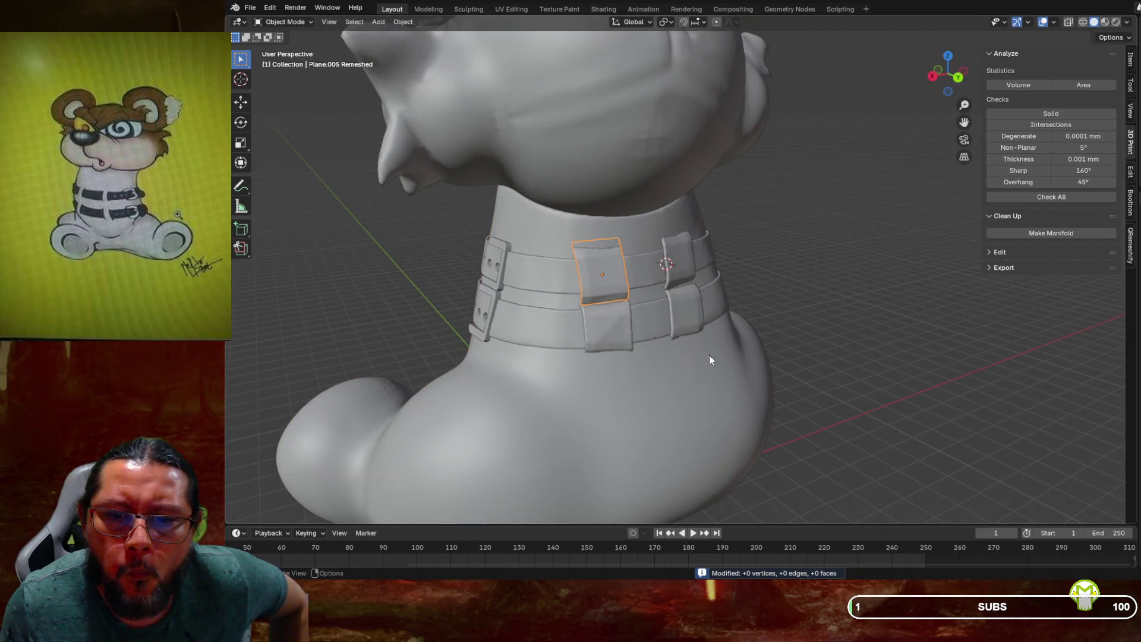
{"action": "left_click", "coordinate": [1048, 235]}
{"action": "left_click", "coordinate": [621, 319]}
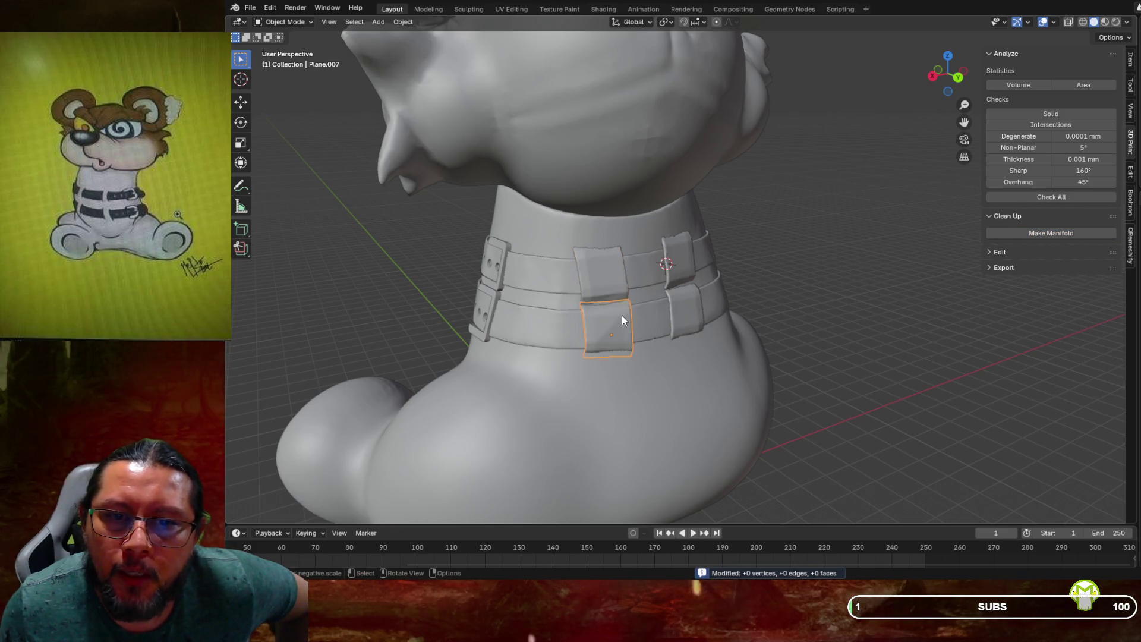
{"action": "left_click", "coordinate": [1055, 233]}
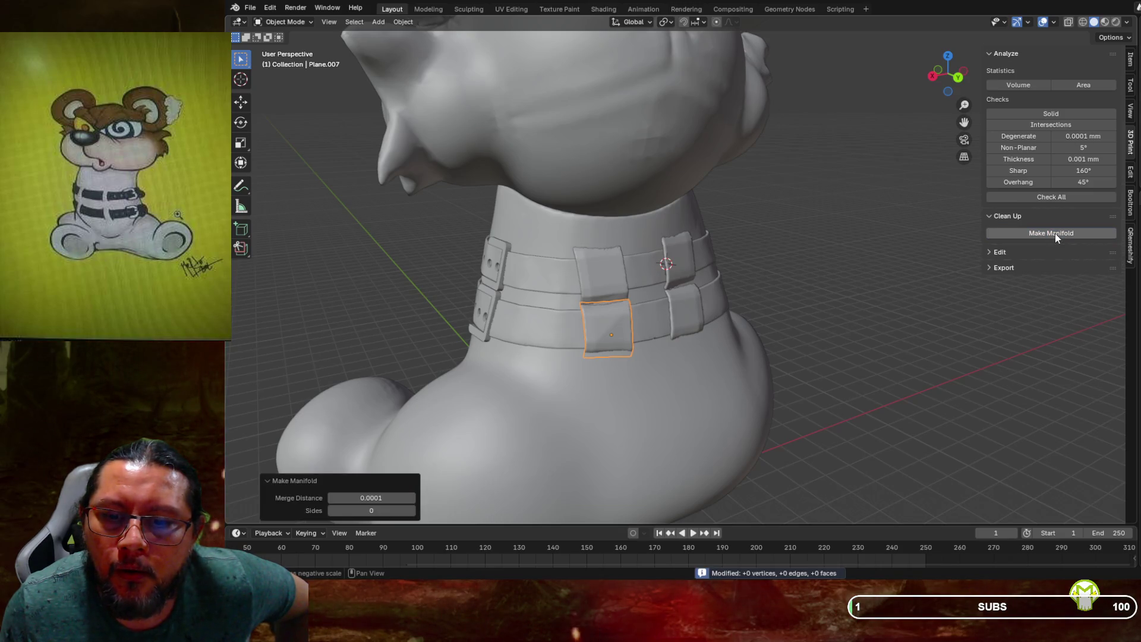
{"action": "left_click", "coordinate": [682, 317]}
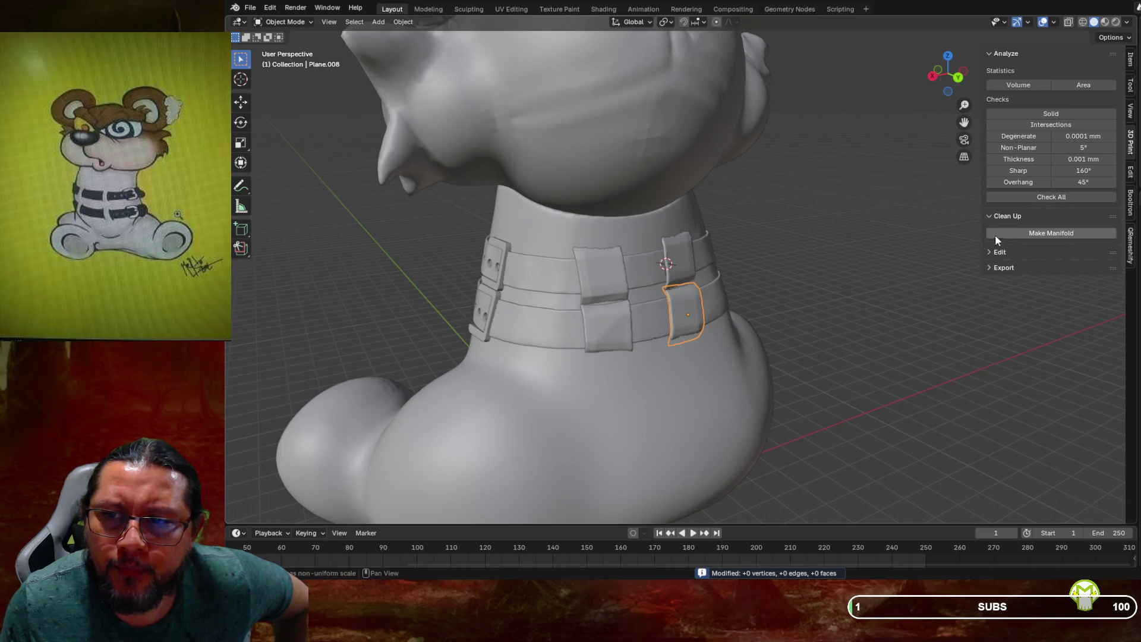
{"action": "left_click", "coordinate": [1033, 236]}
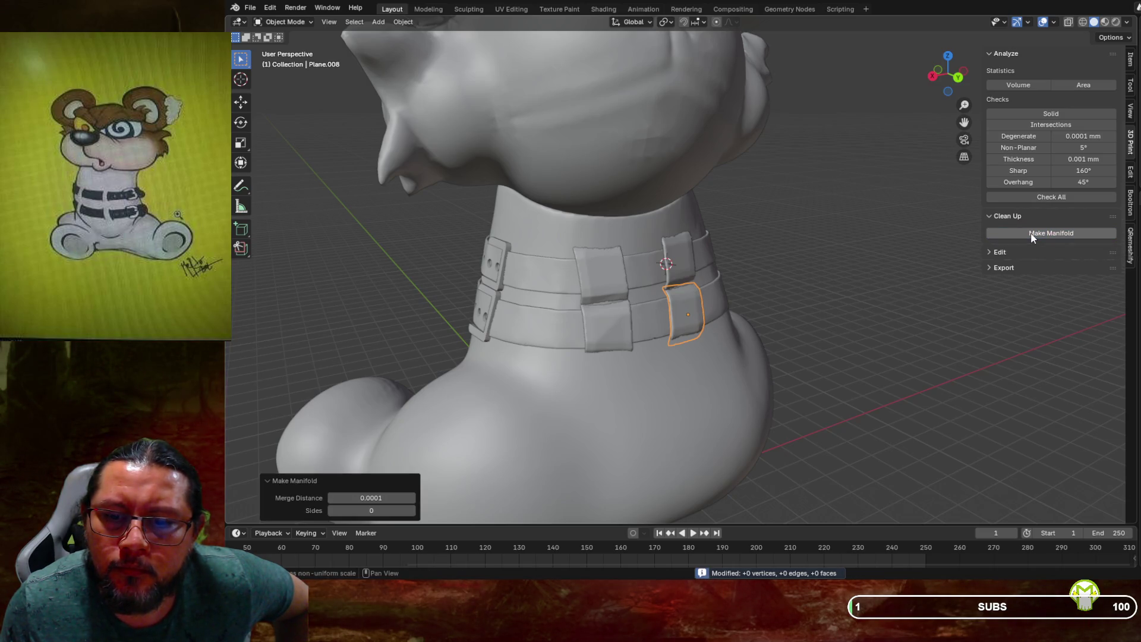
{"action": "left_click", "coordinate": [667, 266]}
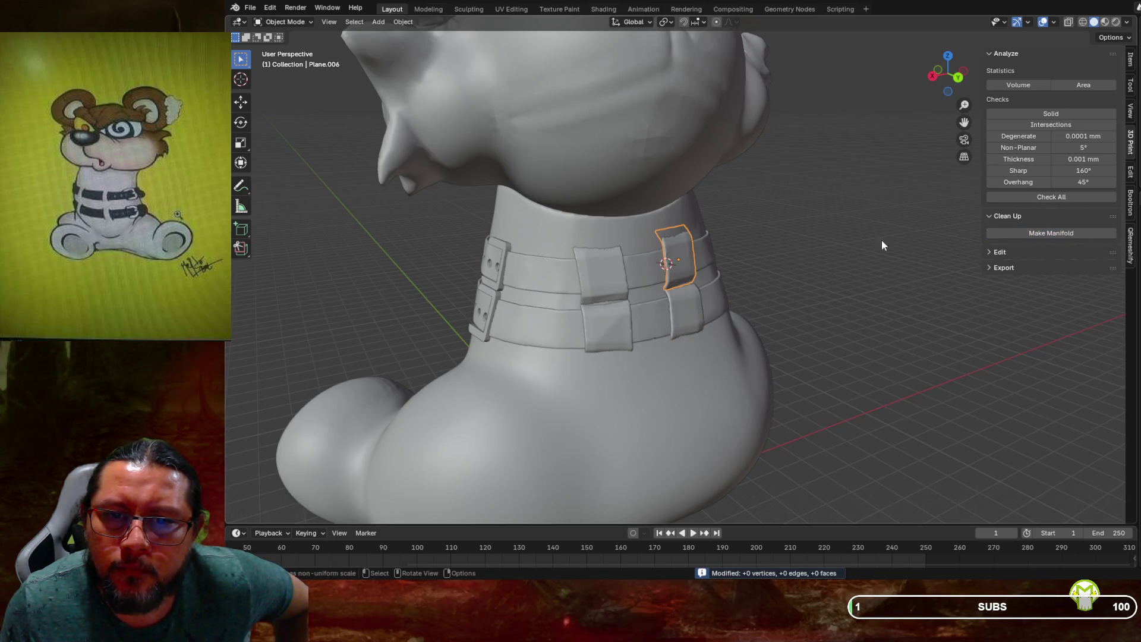
{"action": "left_click", "coordinate": [1049, 235]}
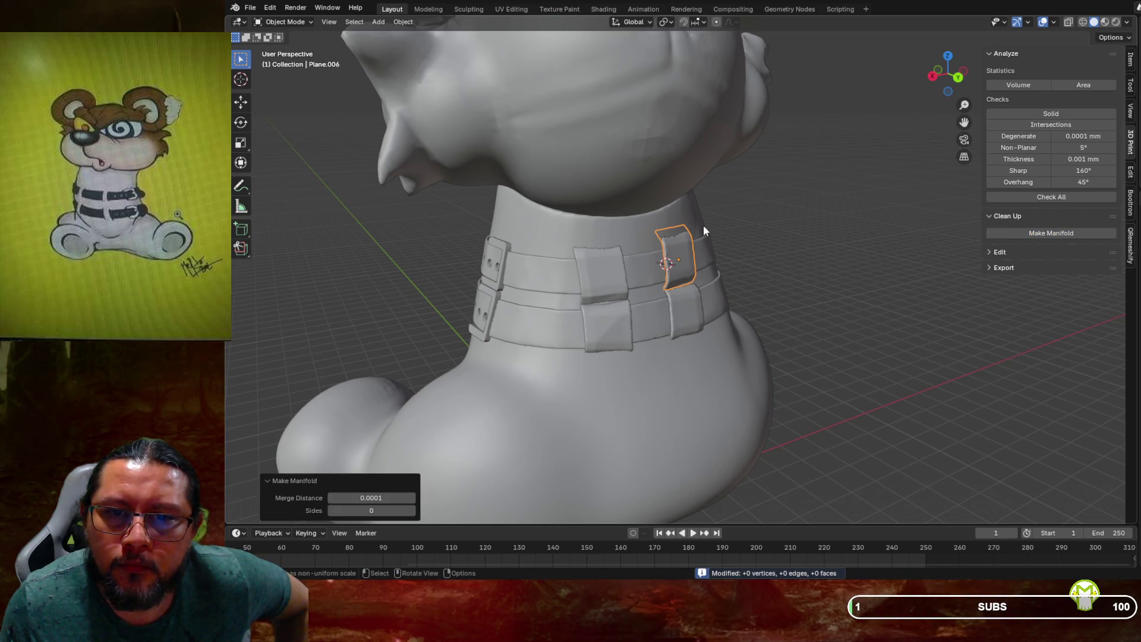
{"action": "mouse_move", "coordinate": [630, 160]}
{"action": "middle_mouse_down"}
{"action": "mouse_move", "coordinate": [601, 208]}
{"action": "mouse_move", "coordinate": [708, 228]}
{"action": "middle_mouse_up"}
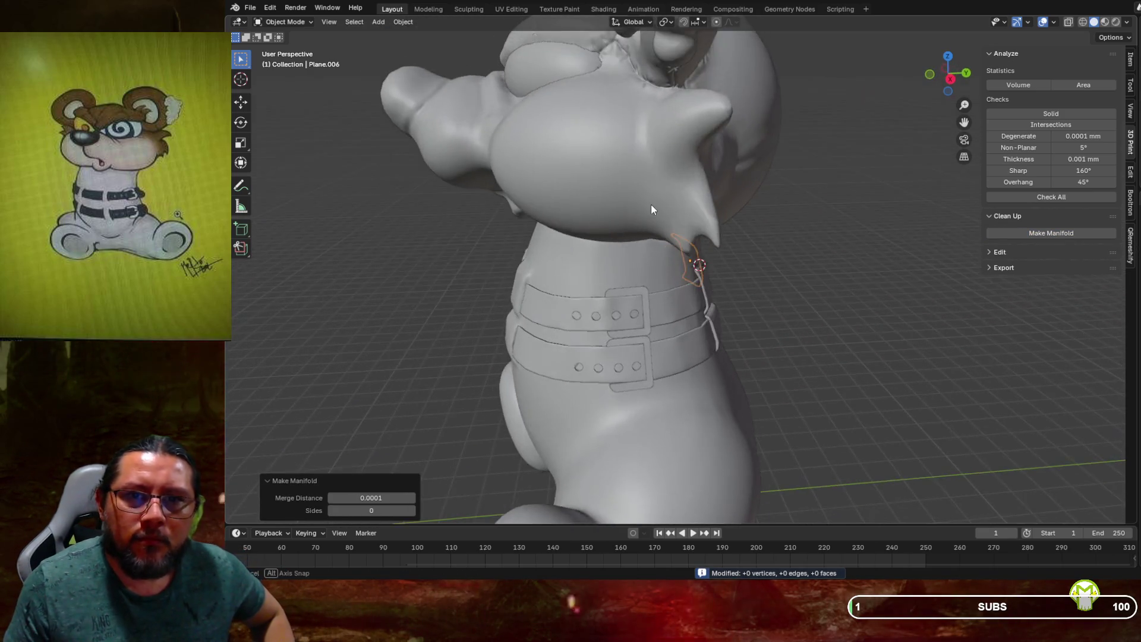
{"action": "left_click", "coordinate": [793, 199]}
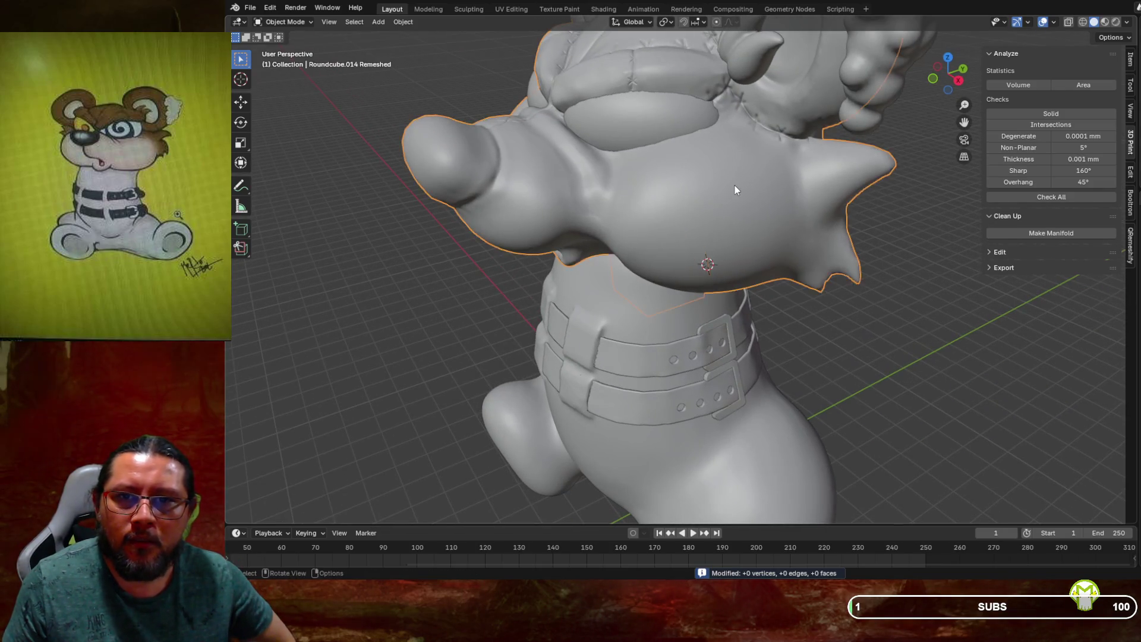
Make the head mesh manifold, then pull back to view the whole bear
{"action": "middle_click_drag", "start_coordinate": [735, 186], "coordinate": [779, 170]}
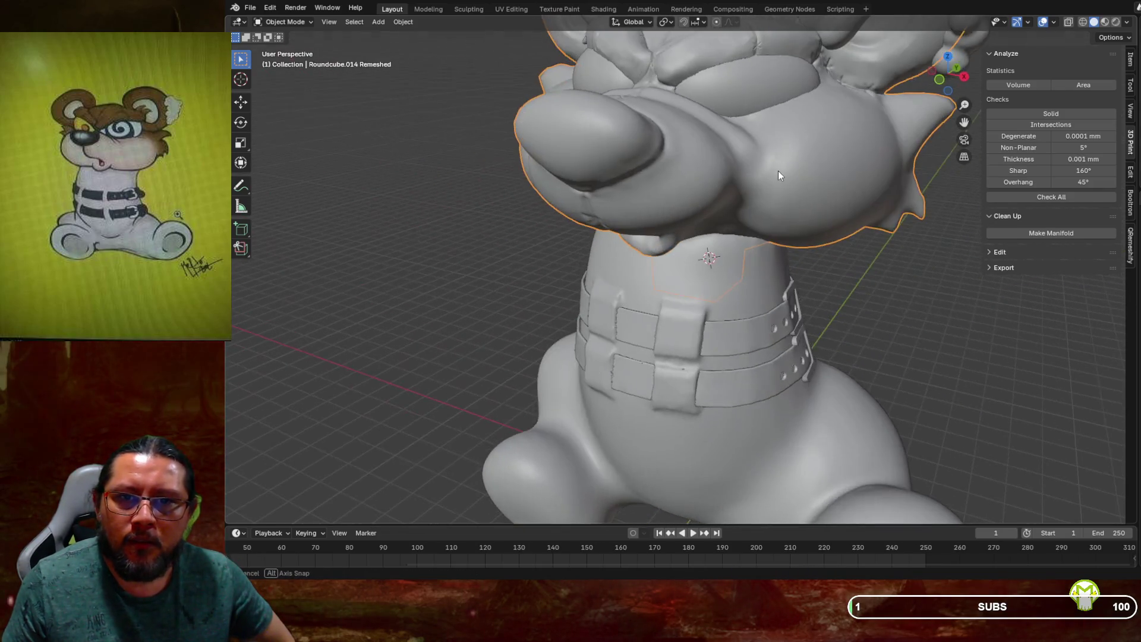
{"action": "left_click", "coordinate": [1036, 233]}
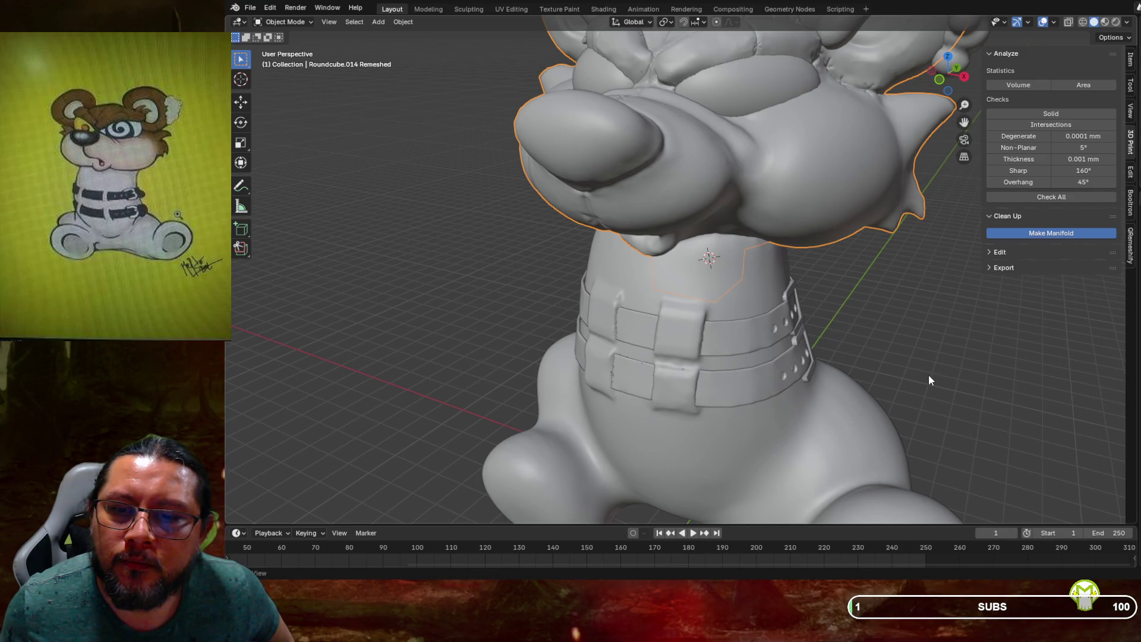
{"action": "key", "text": "w"}
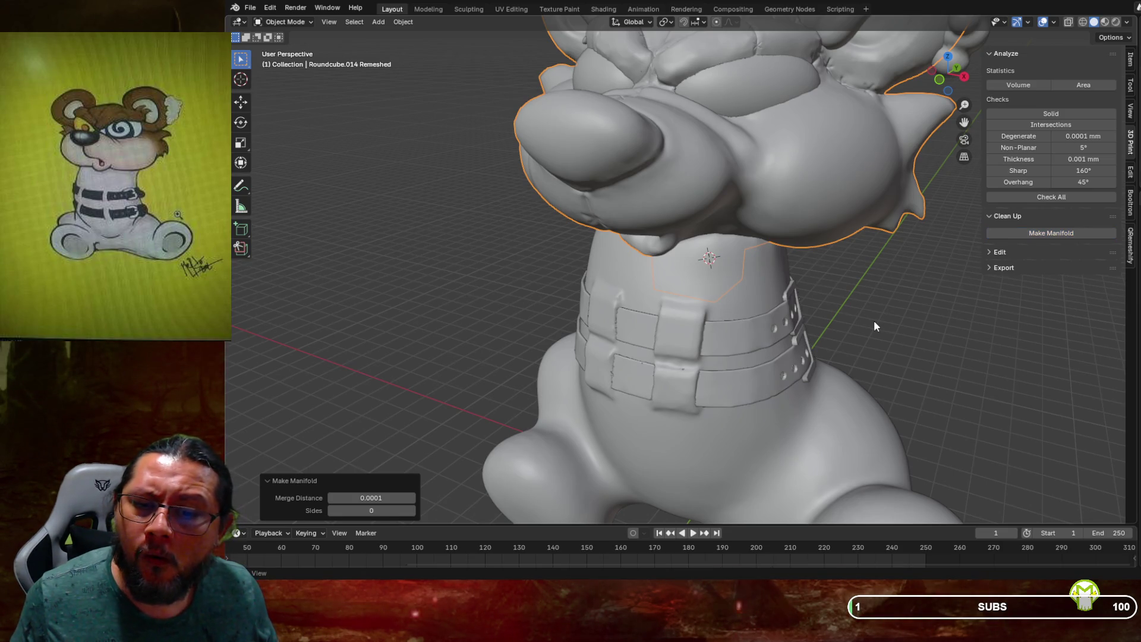
{"action": "mouse_move", "coordinate": [880, 322]}
{"action": "middle_mouse_down"}
{"action": "mouse_move", "coordinate": [886, 284]}
{"action": "mouse_move", "coordinate": [807, 156]}
{"action": "mouse_move", "coordinate": [777, 152]}
{"action": "middle_mouse_up"}
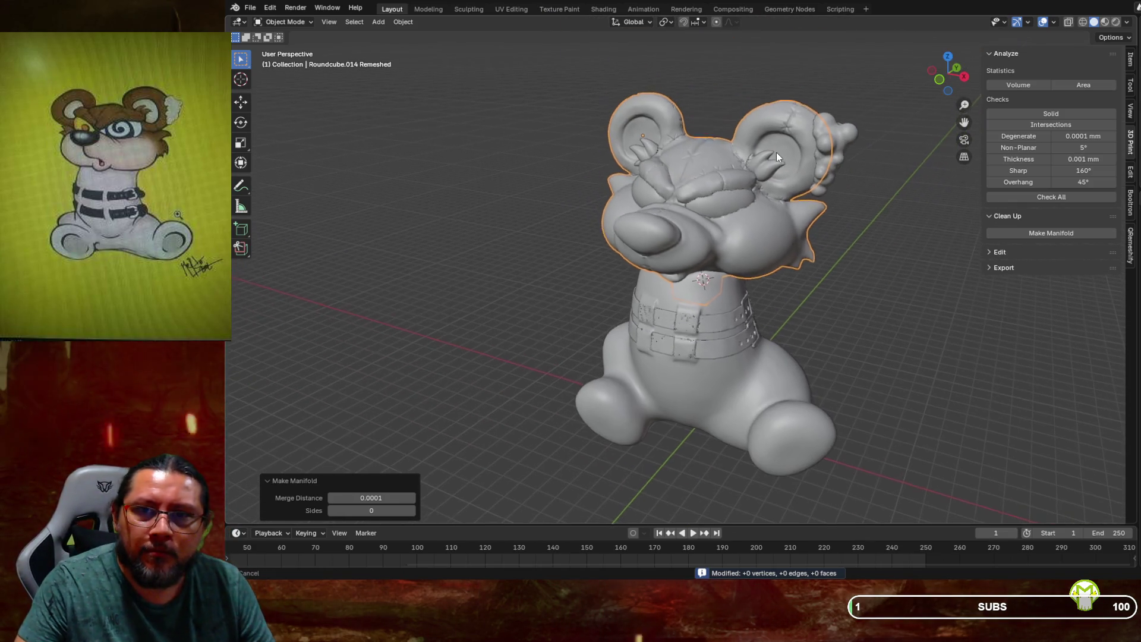
Make both eyebrows, the ear tuft, the belt and the neck ring manifold one by one
{"action": "left_click", "coordinate": [765, 166]}
{"action": "left_click", "coordinate": [1023, 234]}
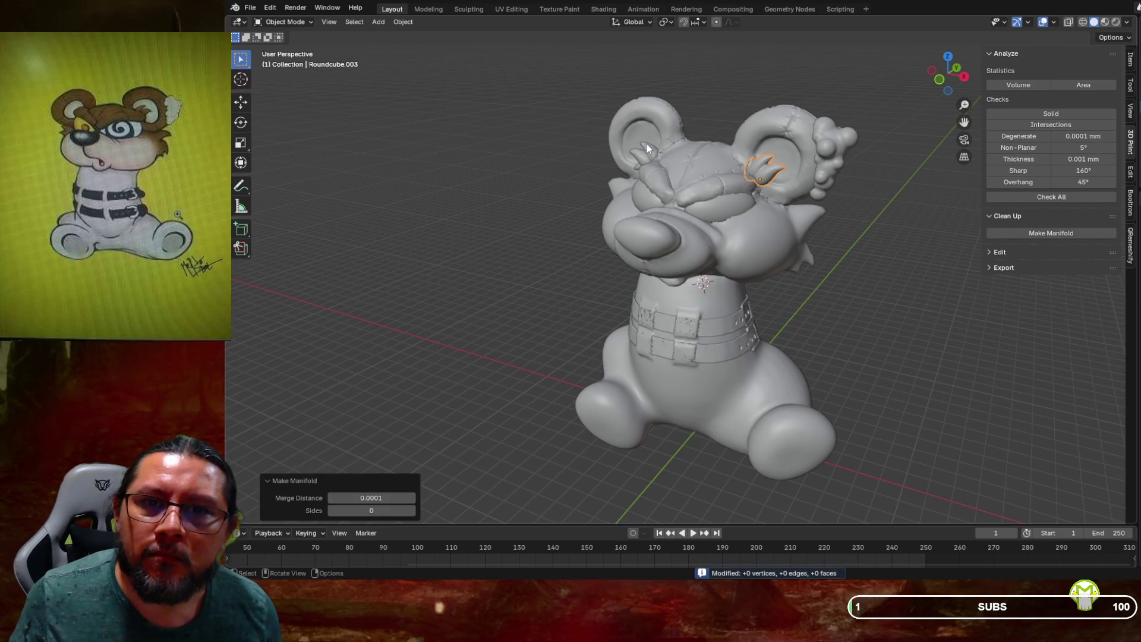
{"action": "left_click", "coordinate": [647, 146]}
{"action": "left_click", "coordinate": [1052, 234]}
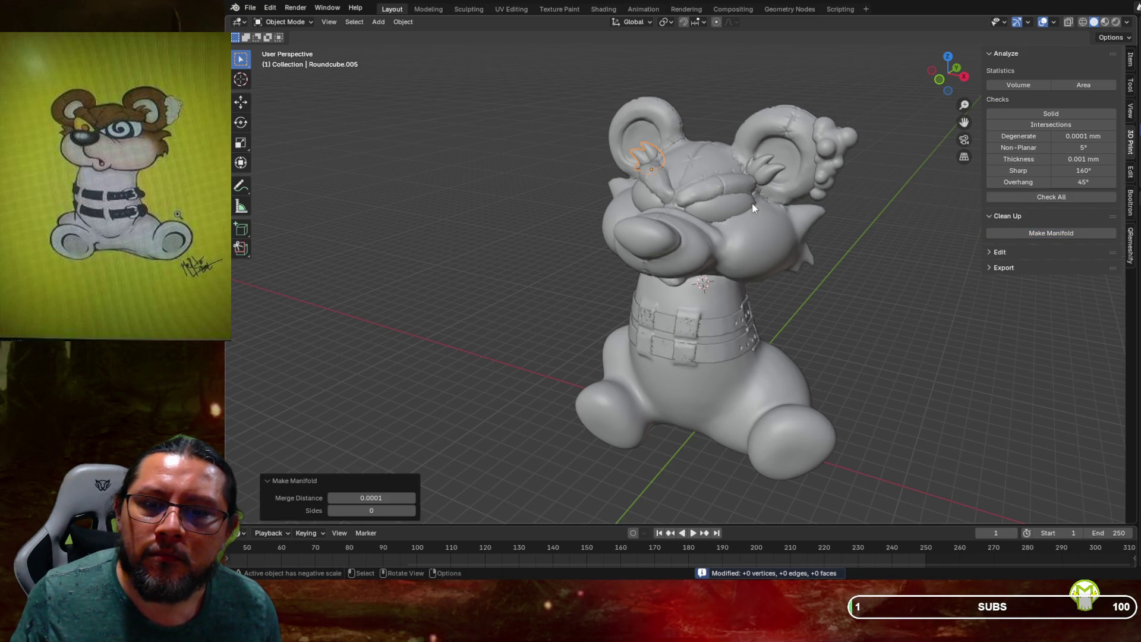
{"action": "left_click", "coordinate": [815, 156]}
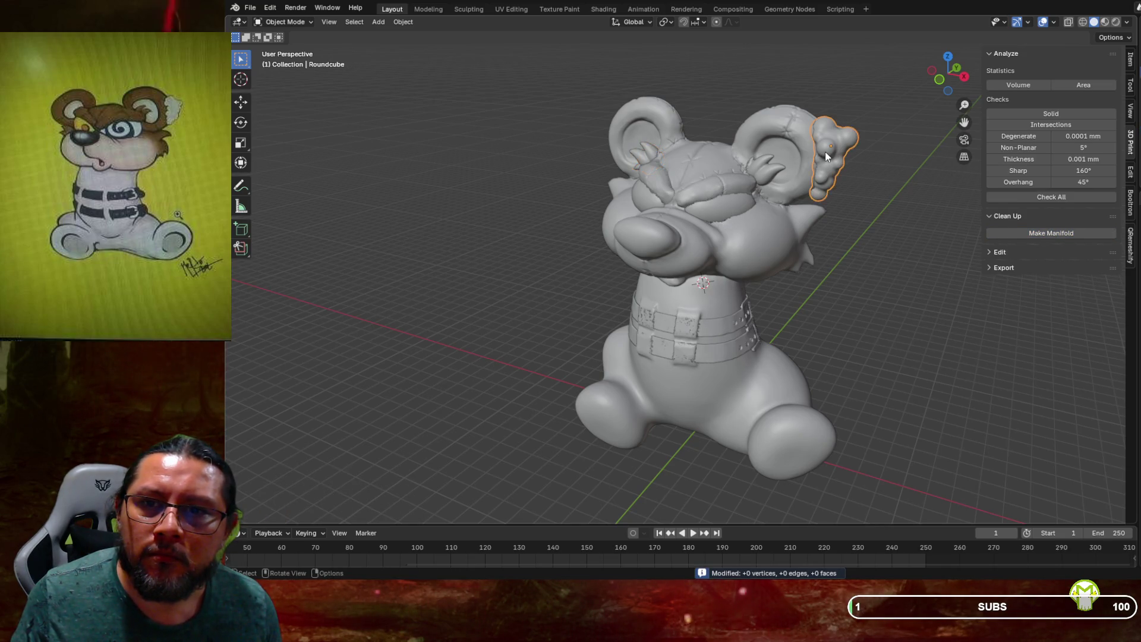
{"action": "left_click", "coordinate": [1081, 234]}
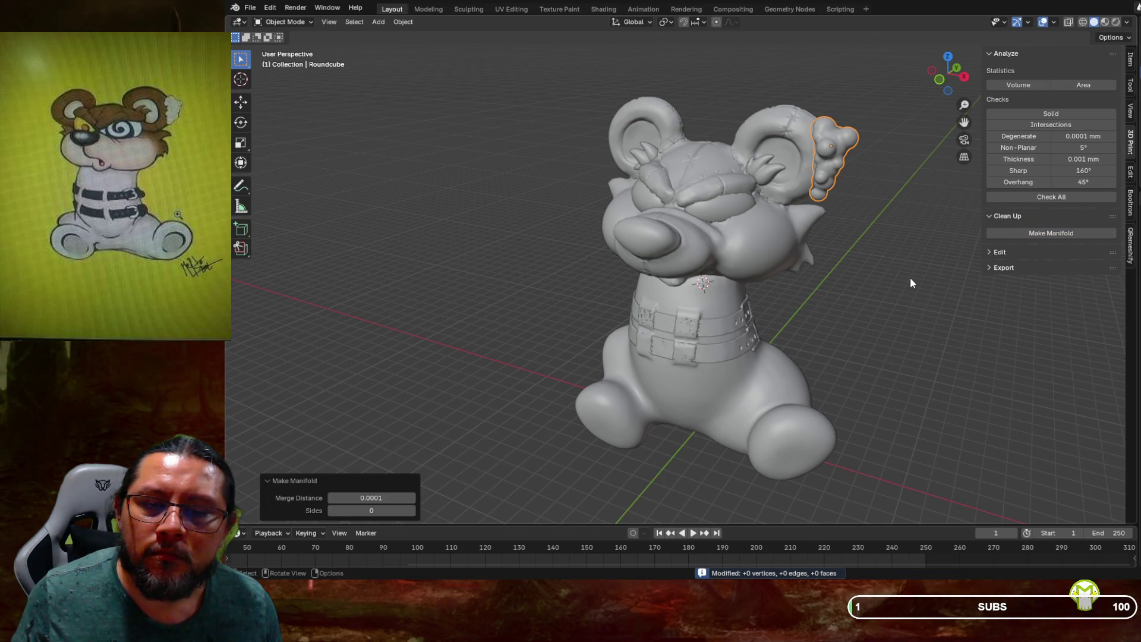
{"action": "left_click", "coordinate": [705, 360]}
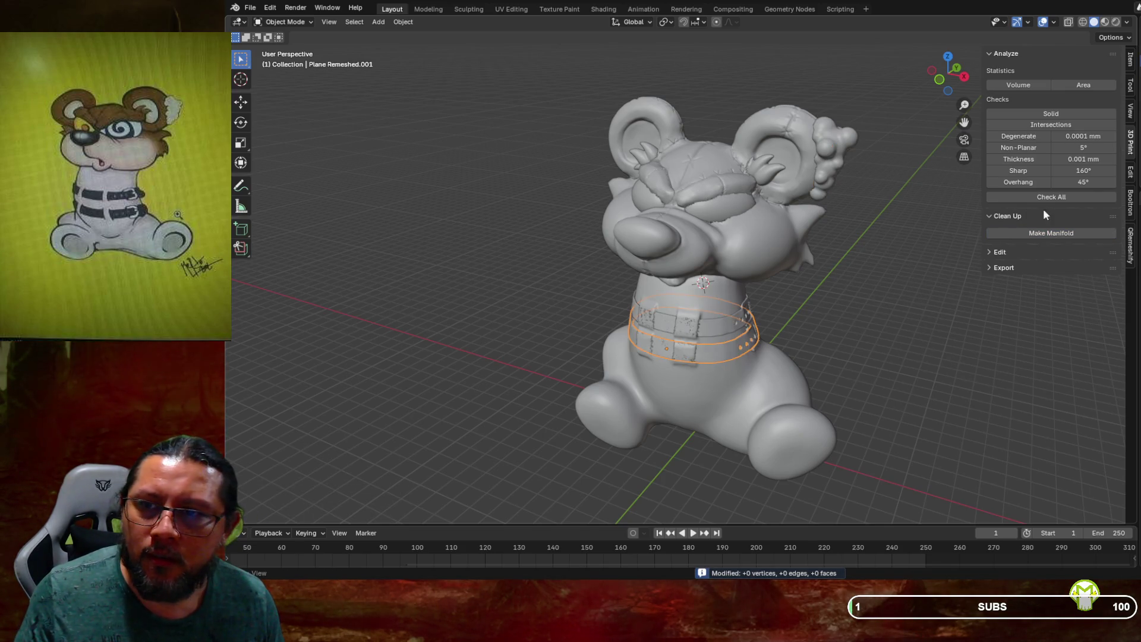
{"action": "left_click", "coordinate": [1059, 234]}
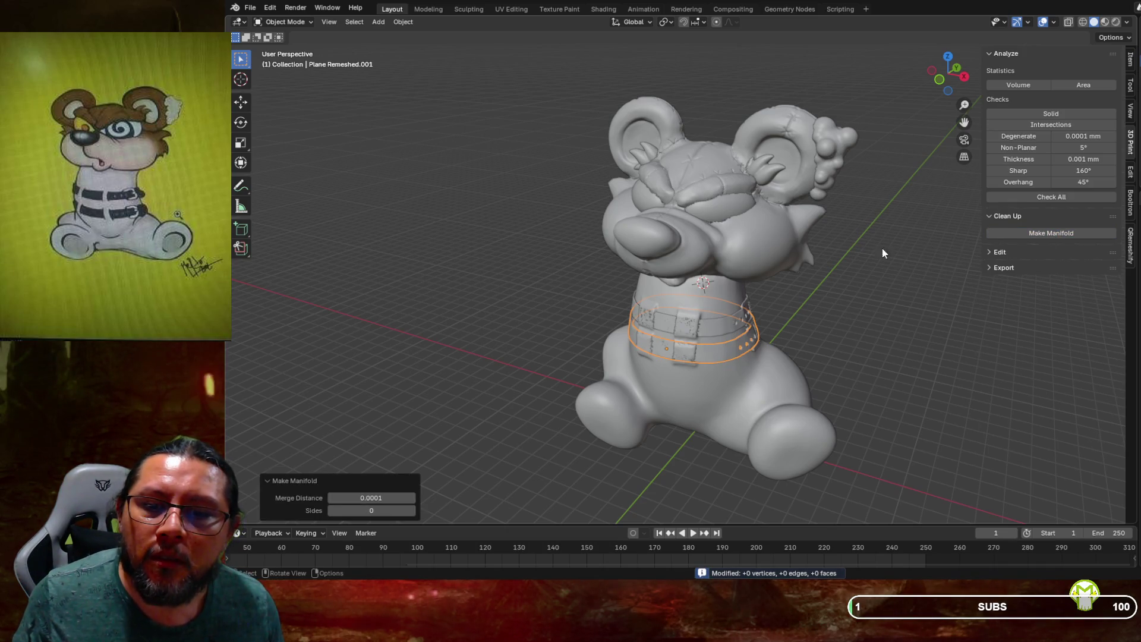
{"action": "left_click", "coordinate": [727, 320]}
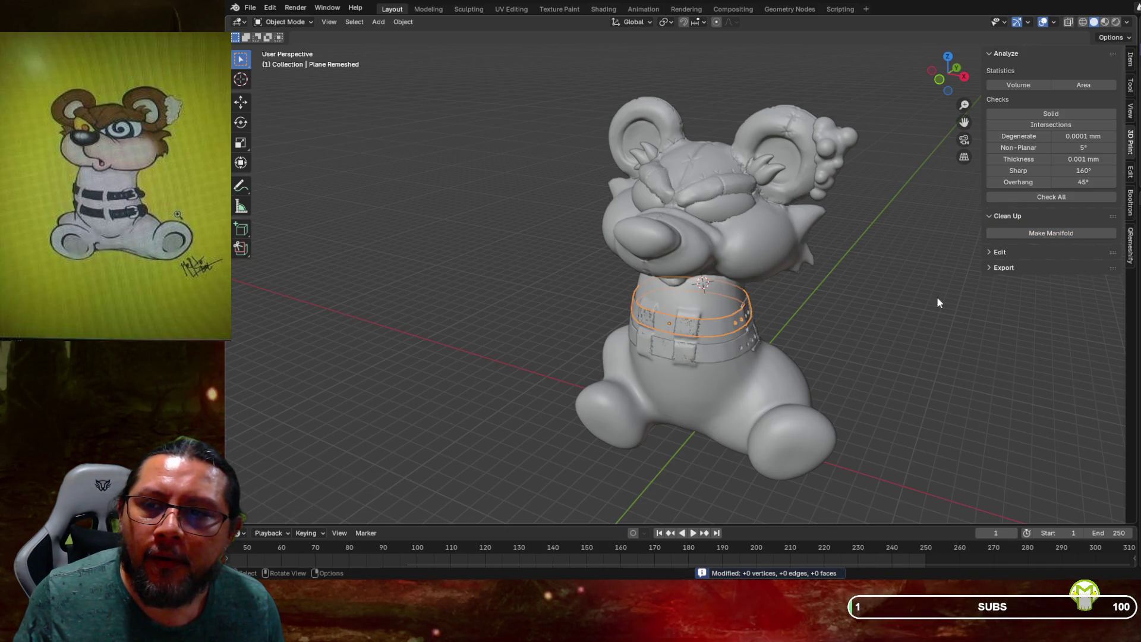
{"action": "left_click", "coordinate": [1055, 232]}
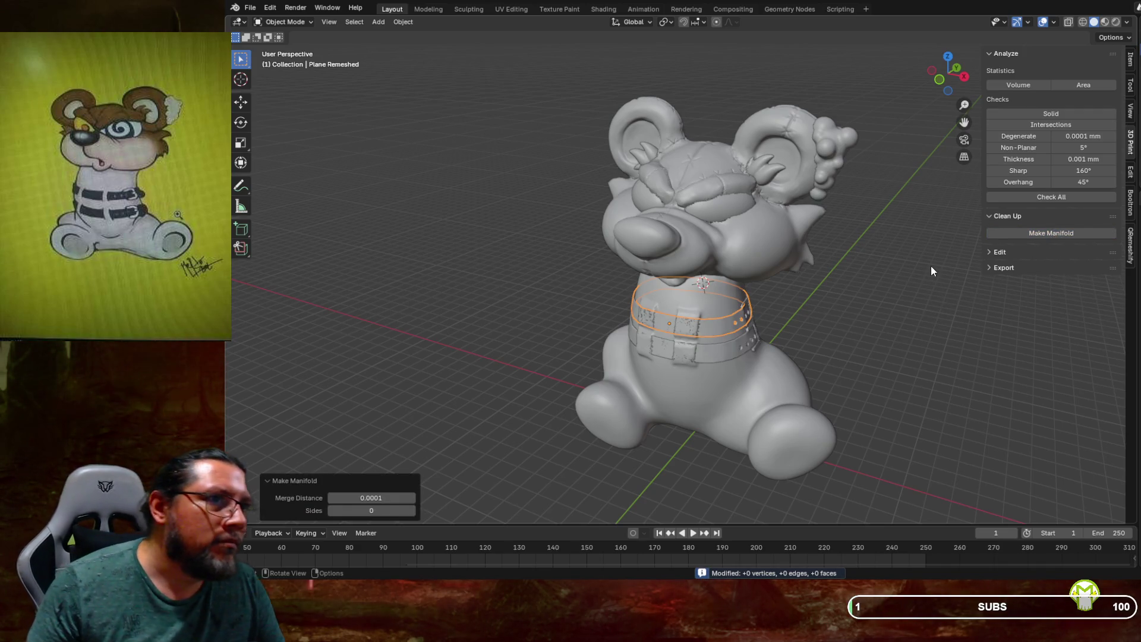
{"action": "mouse_move", "coordinate": [900, 286]}
{"action": "middle_mouse_down"}
{"action": "mouse_move", "coordinate": [879, 265]}
{"action": "mouse_move", "coordinate": [866, 280]}
{"action": "mouse_move", "coordinate": [765, 291]}
{"action": "mouse_move", "coordinate": [721, 278]}
{"action": "middle_mouse_up"}
{"action": "left_click", "coordinate": [875, 268]}
{"action": "scroll", "coordinate": [725, 271], "scroll_direction": "up", "scroll_amount": 1}
{"action": "scroll", "coordinate": [746, 265], "scroll_direction": "up", "scroll_amount": 2}
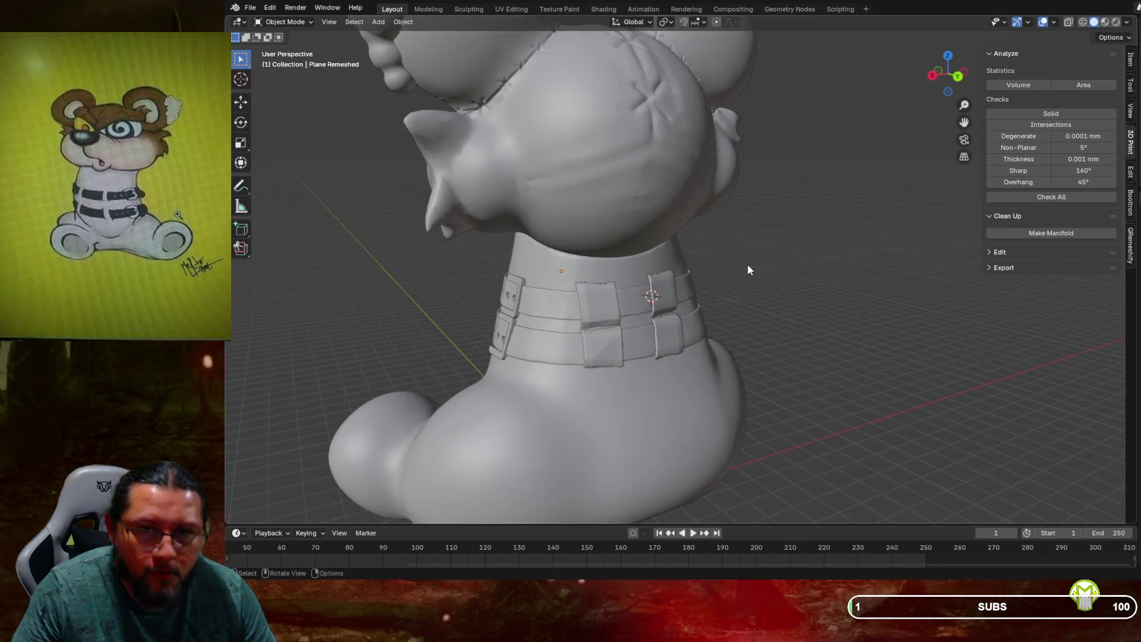
{"action": "scroll", "coordinate": [748, 263], "scroll_direction": "up", "scroll_amount": 2}
{"action": "middle_click_drag", "start_coordinate": [805, 264], "coordinate": [791, 384], "text": "shift"}
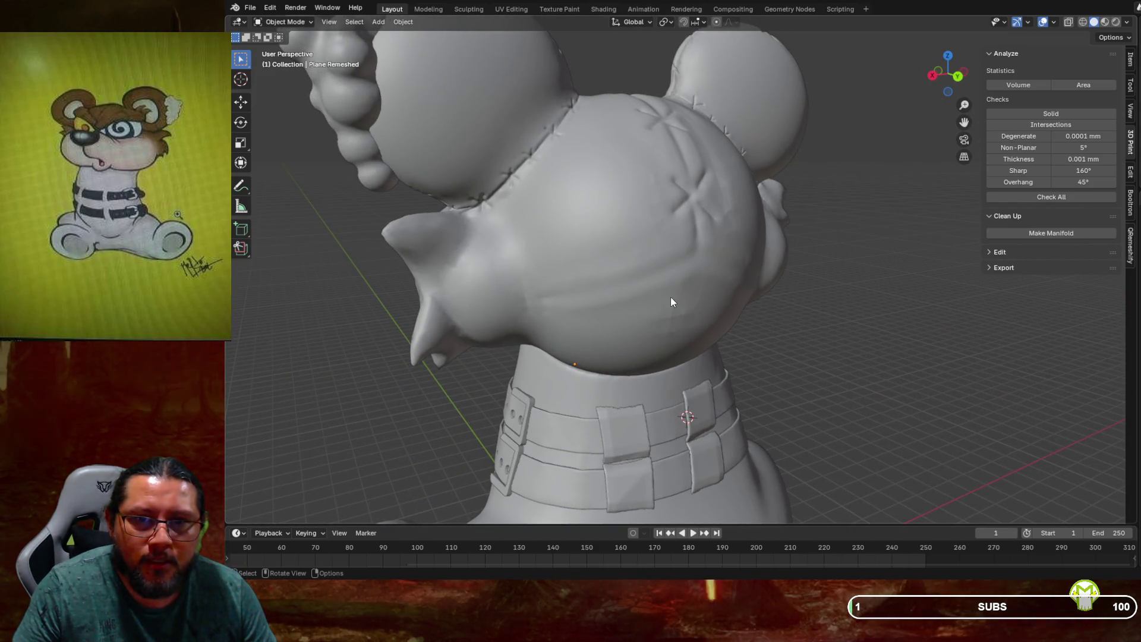
{"action": "mouse_move", "coordinate": [602, 277]}
{"action": "middle_mouse_down"}
{"action": "mouse_move", "coordinate": [615, 274]}
{"action": "mouse_move", "coordinate": [620, 240]}
{"action": "mouse_move", "coordinate": [665, 240]}
{"action": "mouse_move", "coordinate": [728, 275]}
{"action": "mouse_move", "coordinate": [703, 311]}
{"action": "mouse_move", "coordinate": [806, 325]}
{"action": "mouse_move", "coordinate": [911, 266]}
{"action": "mouse_move", "coordinate": [946, 221]}
{"action": "mouse_move", "coordinate": [1136, 231]}
{"action": "mouse_move", "coordinate": [1084, 280]}
{"action": "mouse_move", "coordinate": [1133, 236]}
{"action": "mouse_move", "coordinate": [246, 230]}
{"action": "middle_mouse_up"}
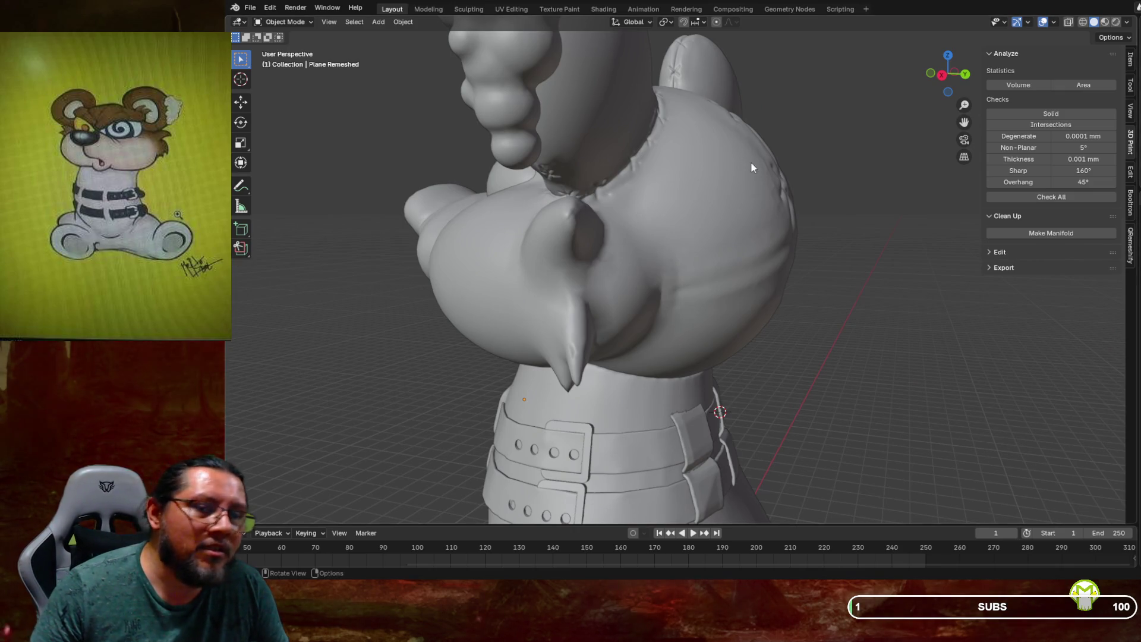
{"action": "scroll", "coordinate": [457, 131], "scroll_direction": "up", "scroll_amount": 2}
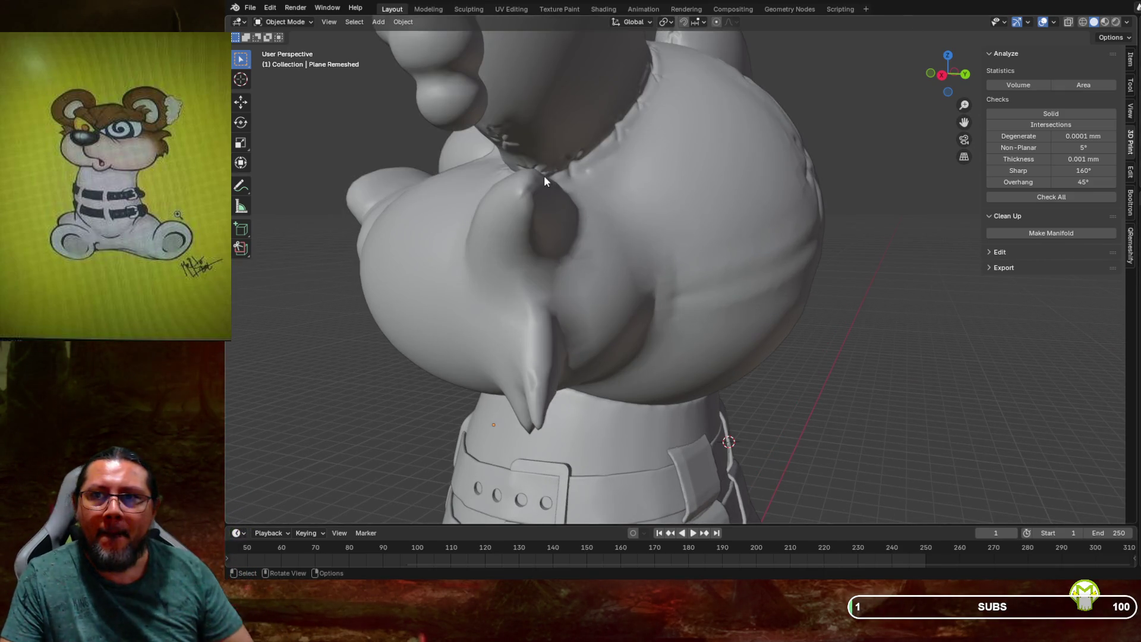
{"action": "mouse_move", "coordinate": [611, 147]}
{"action": "middle_mouse_down"}
{"action": "mouse_move", "coordinate": [672, 182]}
{"action": "mouse_move", "coordinate": [728, 183]}
{"action": "mouse_move", "coordinate": [746, 194]}
{"action": "mouse_move", "coordinate": [758, 181]}
{"action": "mouse_move", "coordinate": [670, 147]}
{"action": "mouse_move", "coordinate": [670, 159]}
{"action": "mouse_move", "coordinate": [689, 164]}
{"action": "mouse_move", "coordinate": [665, 161]}
{"action": "mouse_move", "coordinate": [663, 177]}
{"action": "middle_mouse_up"}
{"action": "left_click", "coordinate": [283, 22]}
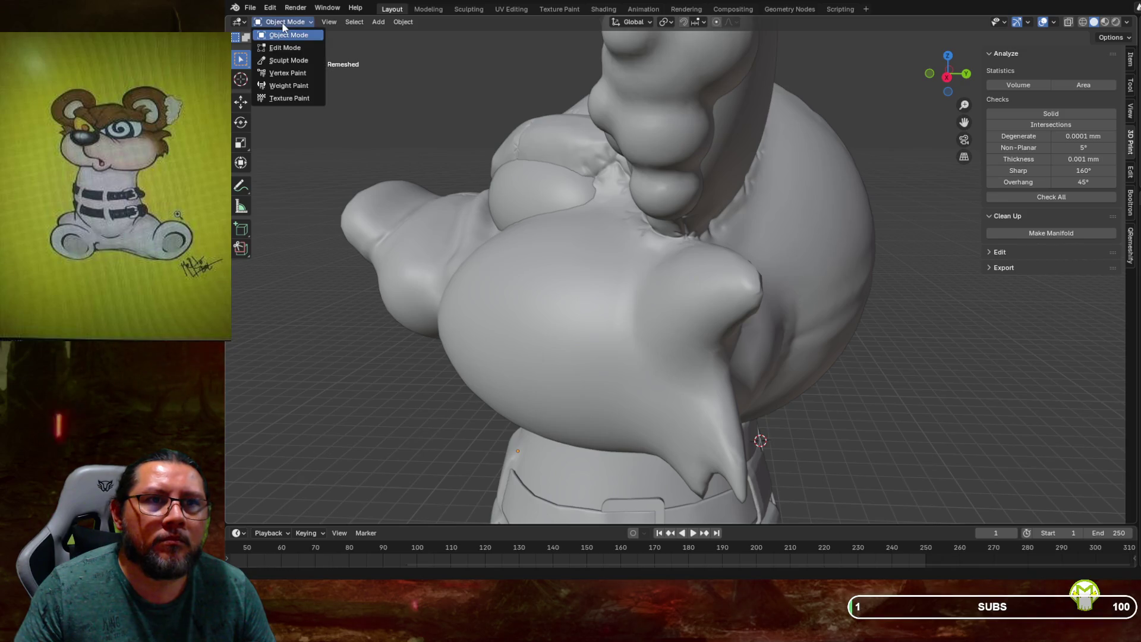
Enter Sculpt Mode with Dyntopo enabled and shrink the Smooth brush radius
{"action": "left_click", "coordinate": [285, 62]}
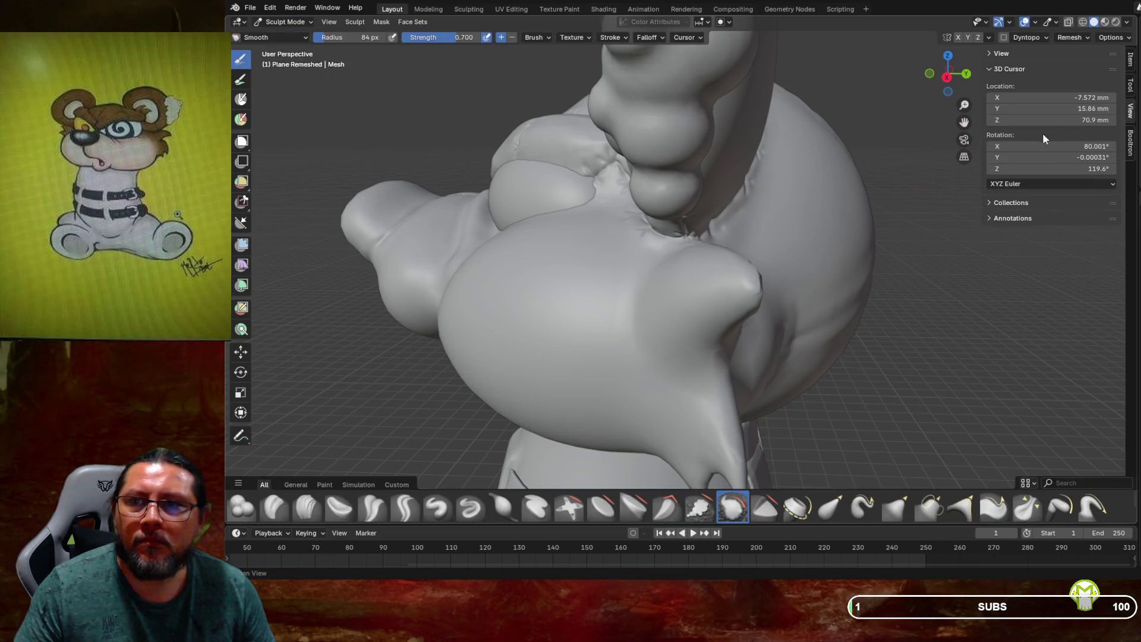
{"action": "left_click", "coordinate": [1004, 38]}
{"action": "left_click", "coordinate": [888, 64]}
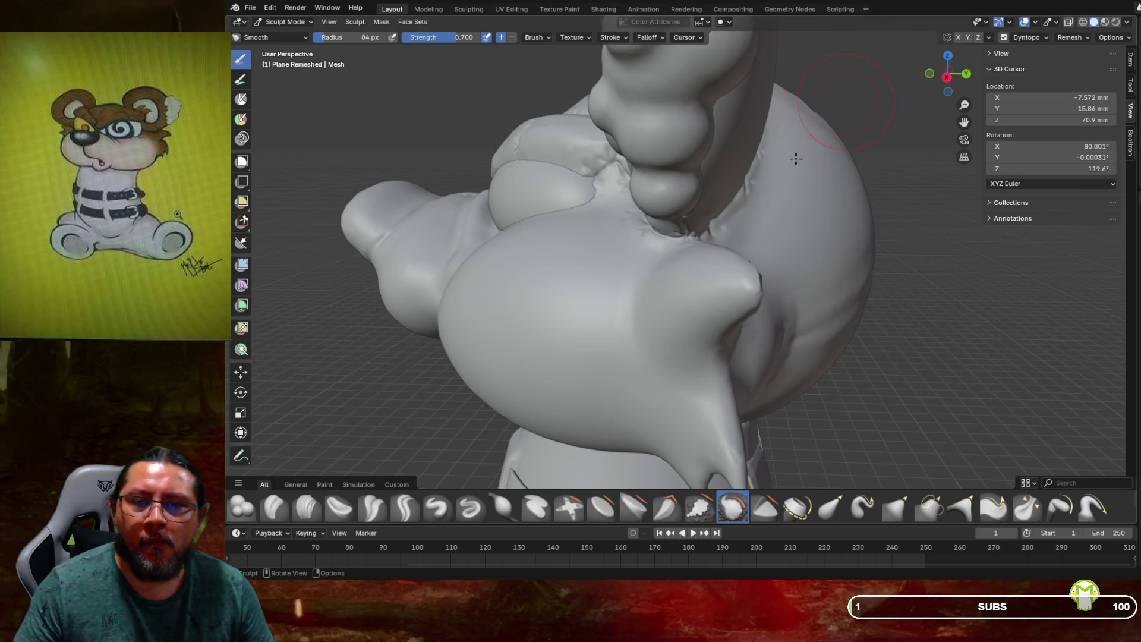
{"action": "middle_click_drag", "start_coordinate": [797, 158], "coordinate": [703, 251]}
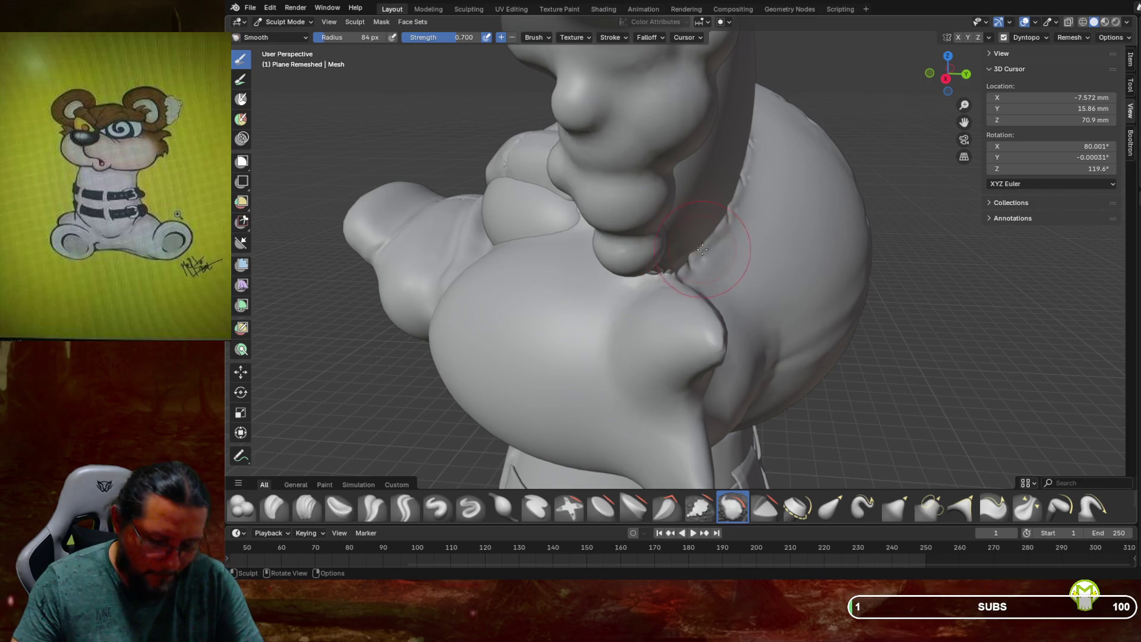
{"action": "key", "text": "f"}
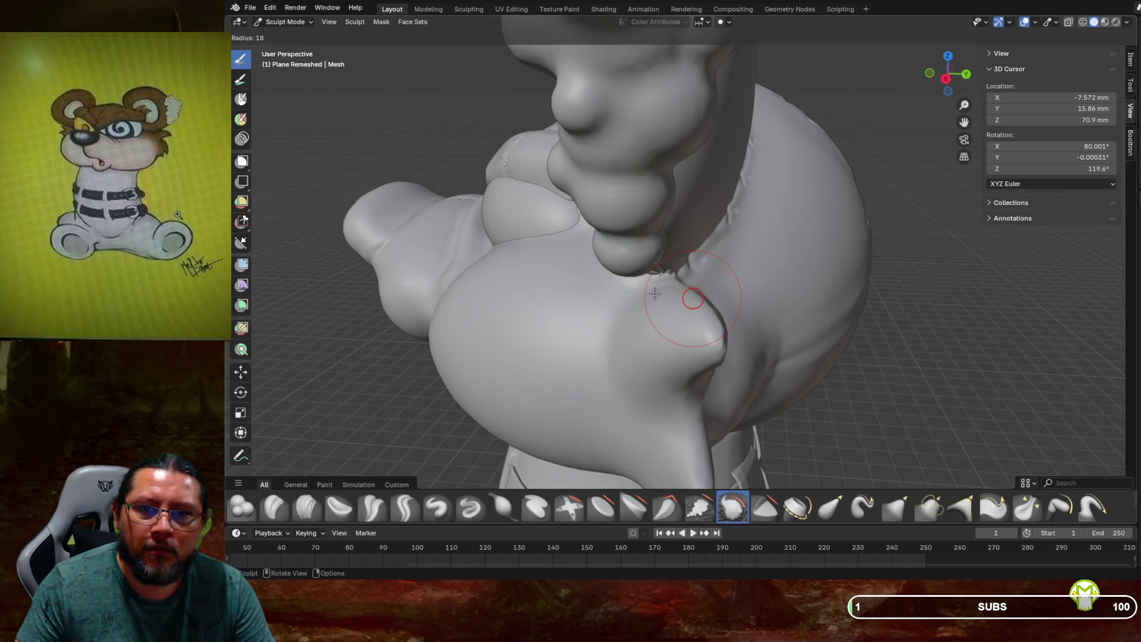
{"action": "left_click", "coordinate": [656, 294]}
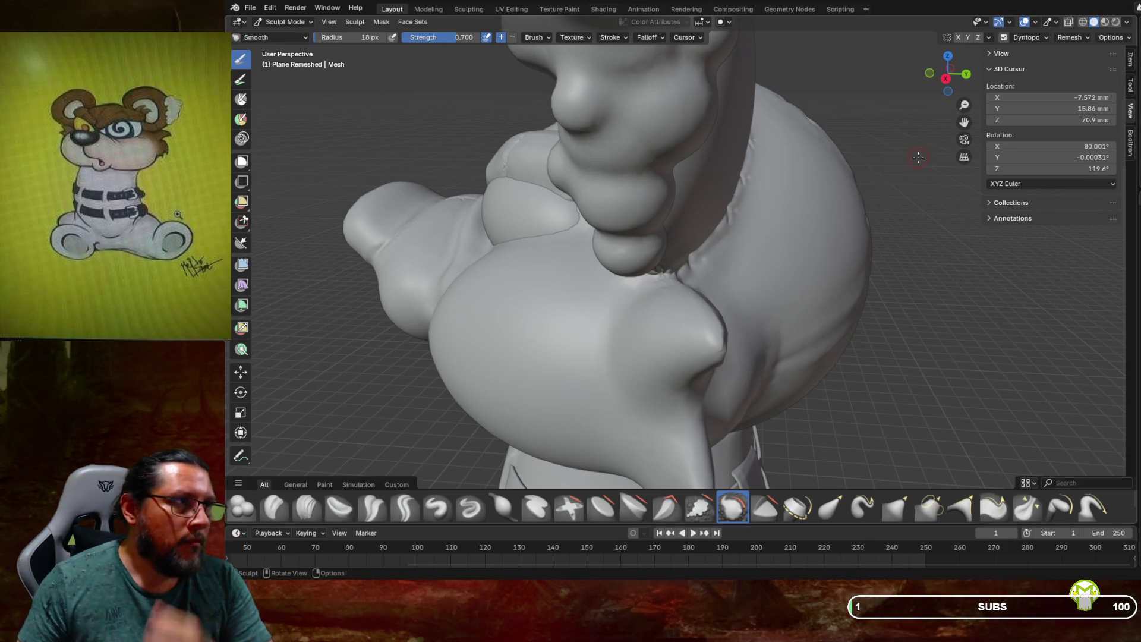
Smooth the dent at the horn base, then carve a crease there with Crease Sharp
{"action": "middle_click_drag", "start_coordinate": [804, 223], "coordinate": [696, 320]}
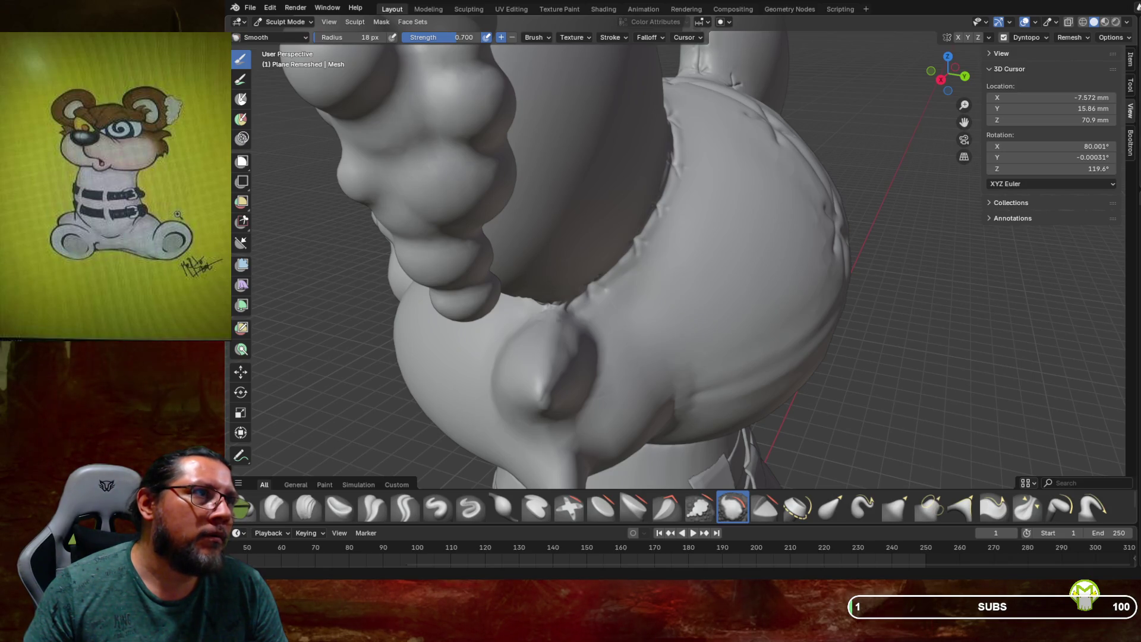
{"action": "middle_click_drag", "start_coordinate": [624, 268], "coordinate": [540, 307]}
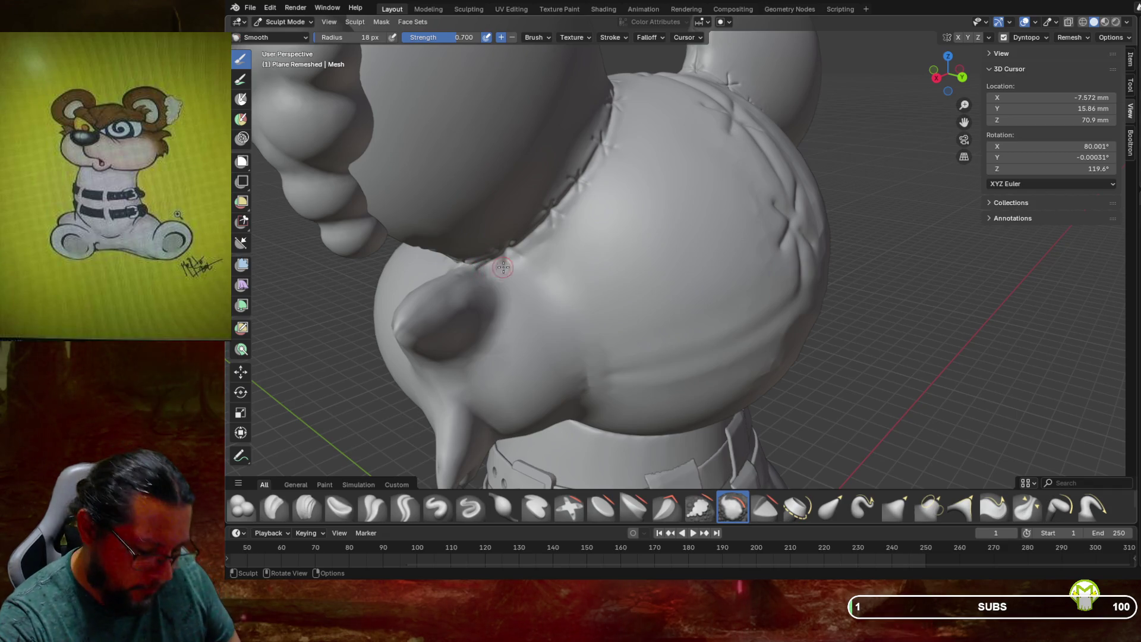
{"action": "middle_click_drag", "start_coordinate": [539, 241], "coordinate": [565, 234]}
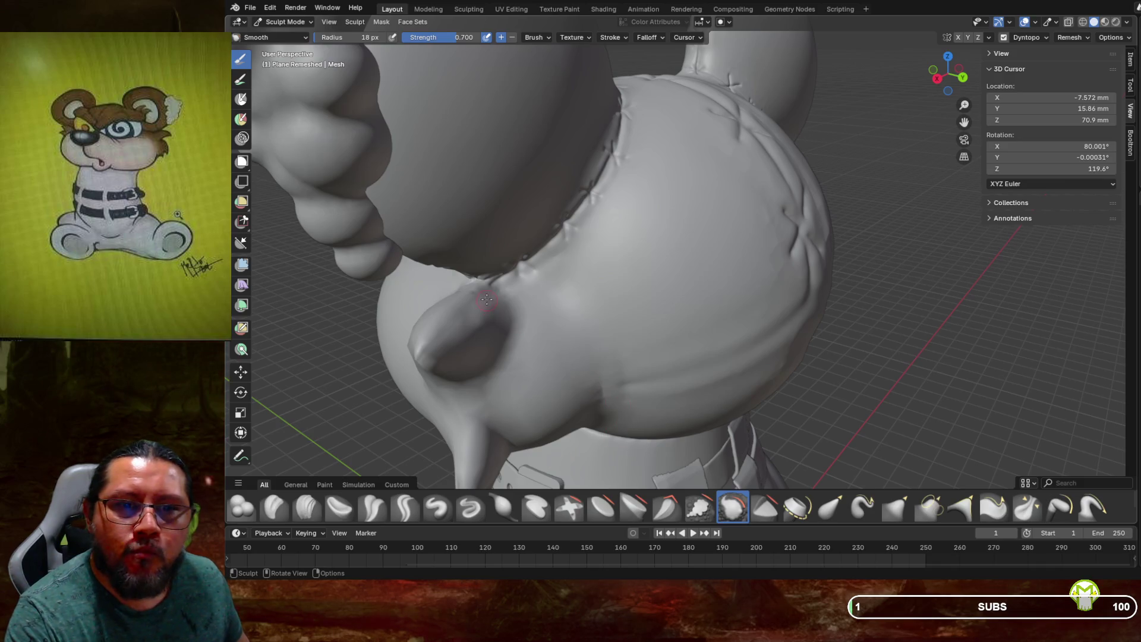
{"action": "left_click_drag", "start_coordinate": [443, 328], "coordinate": [429, 346]}
{"action": "left_click", "coordinate": [405, 509]}
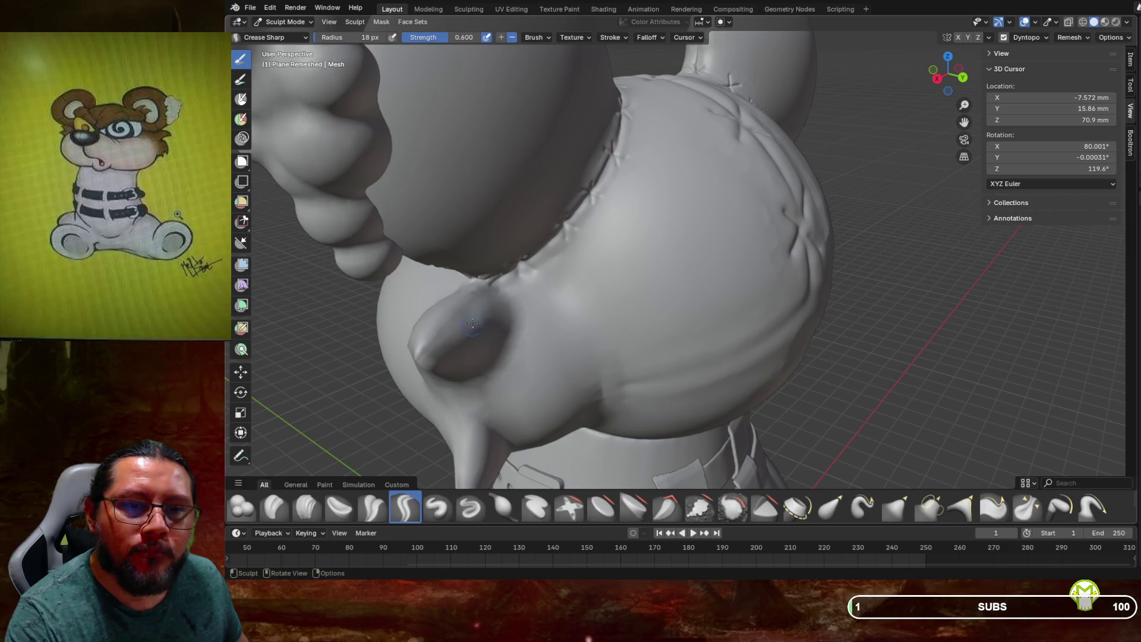
{"action": "left_click_drag", "start_coordinate": [485, 284], "coordinate": [443, 328]}
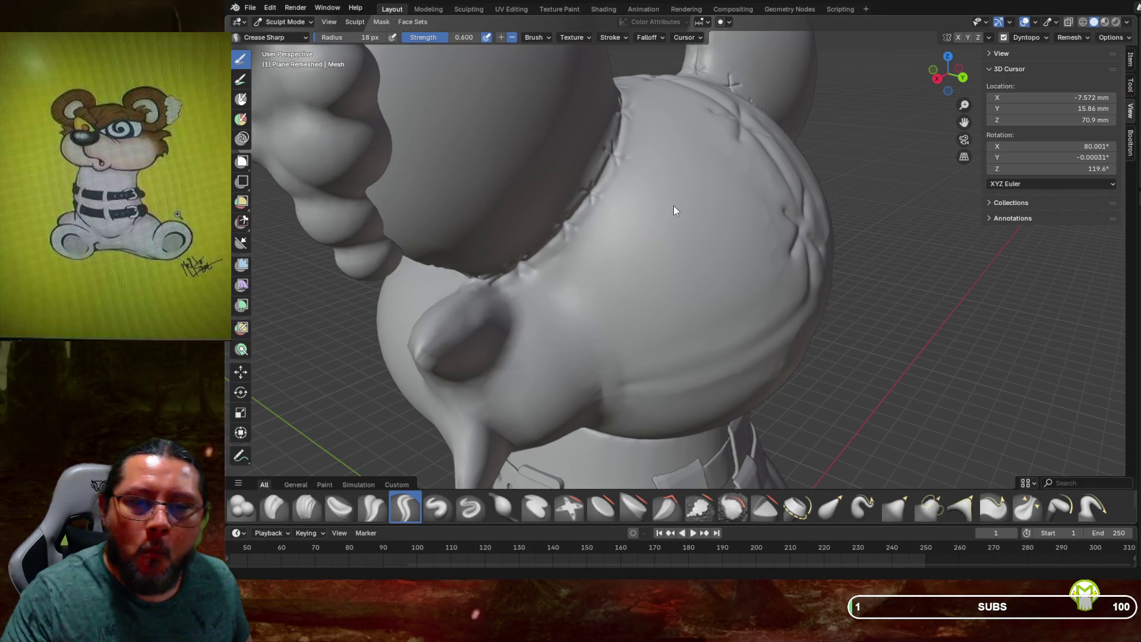
{"action": "mouse_move", "coordinate": [654, 240]}
{"action": "middle_mouse_down"}
{"action": "mouse_move", "coordinate": [592, 304]}
{"action": "mouse_move", "coordinate": [590, 287]}
{"action": "middle_mouse_up"}
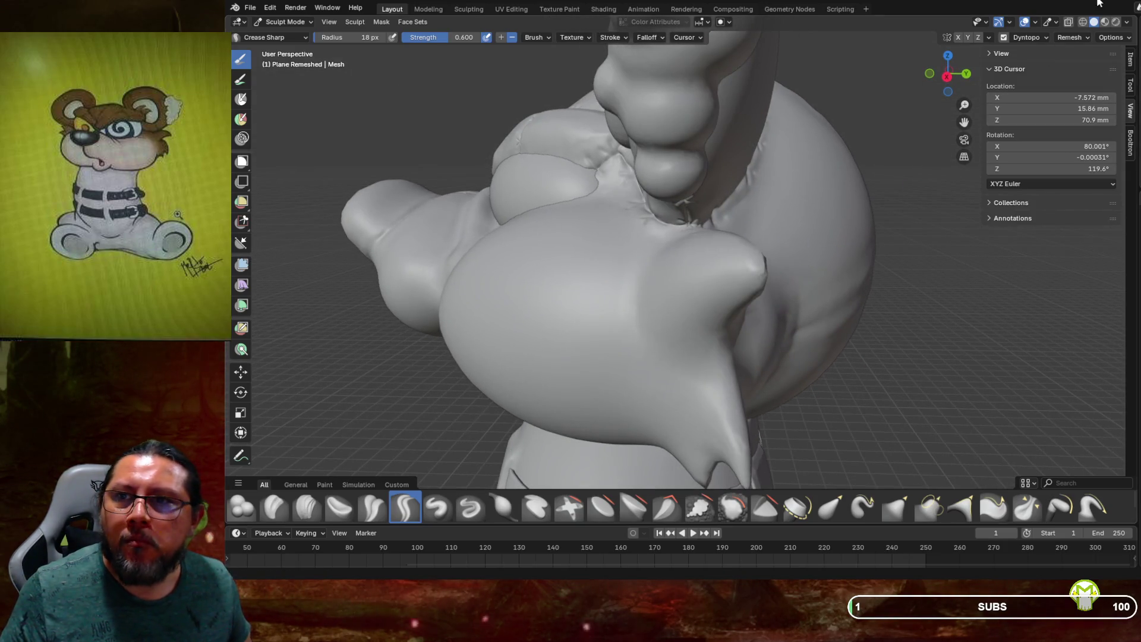
Check the result in wireframe and make Roundcube.014 Remeshed the sculpted mesh
{"action": "left_click", "coordinate": [1069, 23]}
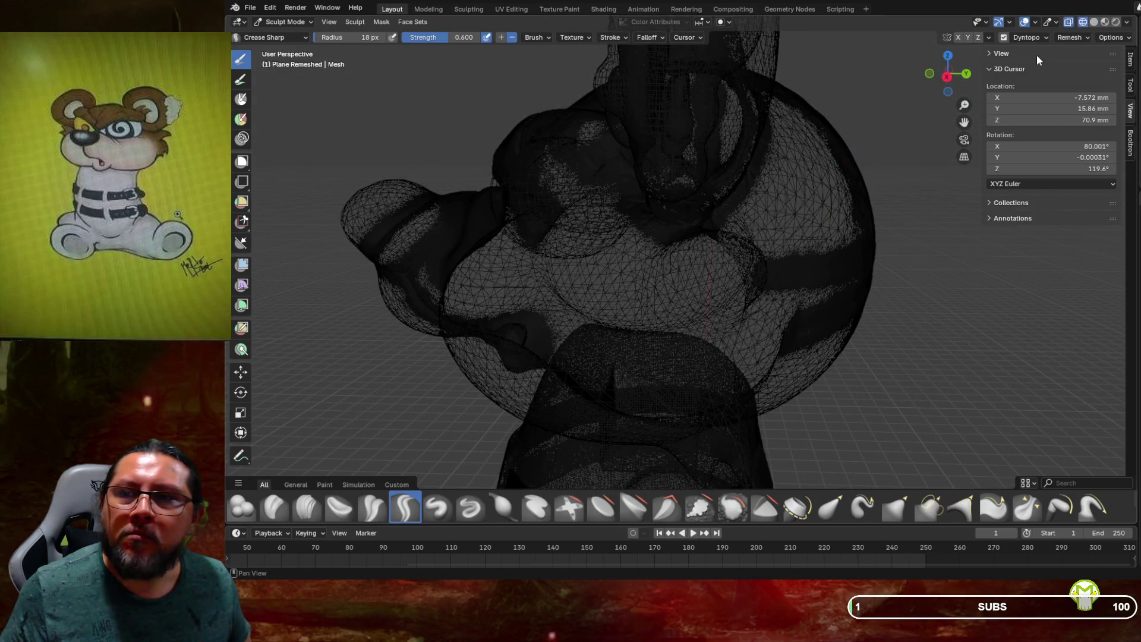
{"action": "left_click", "coordinate": [1094, 23]}
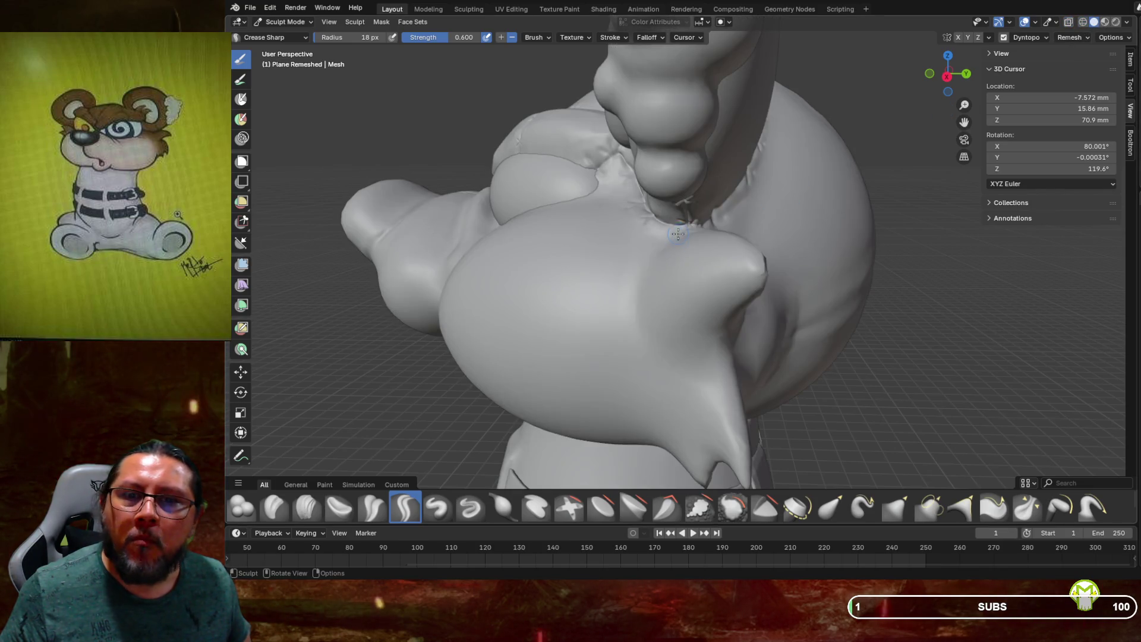
{"action": "left_click", "coordinate": [652, 286], "text": "alt"}
{"action": "mouse_move", "coordinate": [652, 286]}
{"action": "middle_mouse_down"}
{"action": "mouse_move", "coordinate": [689, 266]}
{"action": "mouse_move", "coordinate": [695, 243]}
{"action": "mouse_move", "coordinate": [541, 324]}
{"action": "middle_mouse_up"}
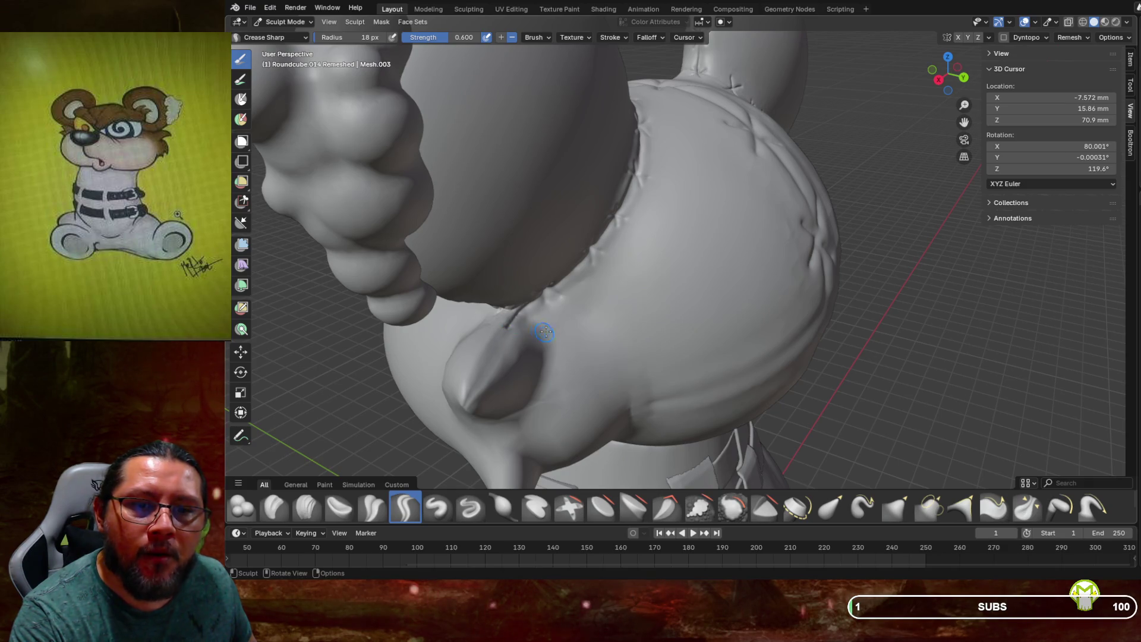
{"action": "left_click", "coordinate": [1084, 22]}
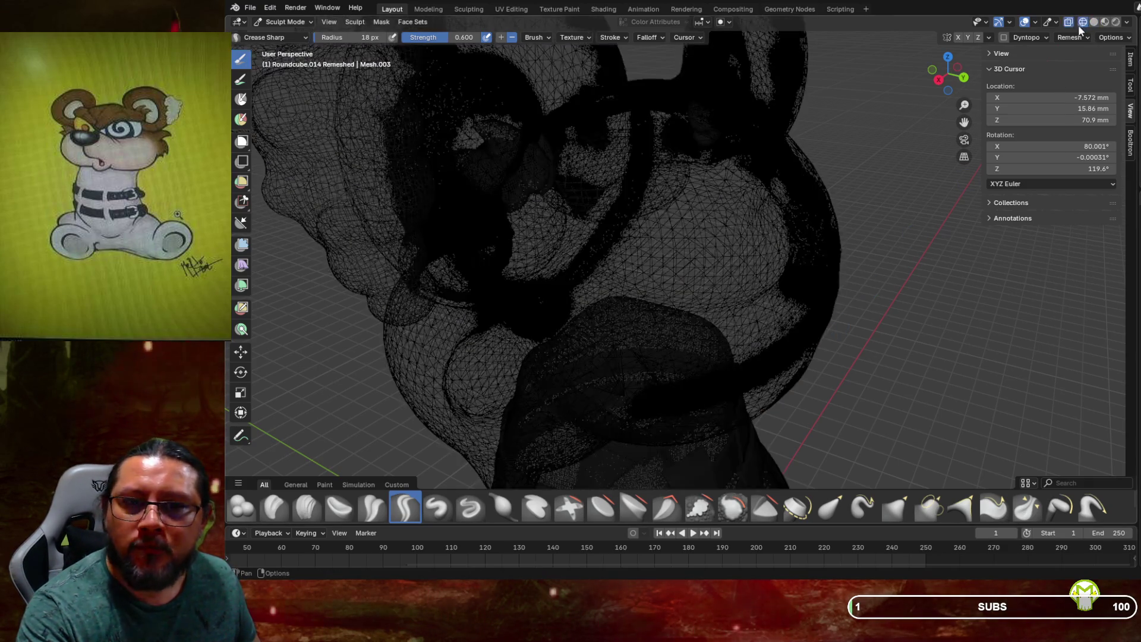
Return to solid shading at the head seams and enable Dyntopo for the remeshed head mesh
{"action": "mouse_move", "coordinate": [838, 250]}
{"action": "middle_mouse_down"}
{"action": "mouse_move", "coordinate": [855, 256]}
{"action": "mouse_move", "coordinate": [790, 256]}
{"action": "middle_mouse_up"}
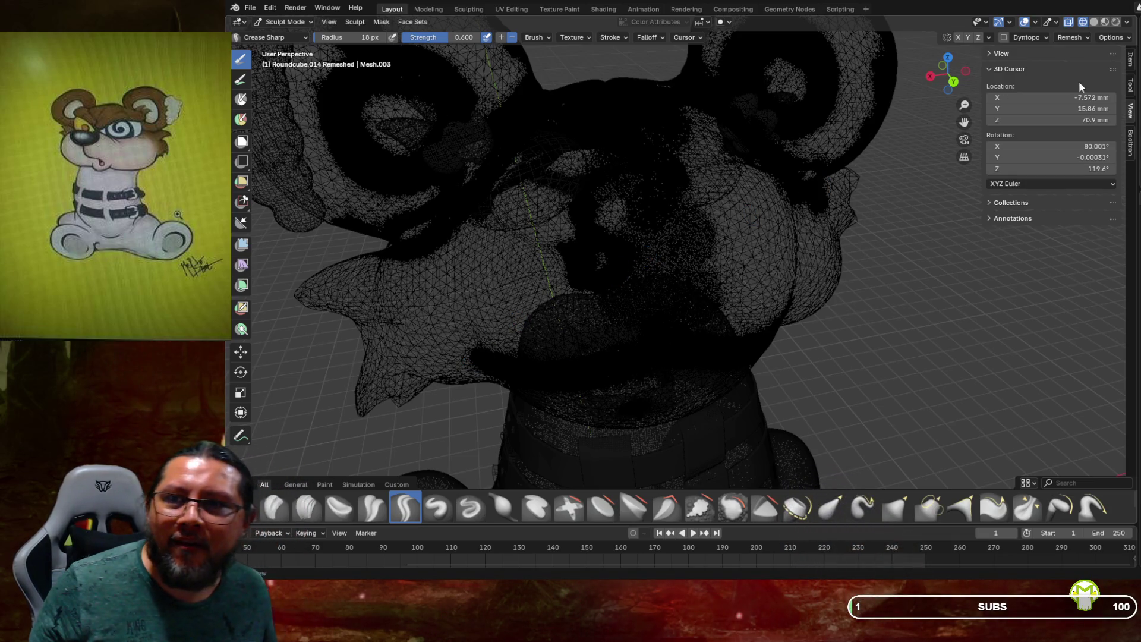
{"action": "left_click", "coordinate": [1095, 25]}
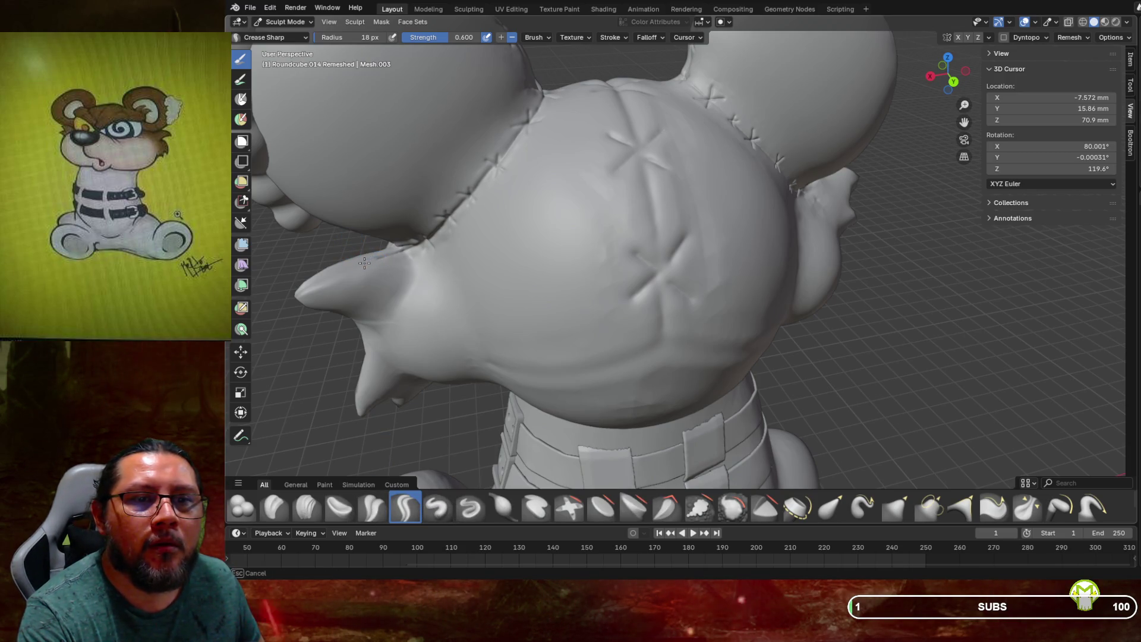
{"action": "left_click", "coordinate": [1002, 38]}
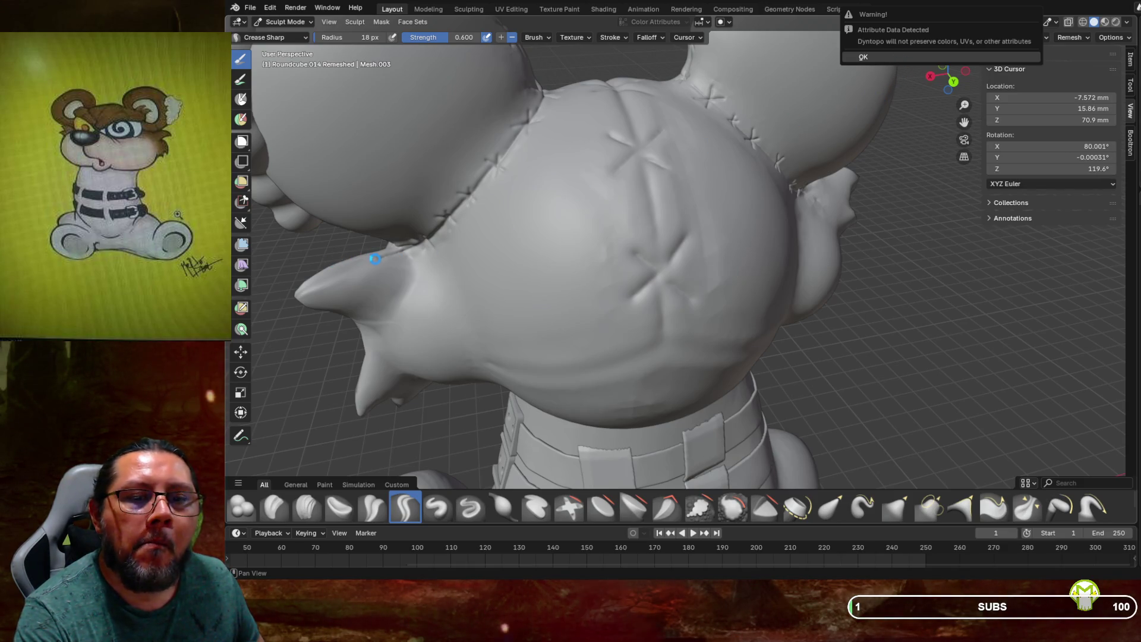
Dismiss the attribute warning and set a larger radius on the Smooth brush
{"action": "key", "text": "Return"}
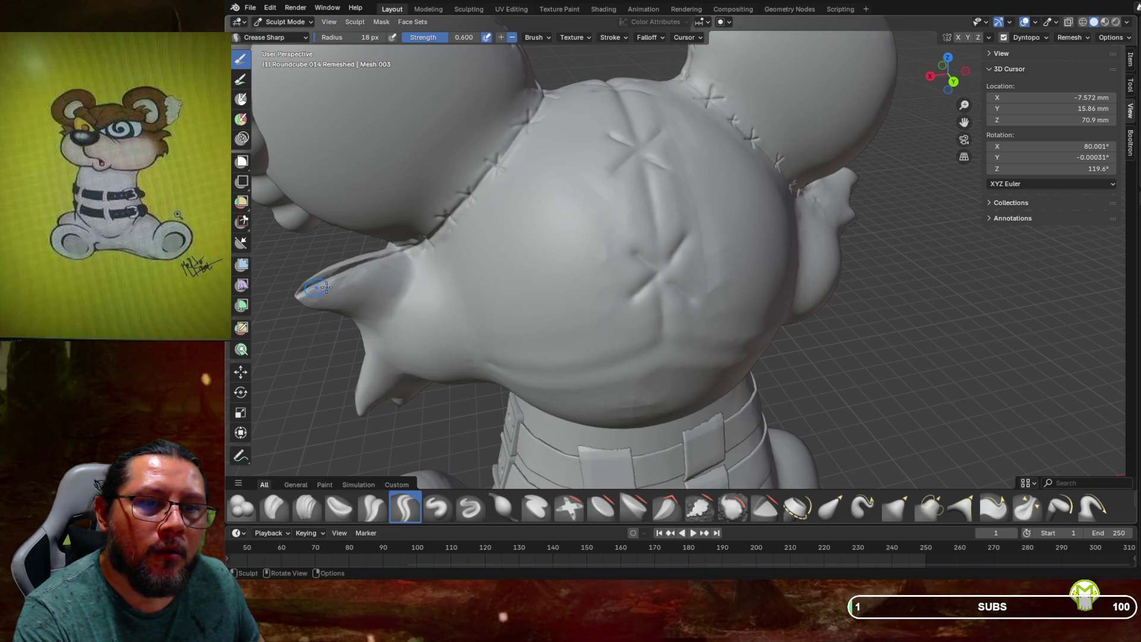
{"action": "middle_click_drag", "start_coordinate": [455, 278], "coordinate": [518, 268]}
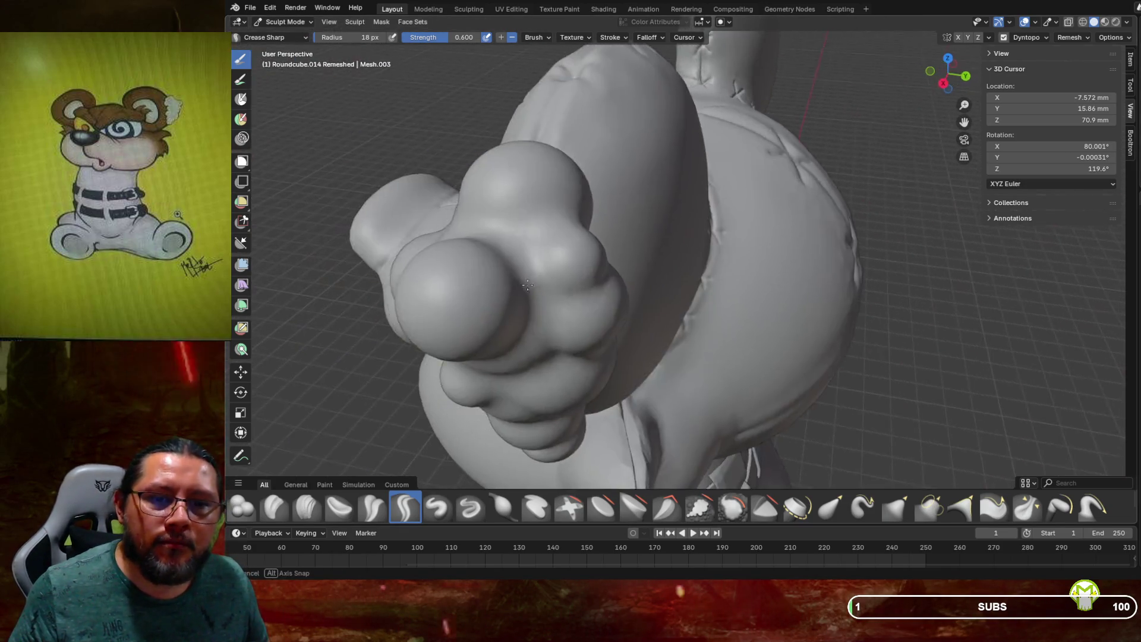
{"action": "scroll", "coordinate": [517, 268], "scroll_direction": "up", "scroll_amount": 3}
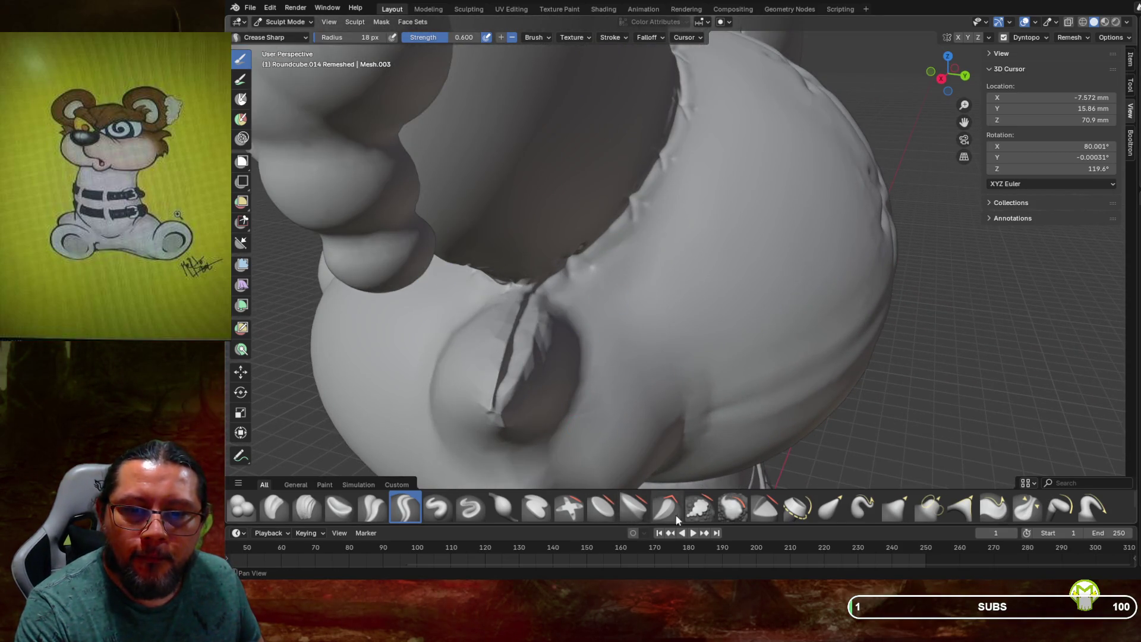
{"action": "left_click", "coordinate": [734, 510]}
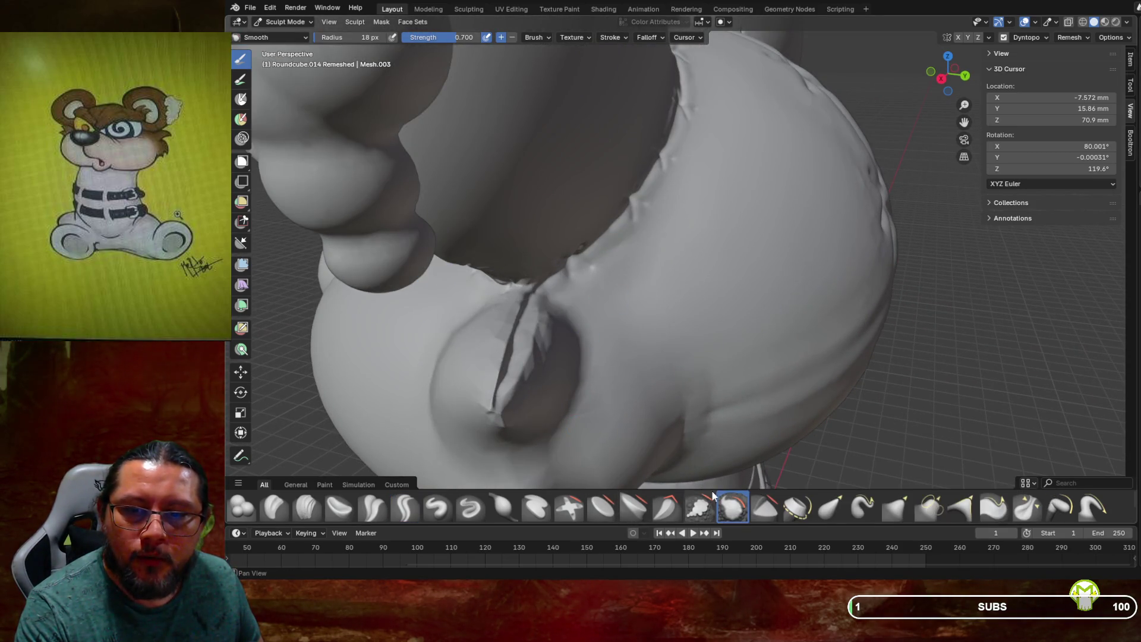
{"action": "key", "text": "f"}
{"action": "left_click", "coordinate": [527, 366]}
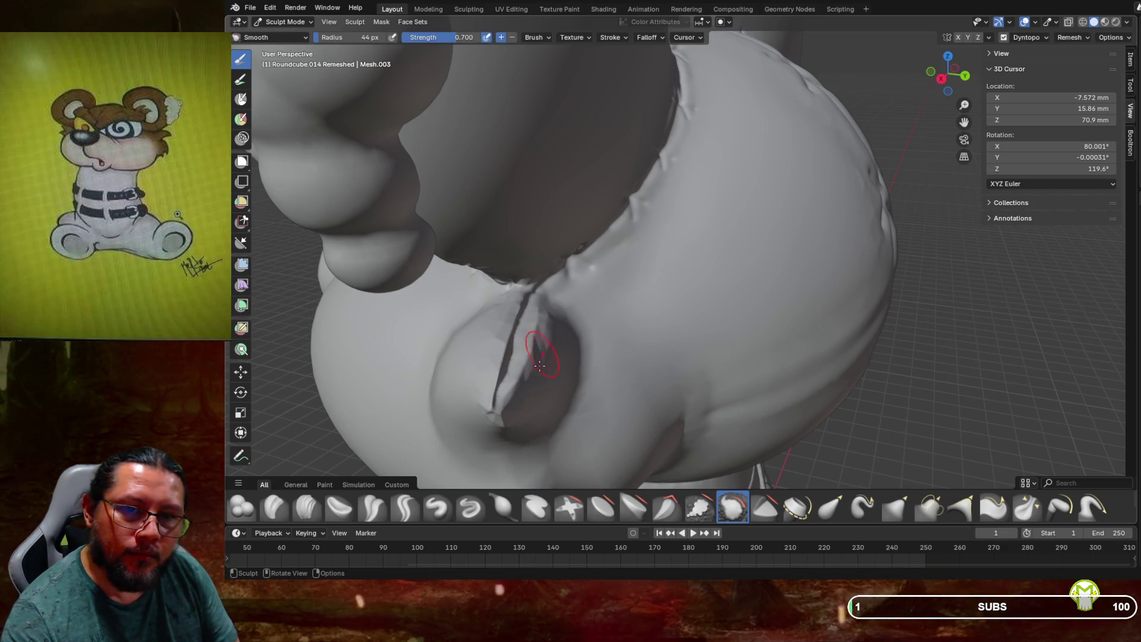
{"action": "key", "text": "f"}
{"action": "left_click", "coordinate": [520, 385]}
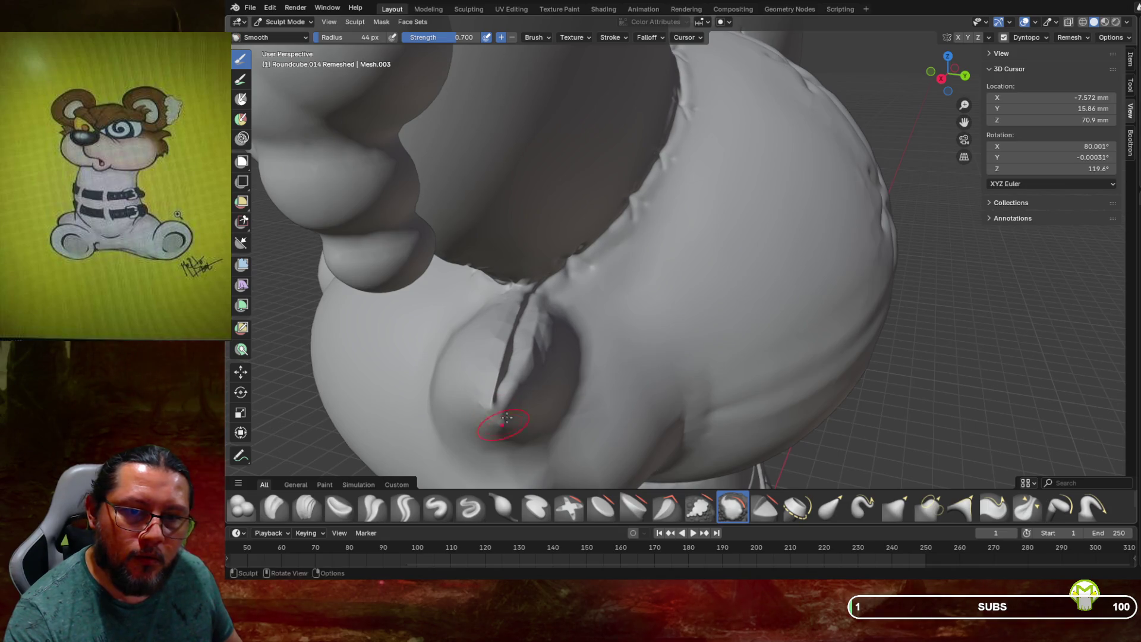
Smooth along the horn crease and the seam beside it, then take the Crease Sharp brush
{"action": "left_click_drag", "start_coordinate": [515, 401], "coordinate": [537, 330]}
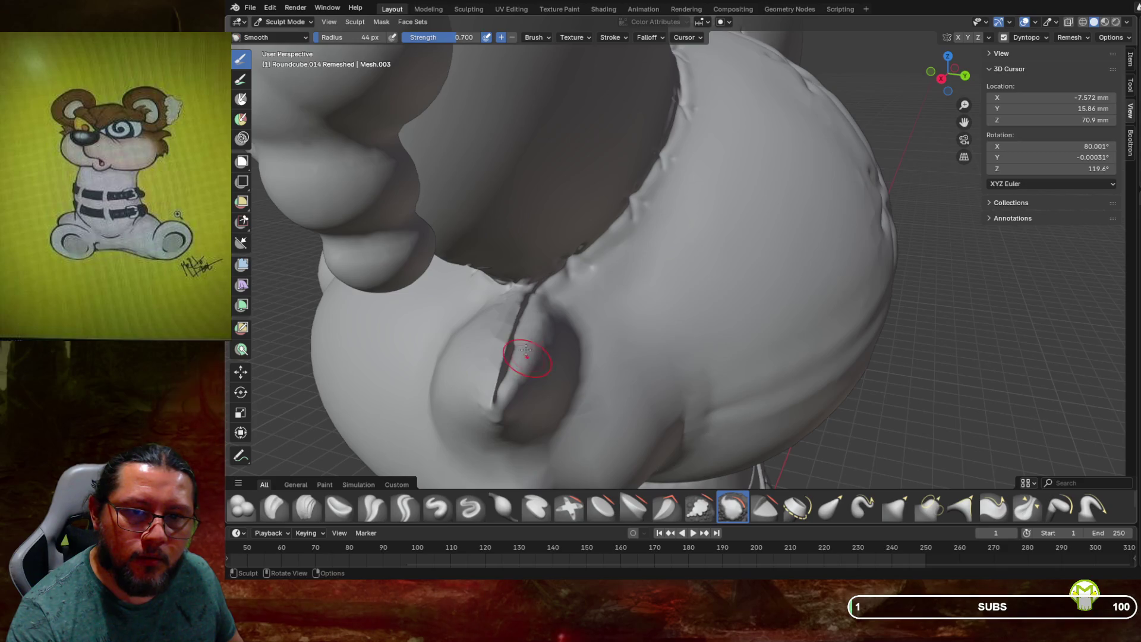
{"action": "mouse_move", "coordinate": [495, 341]}
{"action": "left_mouse_down"}
{"action": "mouse_move", "coordinate": [500, 383]}
{"action": "mouse_move", "coordinate": [522, 306]}
{"action": "left_mouse_up"}
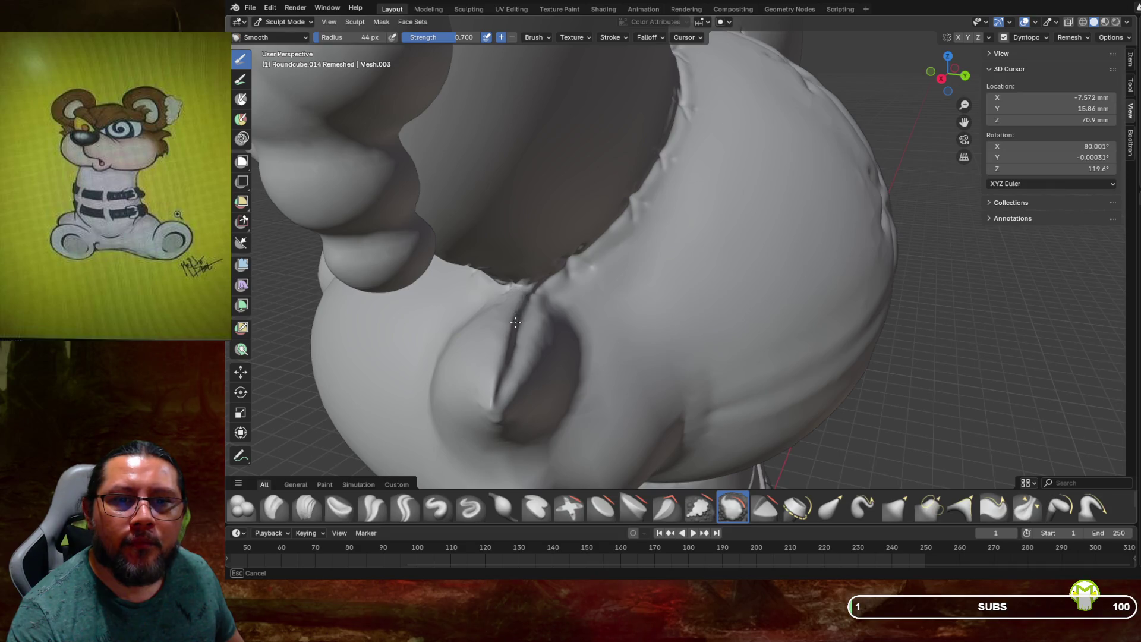
{"action": "left_click_drag", "start_coordinate": [504, 366], "coordinate": [515, 317]}
{"action": "left_click_drag", "start_coordinate": [501, 374], "coordinate": [517, 332]}
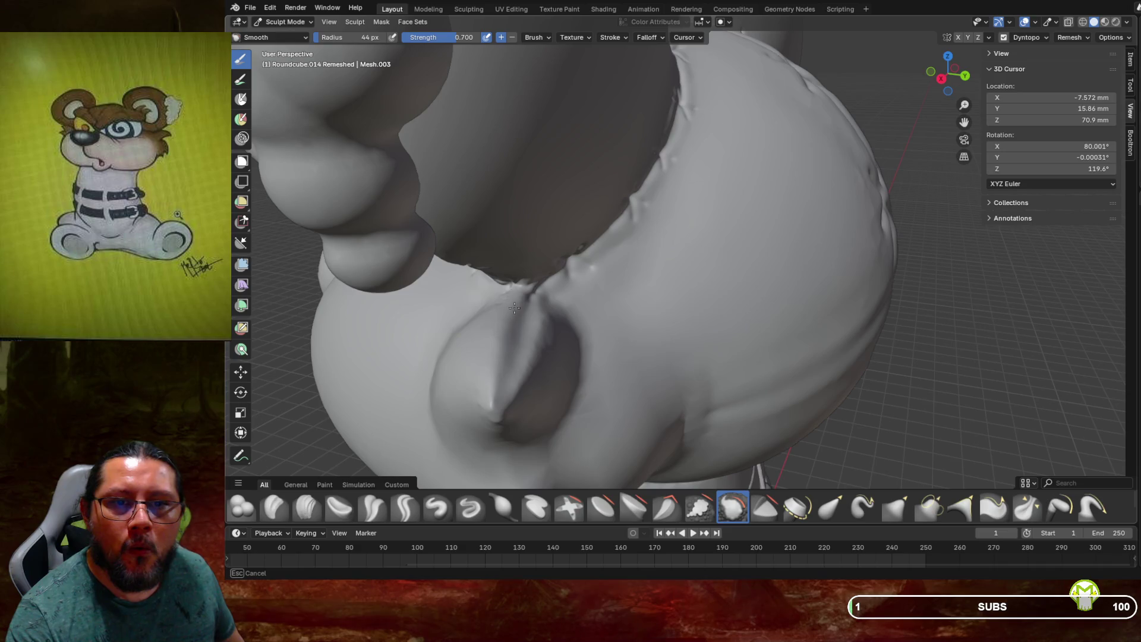
{"action": "mouse_move", "coordinate": [482, 308]}
{"action": "left_mouse_down"}
{"action": "mouse_move", "coordinate": [509, 307]}
{"action": "mouse_move", "coordinate": [486, 331]}
{"action": "mouse_move", "coordinate": [491, 384]}
{"action": "mouse_move", "coordinate": [546, 334]}
{"action": "mouse_move", "coordinate": [530, 330]}
{"action": "mouse_move", "coordinate": [516, 390]}
{"action": "left_mouse_up"}
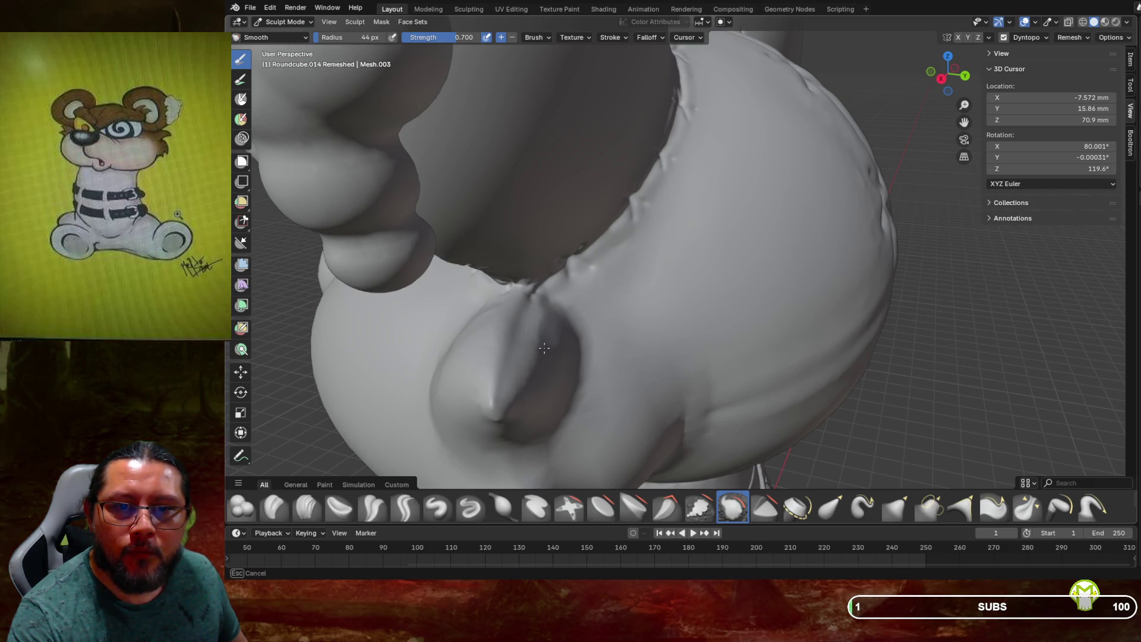
{"action": "left_click_drag", "start_coordinate": [547, 306], "coordinate": [540, 317]}
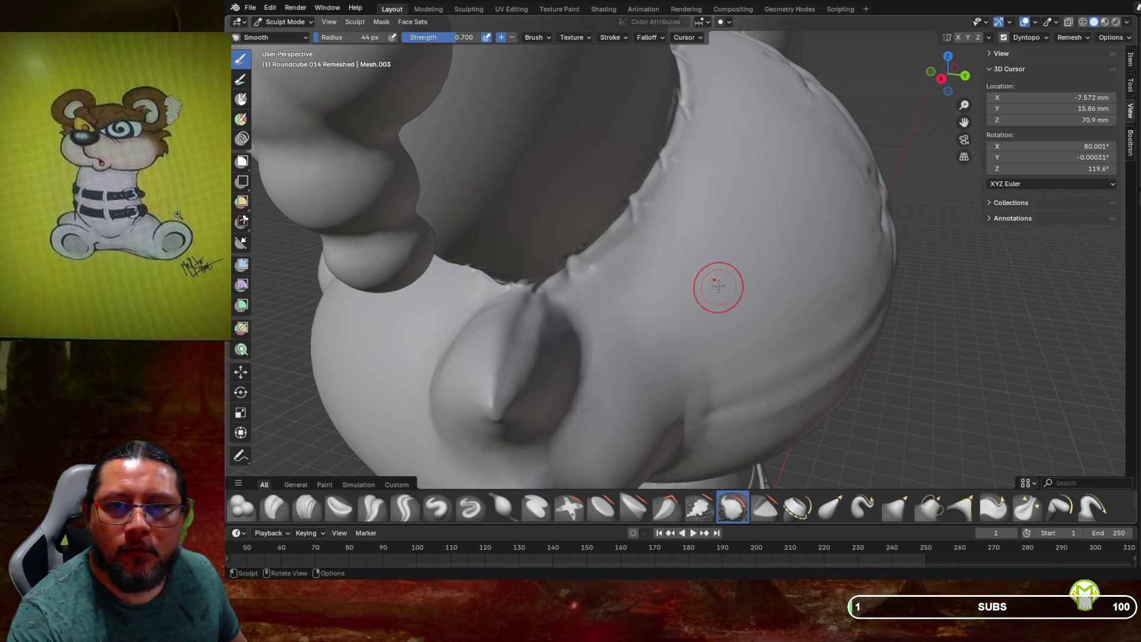
{"action": "mouse_move", "coordinate": [873, 206]}
{"action": "middle_mouse_down"}
{"action": "mouse_move", "coordinate": [809, 251]}
{"action": "mouse_move", "coordinate": [797, 241]}
{"action": "middle_mouse_up"}
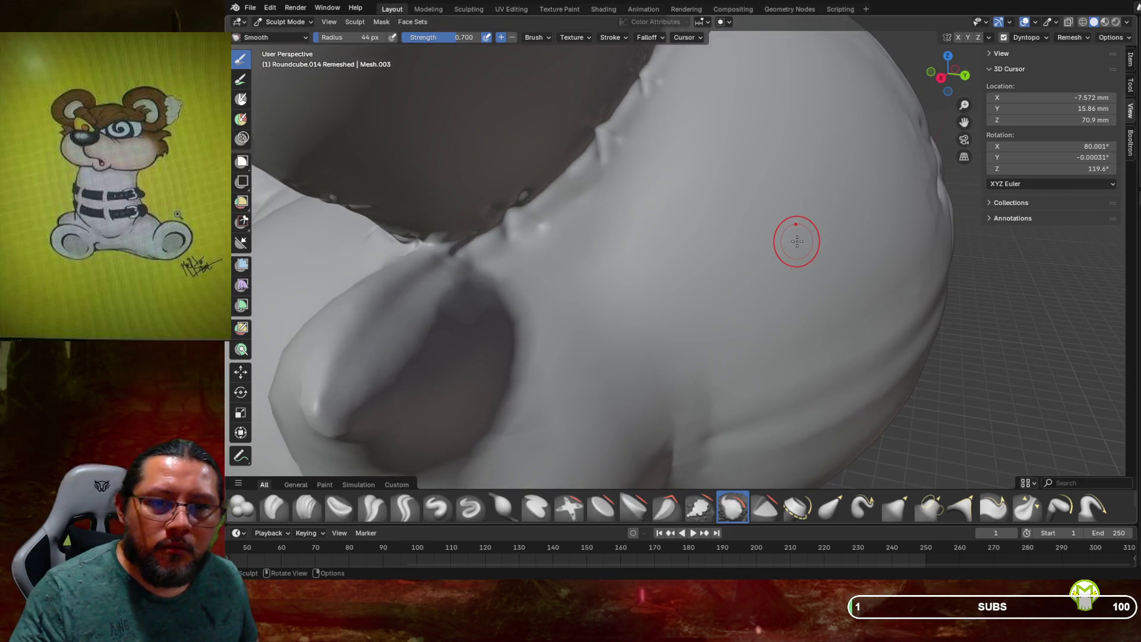
{"action": "left_click", "coordinate": [406, 508]}
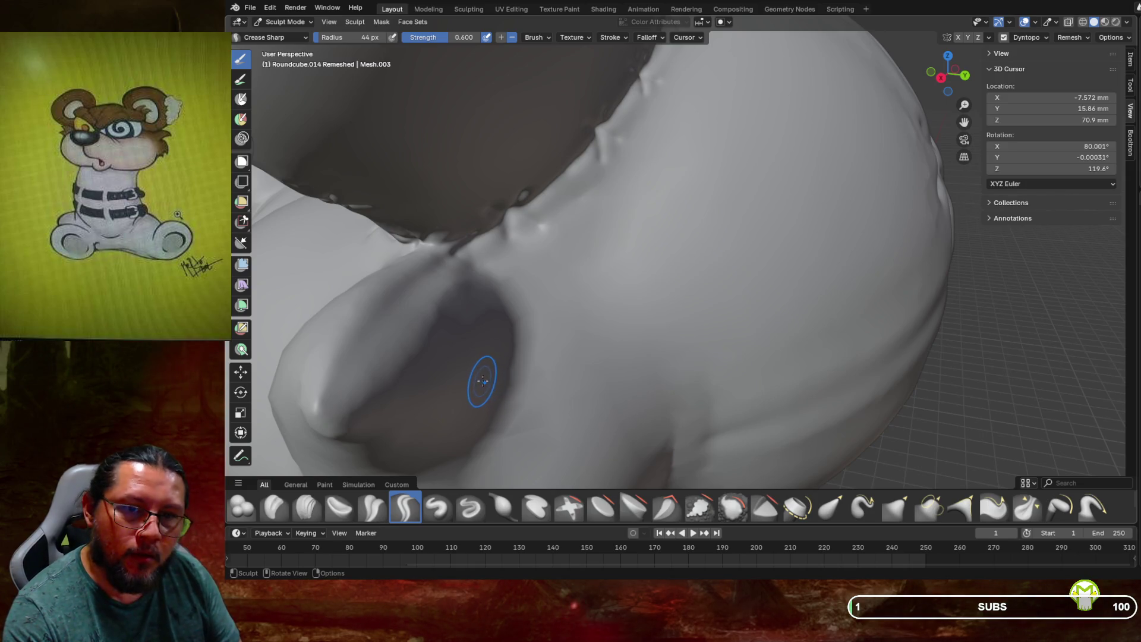
Shrink the Crease Sharp radius and carve the first X stitch across the horn seam
{"action": "key", "text": "f"}
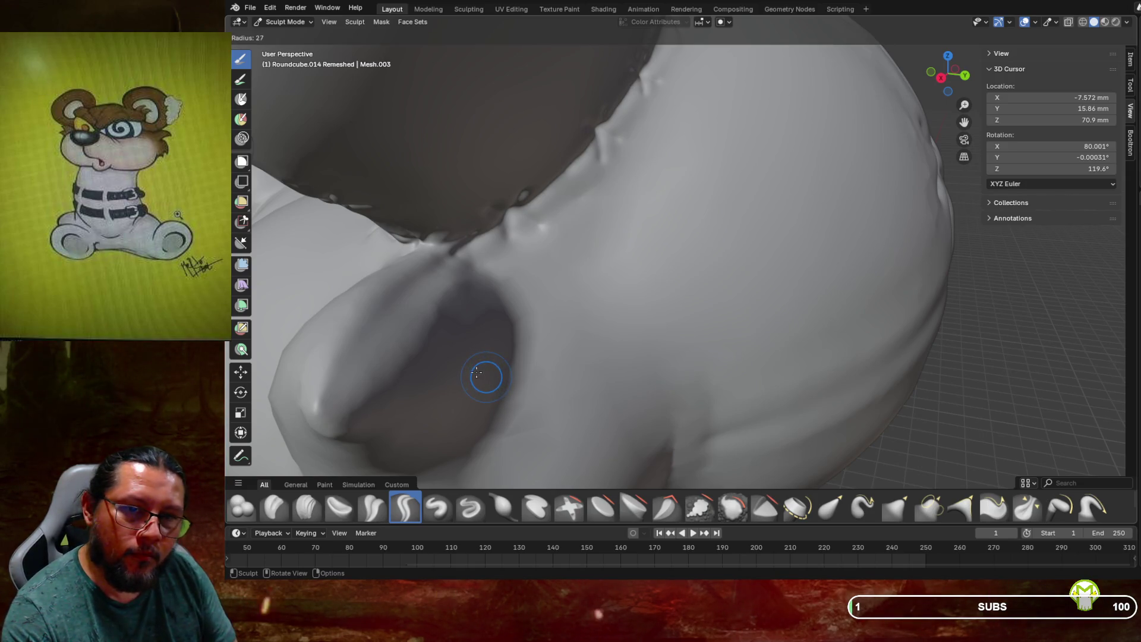
{"action": "left_click", "coordinate": [473, 373]}
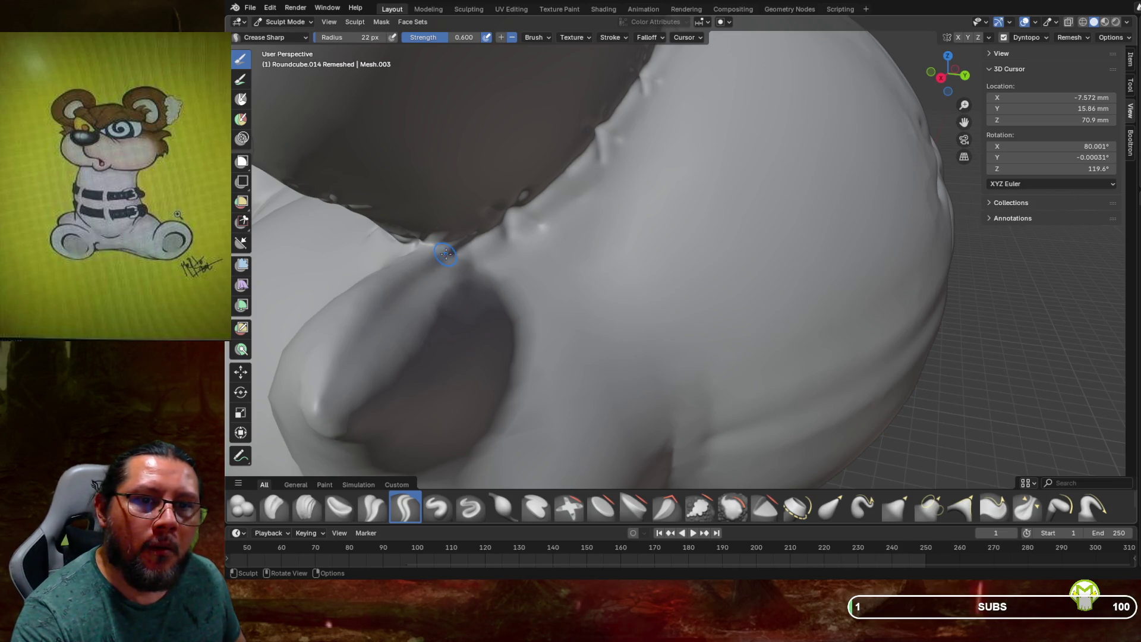
{"action": "left_click_drag", "start_coordinate": [406, 284], "coordinate": [377, 315]}
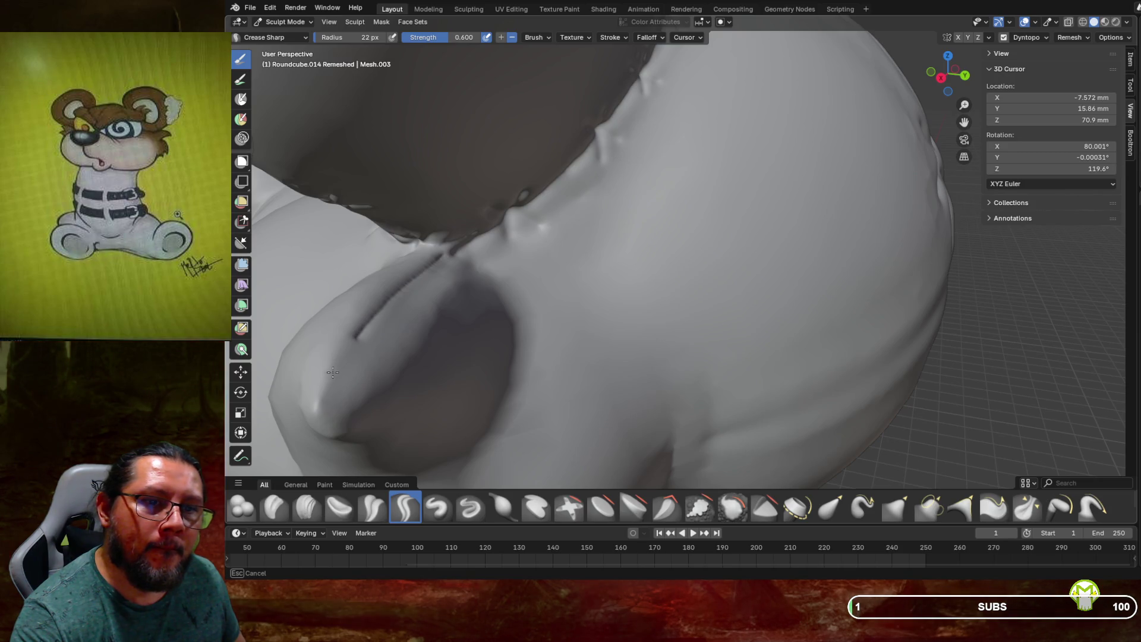
{"action": "left_click_drag", "start_coordinate": [321, 399], "coordinate": [332, 372]}
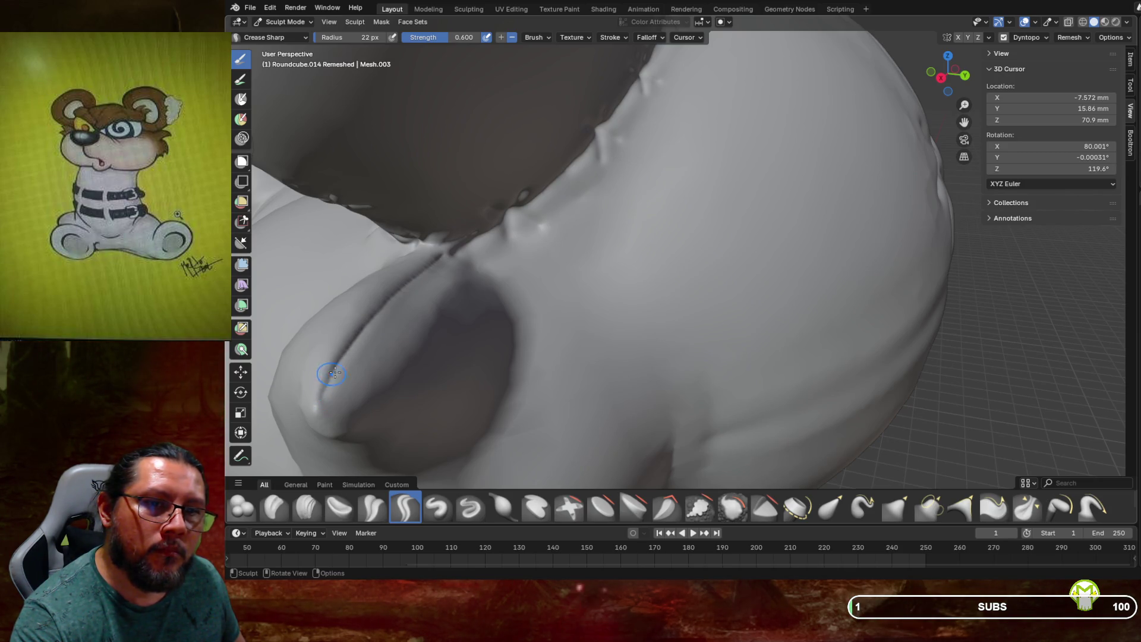
{"action": "mouse_move", "coordinate": [418, 264]}
{"action": "left_mouse_down"}
{"action": "mouse_move", "coordinate": [395, 275]}
{"action": "mouse_move", "coordinate": [437, 272]}
{"action": "left_mouse_up"}
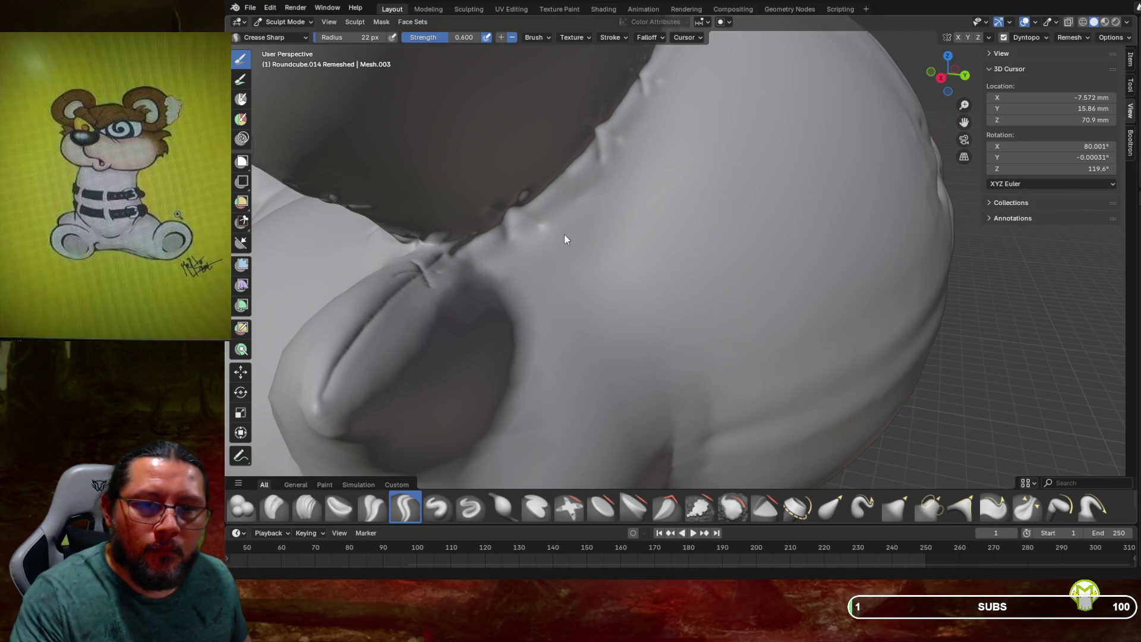
{"action": "mouse_move", "coordinate": [669, 237]}
{"action": "middle_mouse_down"}
{"action": "mouse_move", "coordinate": [665, 258]}
{"action": "mouse_move", "coordinate": [689, 249]}
{"action": "mouse_move", "coordinate": [733, 175]}
{"action": "middle_mouse_up"}
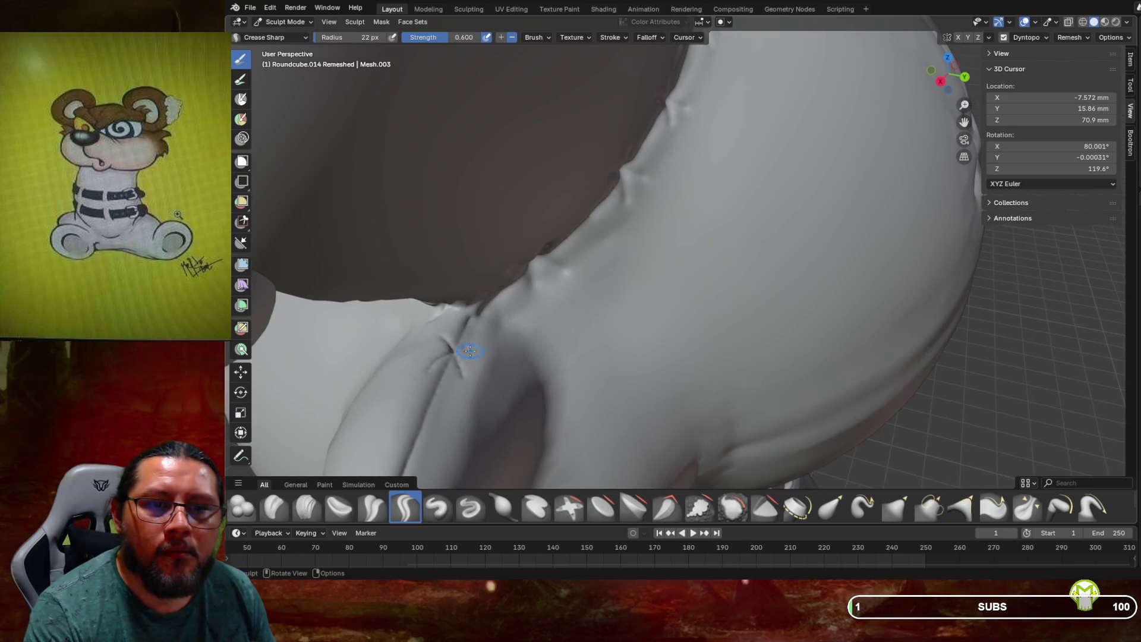
Carve further X stitches lower on the seam and near the horn tip, then ready the Smooth brush
{"action": "left_click_drag", "start_coordinate": [456, 351], "coordinate": [456, 351]}
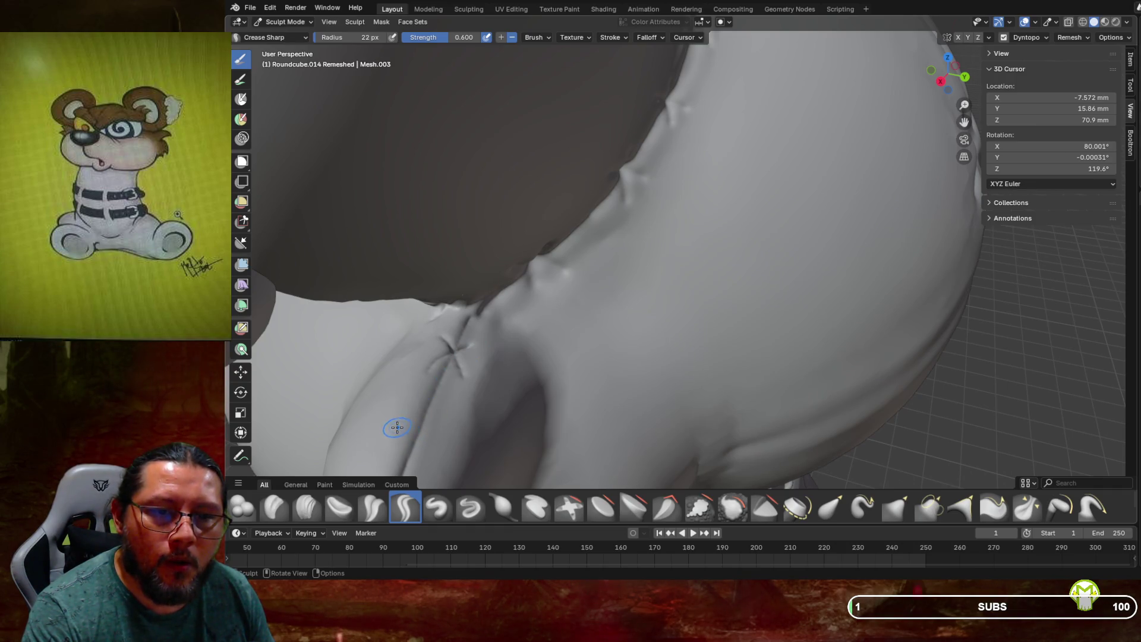
{"action": "mouse_move", "coordinate": [428, 426]}
{"action": "left_mouse_down"}
{"action": "mouse_move", "coordinate": [440, 427]}
{"action": "mouse_move", "coordinate": [425, 424]}
{"action": "mouse_move", "coordinate": [424, 440]}
{"action": "mouse_move", "coordinate": [436, 431]}
{"action": "left_mouse_up"}
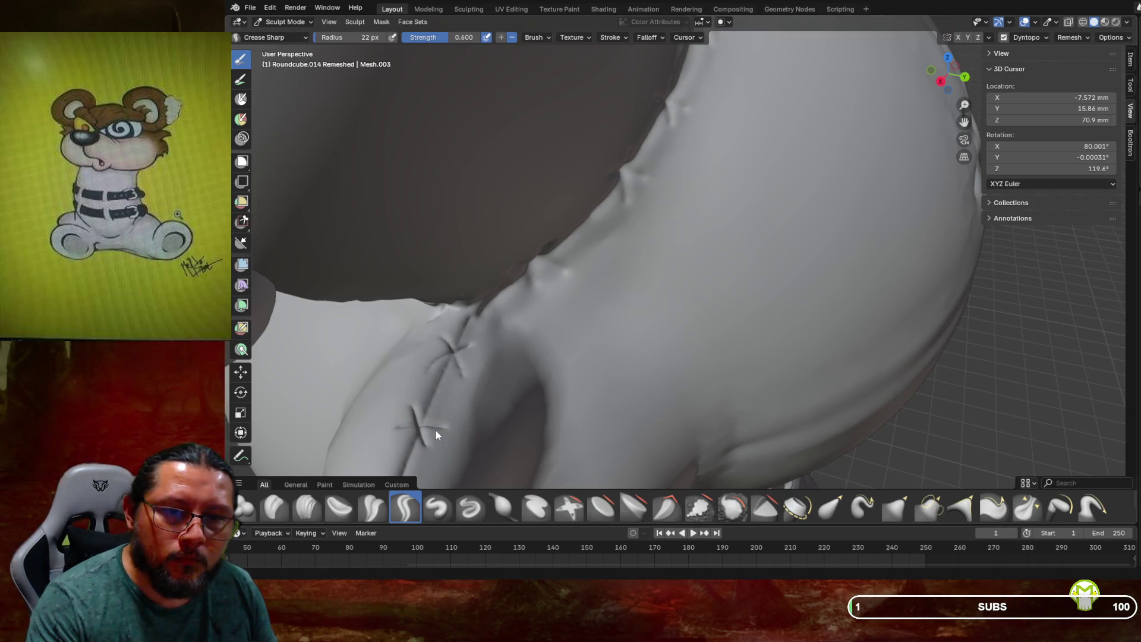
{"action": "middle_click_drag", "start_coordinate": [436, 431], "coordinate": [455, 399]}
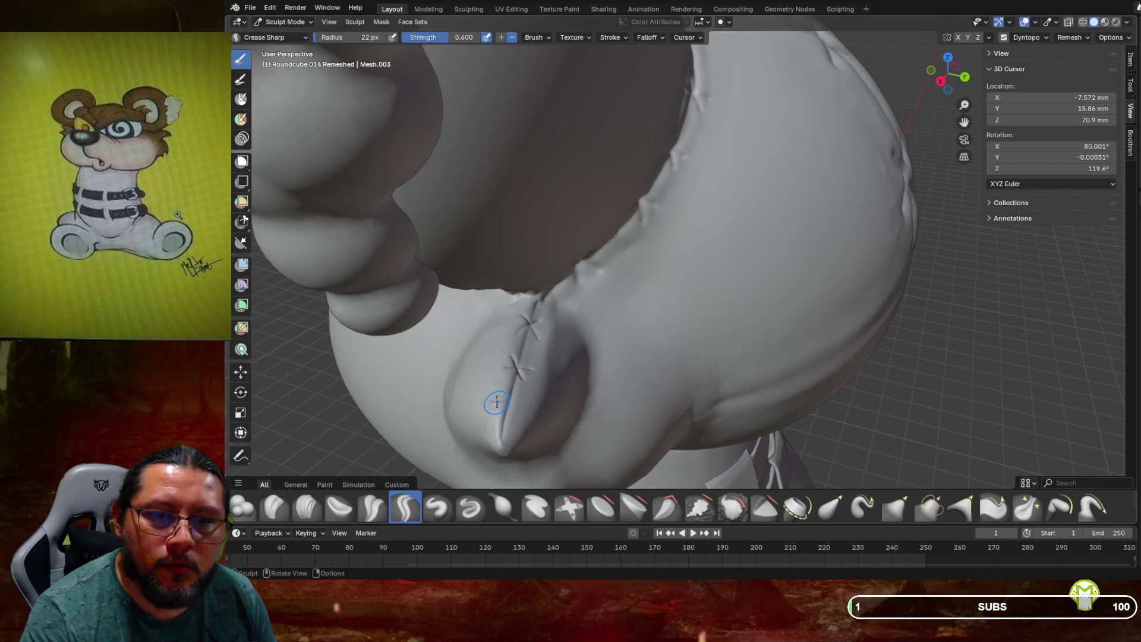
{"action": "left_click_drag", "start_coordinate": [513, 424], "coordinate": [504, 406]}
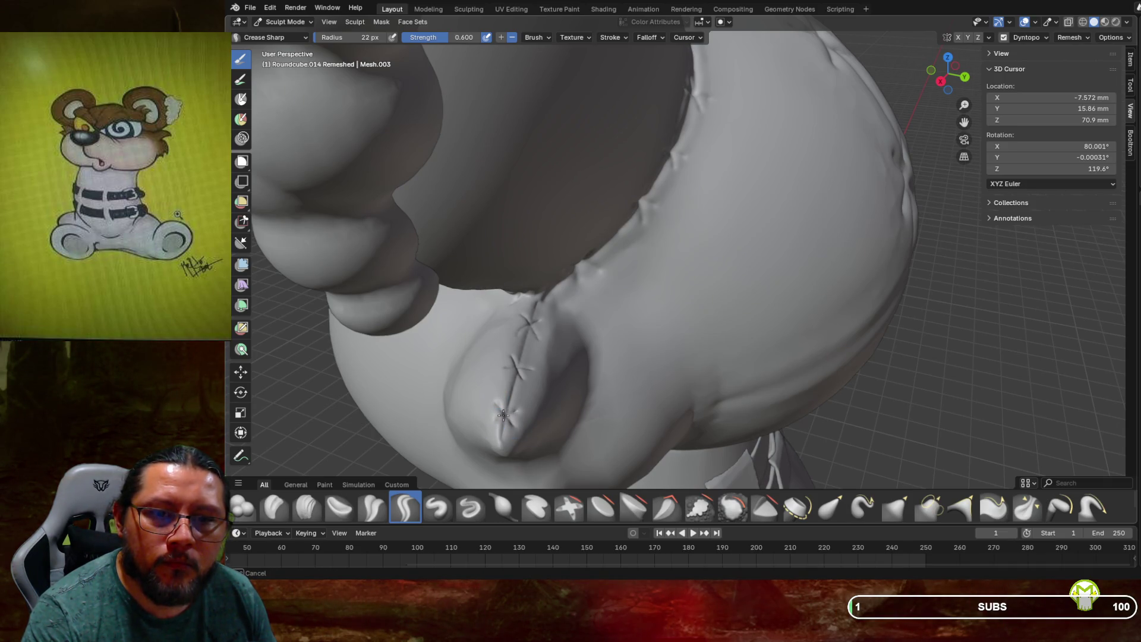
{"action": "mouse_move", "coordinate": [503, 403]}
{"action": "middle_mouse_down"}
{"action": "mouse_move", "coordinate": [597, 339]}
{"action": "mouse_move", "coordinate": [625, 366]}
{"action": "middle_mouse_up"}
{"action": "key", "text": "shift+s"}
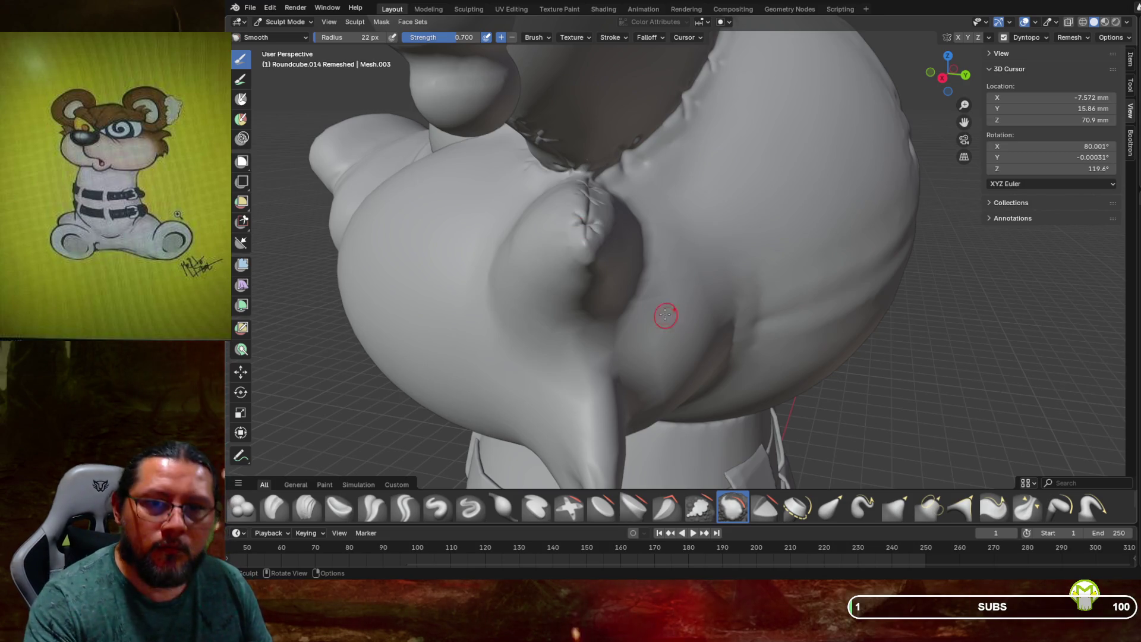
Alternate smoothing and a sharp crease along the horn seam to soften its edges
{"action": "left_click_drag", "start_coordinate": [607, 192], "coordinate": [580, 228]}
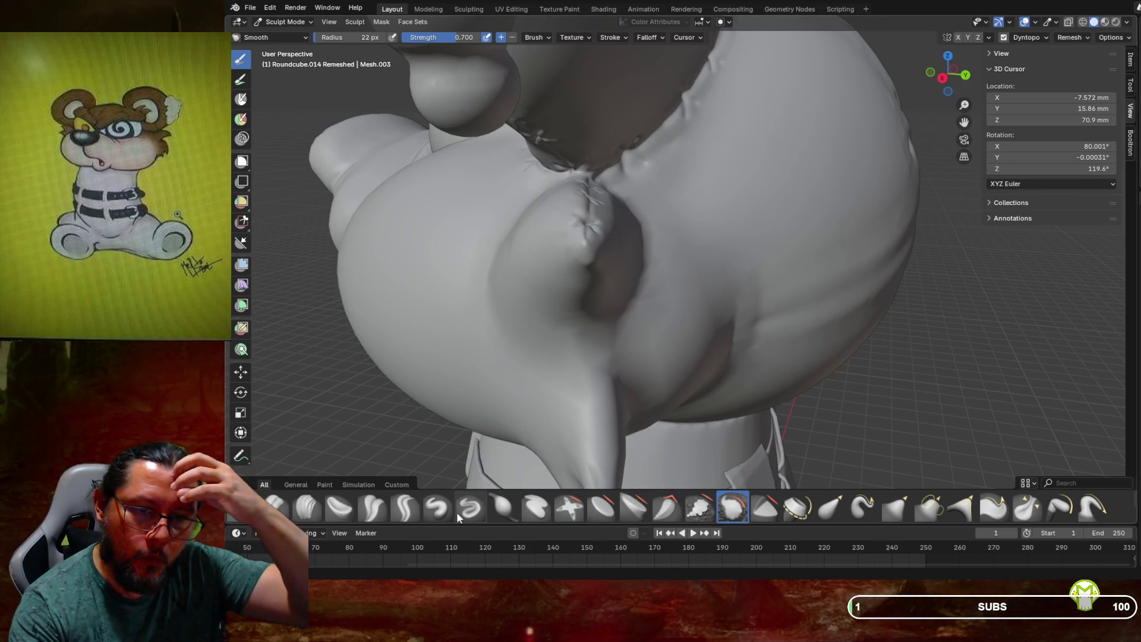
{"action": "key", "text": "shift+c"}
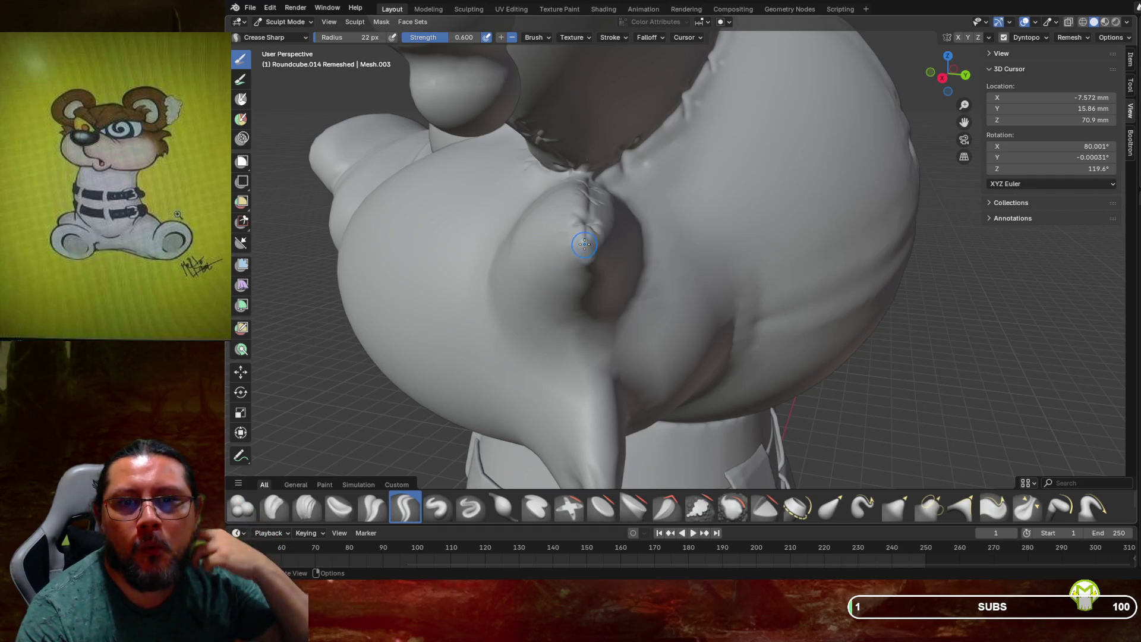
{"action": "mouse_move", "coordinate": [572, 259]}
{"action": "left_mouse_down"}
{"action": "mouse_move", "coordinate": [584, 245]}
{"action": "mouse_move", "coordinate": [582, 267]}
{"action": "left_mouse_up"}
{"action": "key", "text": "shift+s"}
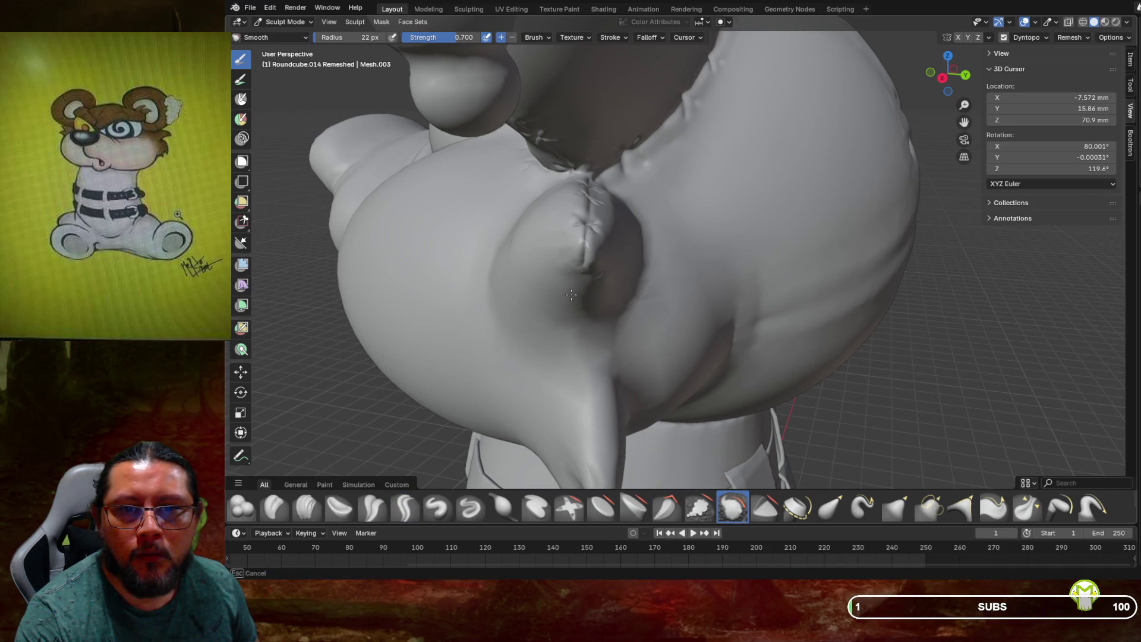
{"action": "left_click_drag", "start_coordinate": [562, 282], "coordinate": [594, 319]}
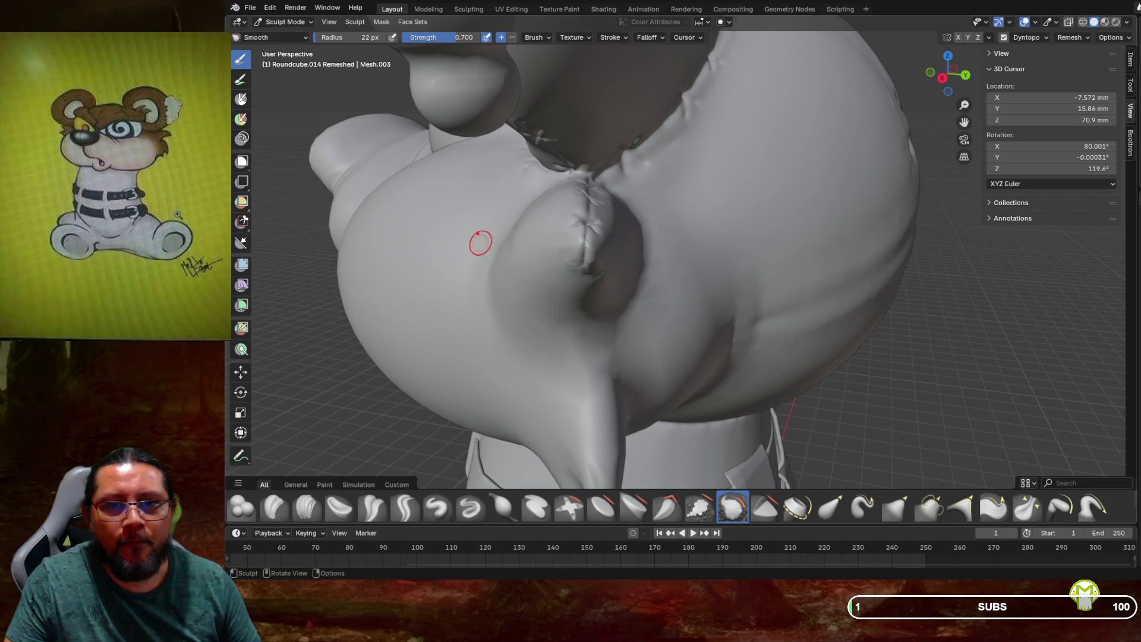
{"action": "mouse_move", "coordinate": [482, 243]}
{"action": "middle_mouse_down"}
{"action": "mouse_move", "coordinate": [580, 210]}
{"action": "mouse_move", "coordinate": [581, 385]}
{"action": "middle_mouse_up"}
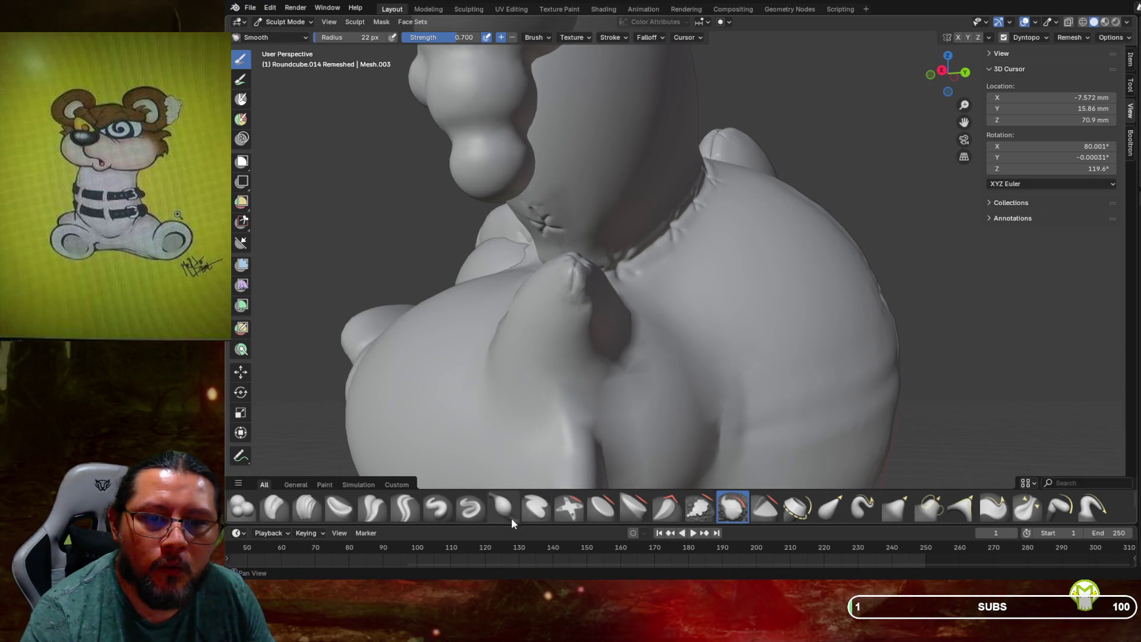
Carve a vertical crease on the horn seam and build up surface along the horn base
{"action": "left_click", "coordinate": [405, 507]}
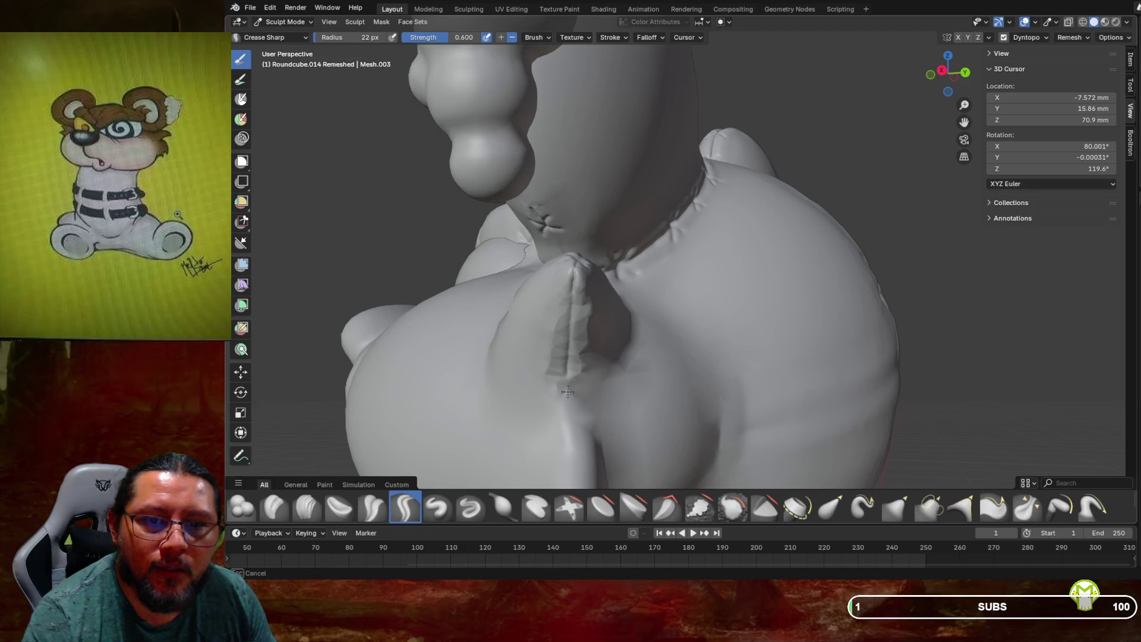
{"action": "left_click_drag", "start_coordinate": [568, 393], "coordinate": [571, 428]}
{"action": "mouse_move", "coordinate": [657, 418]}
{"action": "middle_mouse_down"}
{"action": "mouse_move", "coordinate": [681, 402]}
{"action": "mouse_move", "coordinate": [624, 339]}
{"action": "middle_mouse_up"}
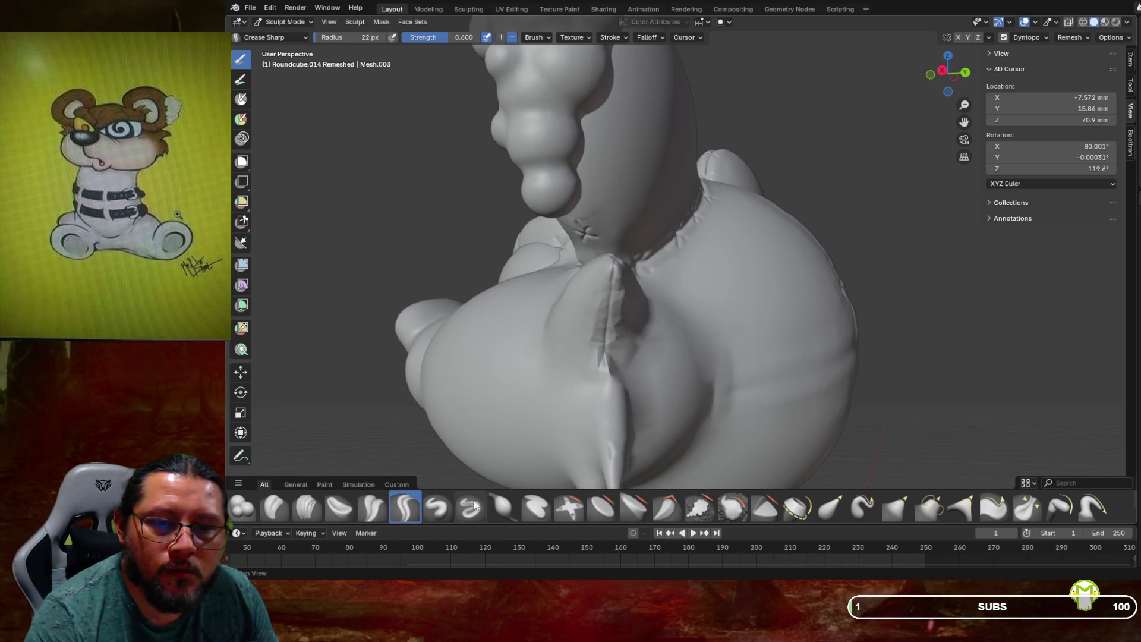
{"action": "left_click", "coordinate": [438, 509]}
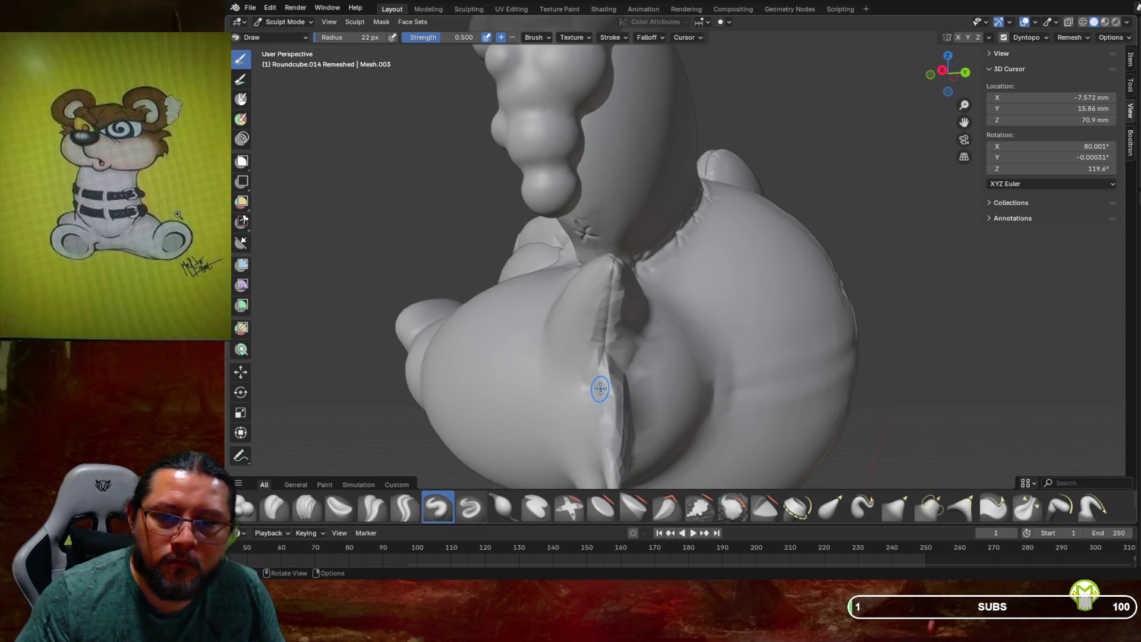
{"action": "scroll", "coordinate": [605, 415], "scroll_direction": "down", "scroll_amount": 2}
{"action": "mouse_move", "coordinate": [604, 414]}
{"action": "middle_mouse_down"}
{"action": "mouse_move", "coordinate": [636, 390]}
{"action": "mouse_move", "coordinate": [615, 366]}
{"action": "middle_mouse_up"}
{"action": "scroll", "coordinate": [629, 375], "scroll_direction": "up", "scroll_amount": 2}
{"action": "scroll", "coordinate": [624, 359], "scroll_direction": "up", "scroll_amount": 2}
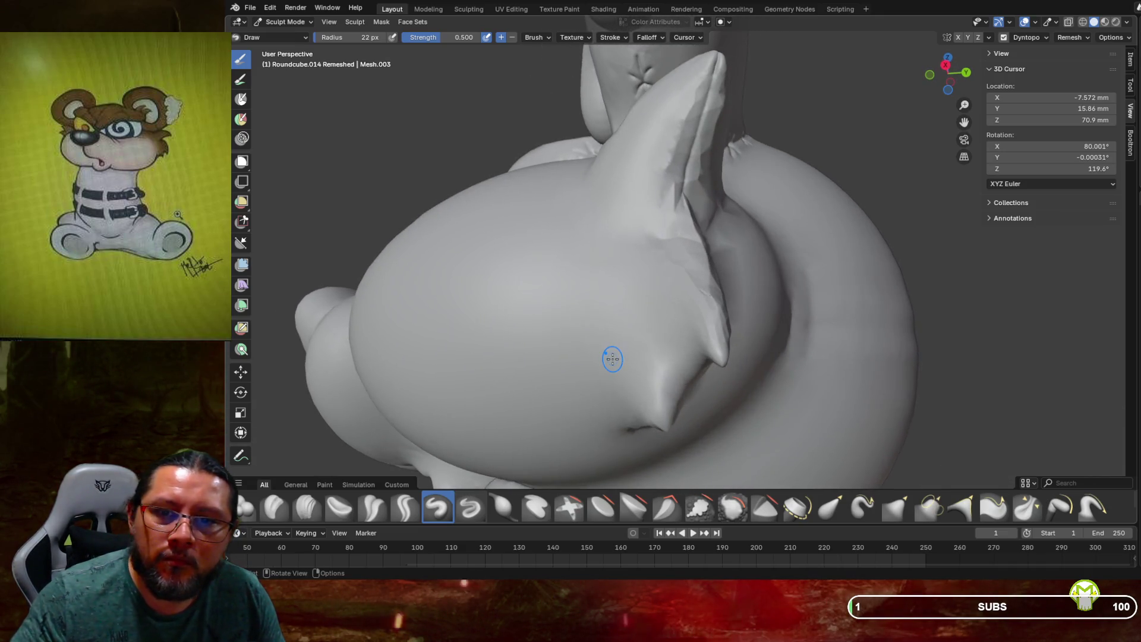
{"action": "left_click_drag", "start_coordinate": [716, 320], "coordinate": [710, 289]}
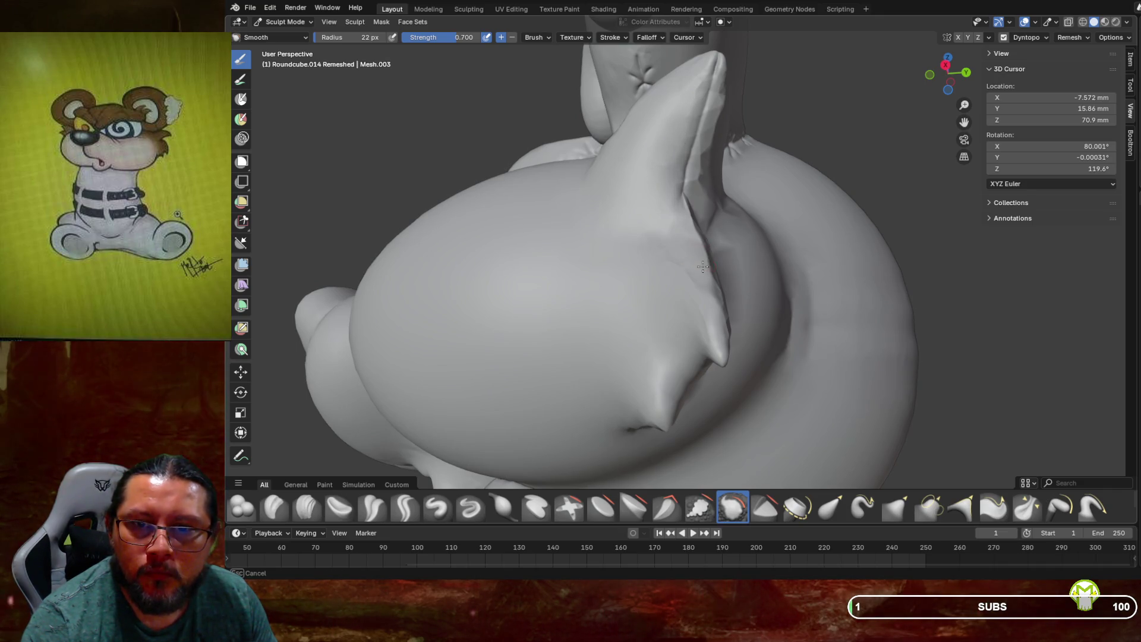
Smooth the horn surface and the crease along its edges, then return to Crease Sharp
{"action": "middle_click_drag", "start_coordinate": [716, 318], "coordinate": [660, 272]}
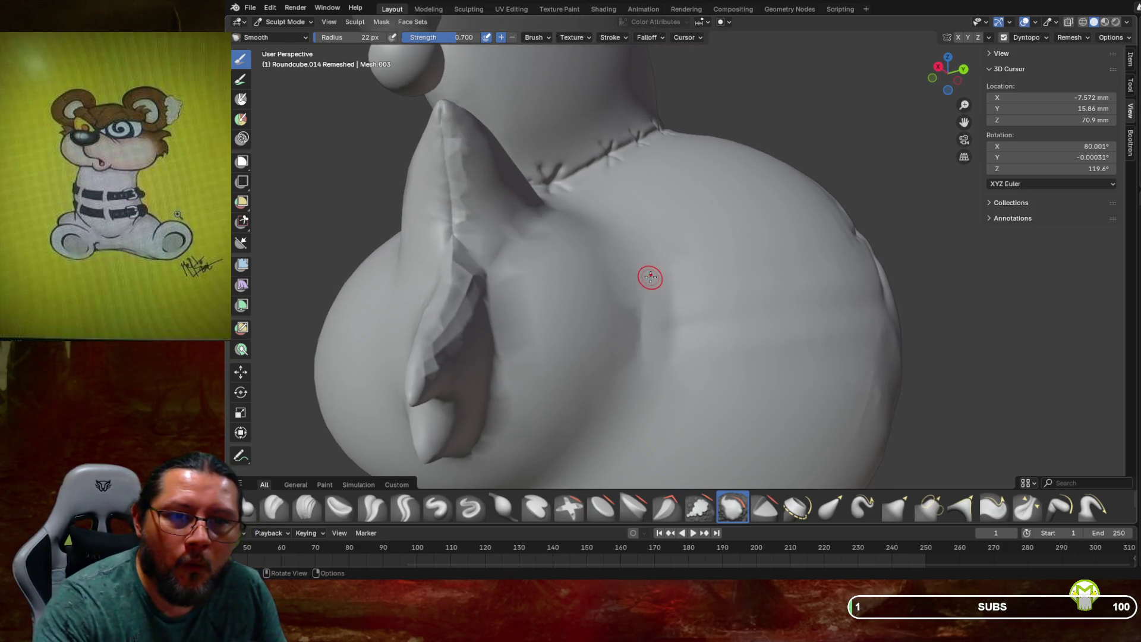
{"action": "left_click_drag", "start_coordinate": [441, 254], "coordinate": [455, 248]}
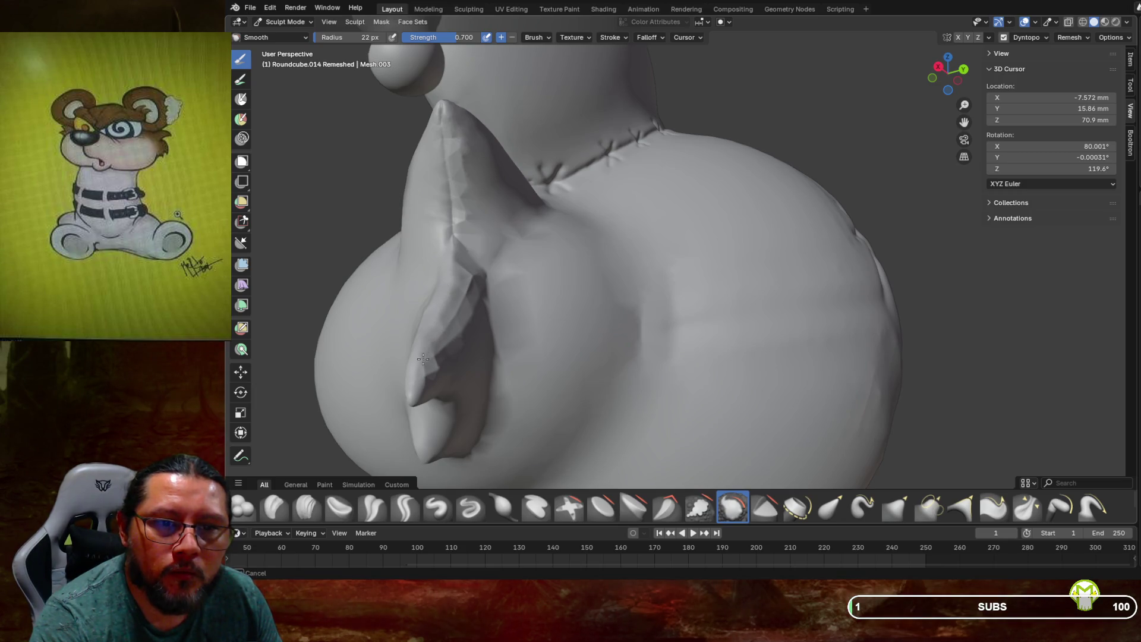
{"action": "mouse_move", "coordinate": [438, 348]}
{"action": "left_mouse_down"}
{"action": "mouse_move", "coordinate": [456, 350]}
{"action": "mouse_move", "coordinate": [471, 311]}
{"action": "left_mouse_up"}
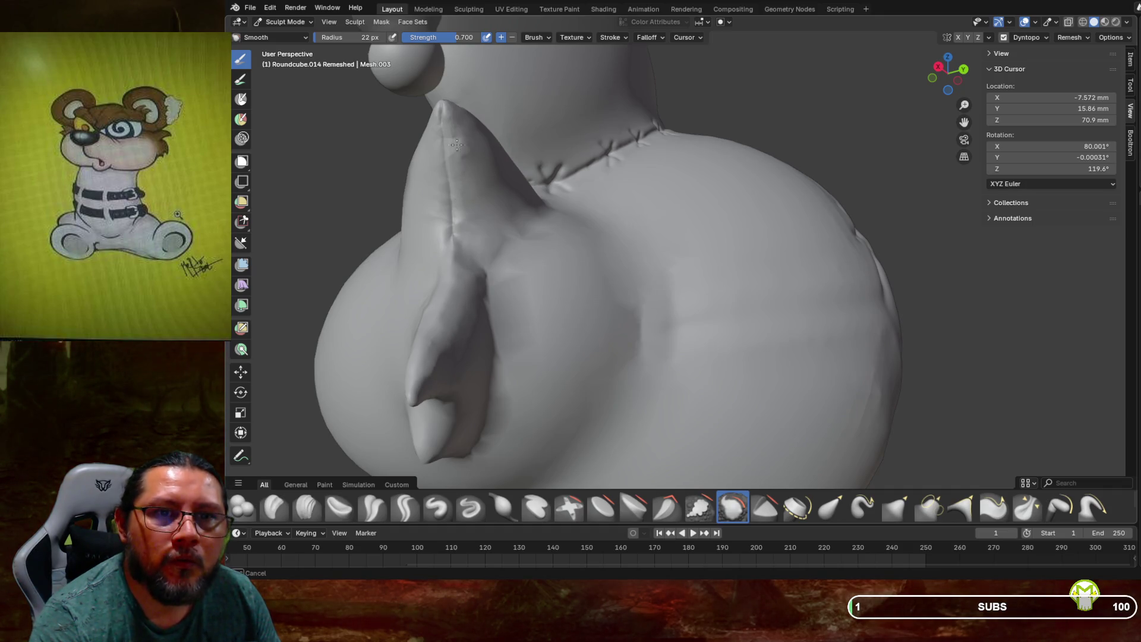
{"action": "left_click_drag", "start_coordinate": [461, 197], "coordinate": [455, 235]}
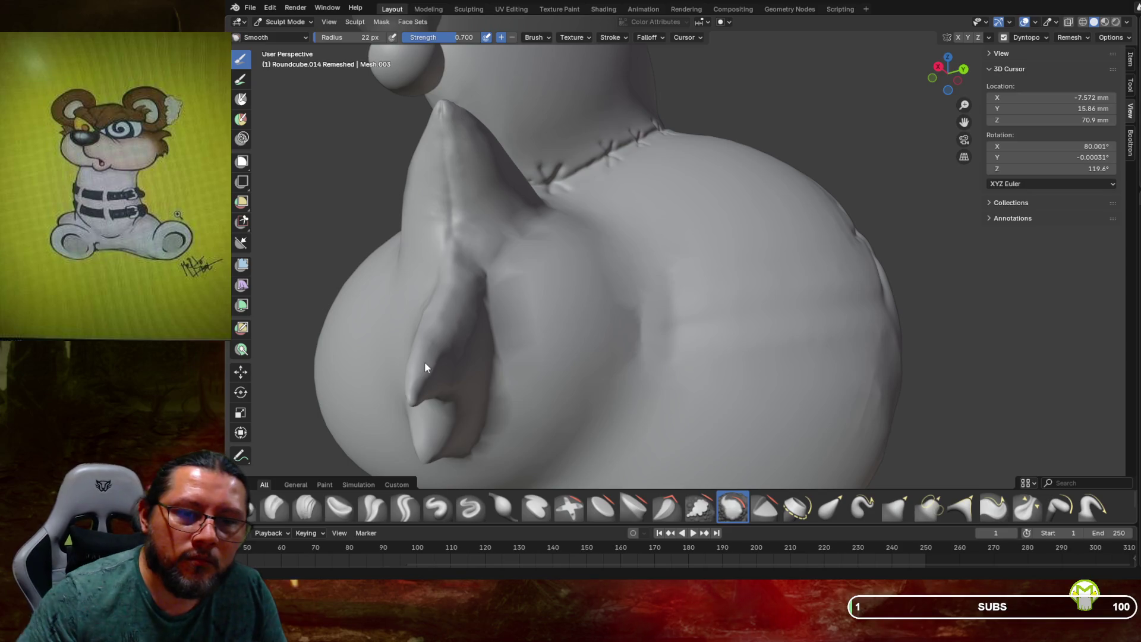
{"action": "middle_click_drag", "start_coordinate": [440, 367], "coordinate": [465, 366]}
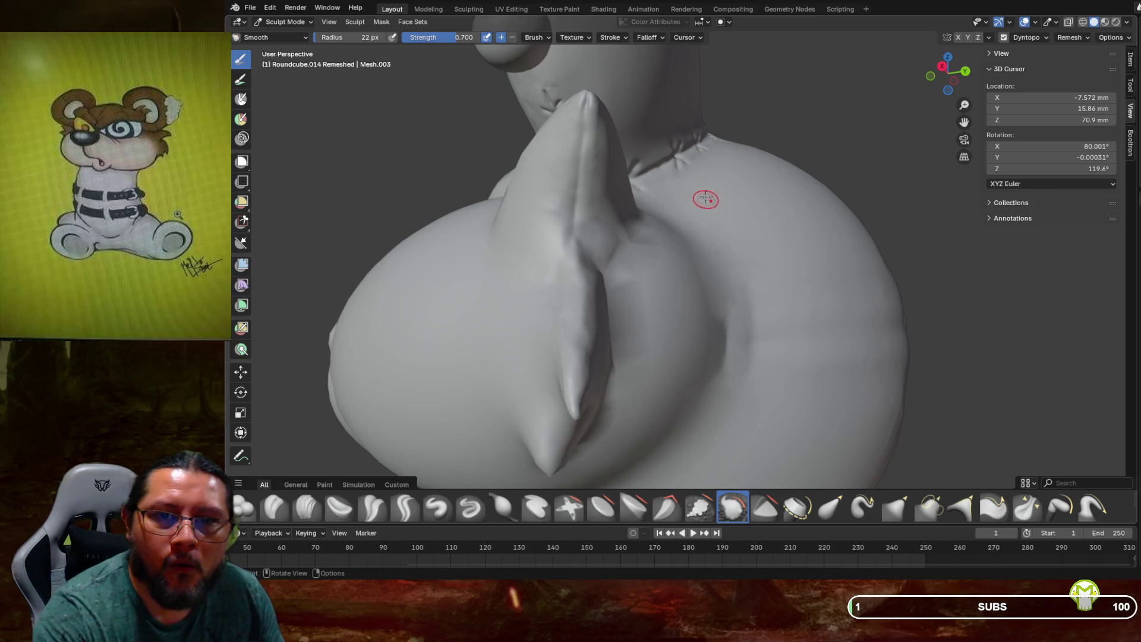
{"action": "left_click_drag", "start_coordinate": [615, 249], "coordinate": [620, 279]}
{"action": "left_click_drag", "start_coordinate": [621, 332], "coordinate": [613, 301]}
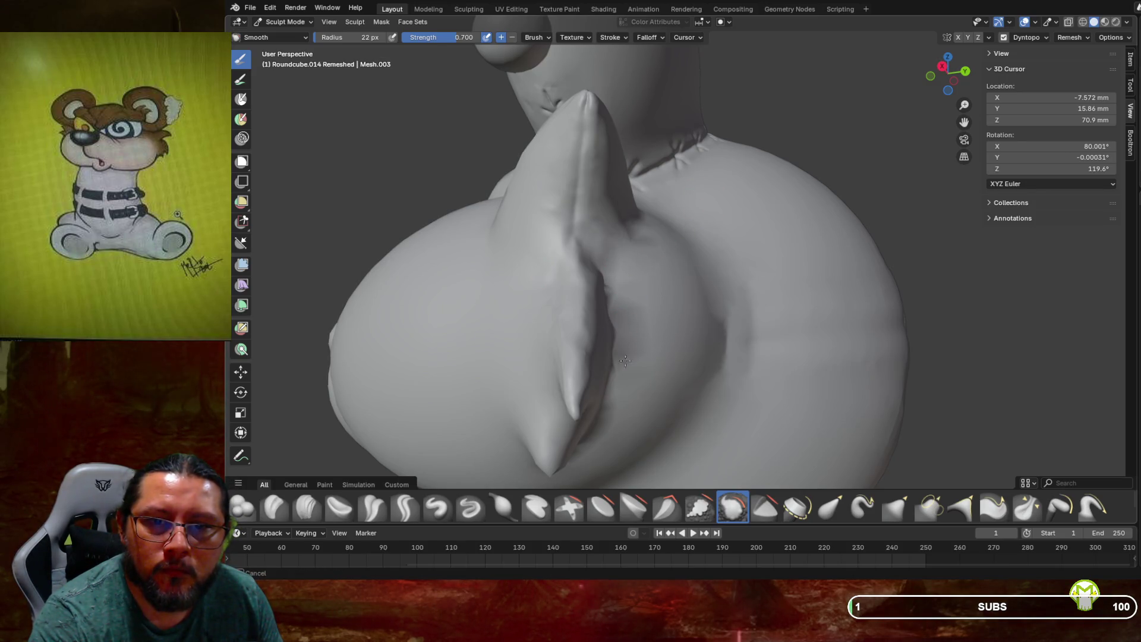
{"action": "left_click_drag", "start_coordinate": [596, 235], "coordinate": [583, 235]}
{"action": "left_click_drag", "start_coordinate": [571, 324], "coordinate": [575, 406]}
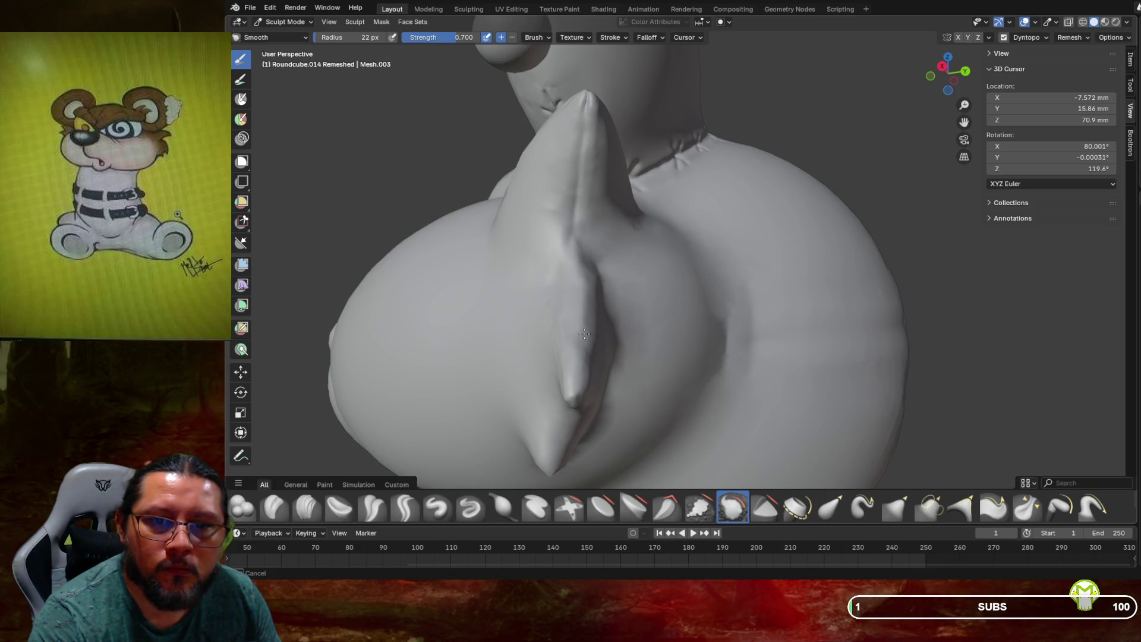
{"action": "mouse_move", "coordinate": [580, 366]}
{"action": "middle_mouse_down"}
{"action": "mouse_move", "coordinate": [628, 357]}
{"action": "mouse_move", "coordinate": [456, 212]}
{"action": "middle_mouse_up"}
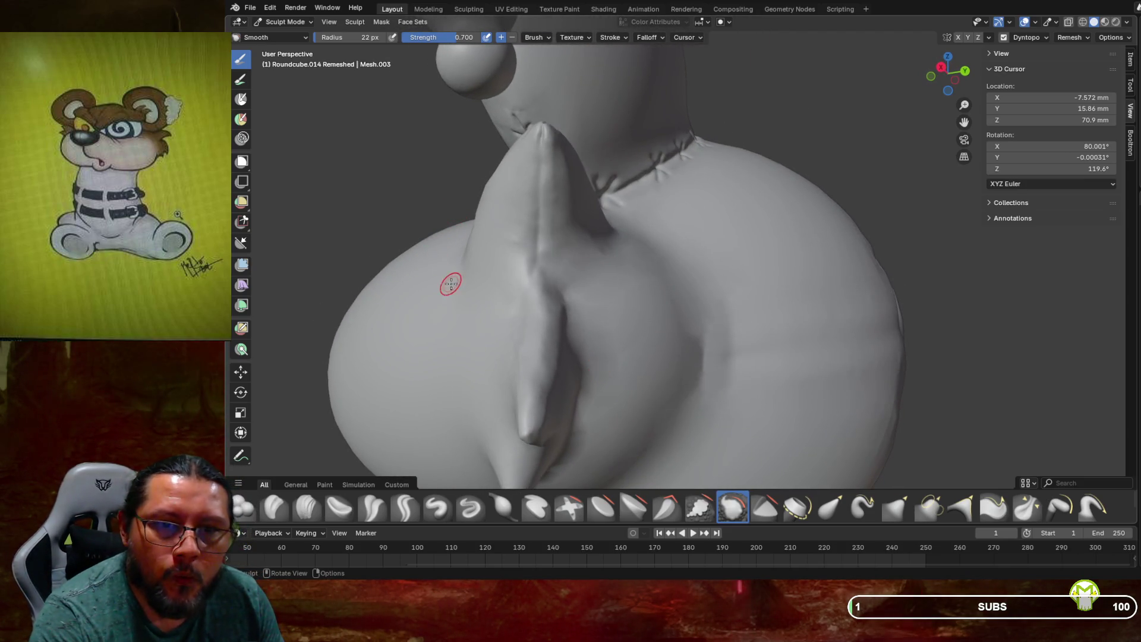
{"action": "left_click", "coordinate": [405, 508]}
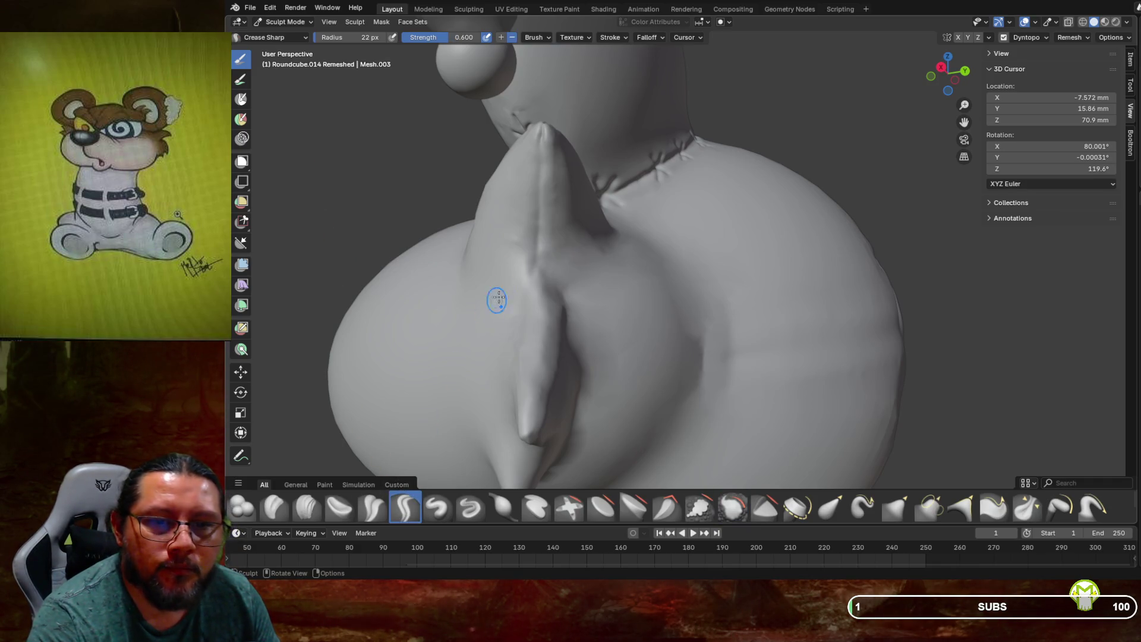
Carve a crease line down the middle of the horn seam with successive strokes
{"action": "mouse_move", "coordinate": [532, 222]}
{"action": "left_mouse_down"}
{"action": "mouse_move", "coordinate": [537, 206]}
{"action": "mouse_move", "coordinate": [536, 243]}
{"action": "left_mouse_up"}
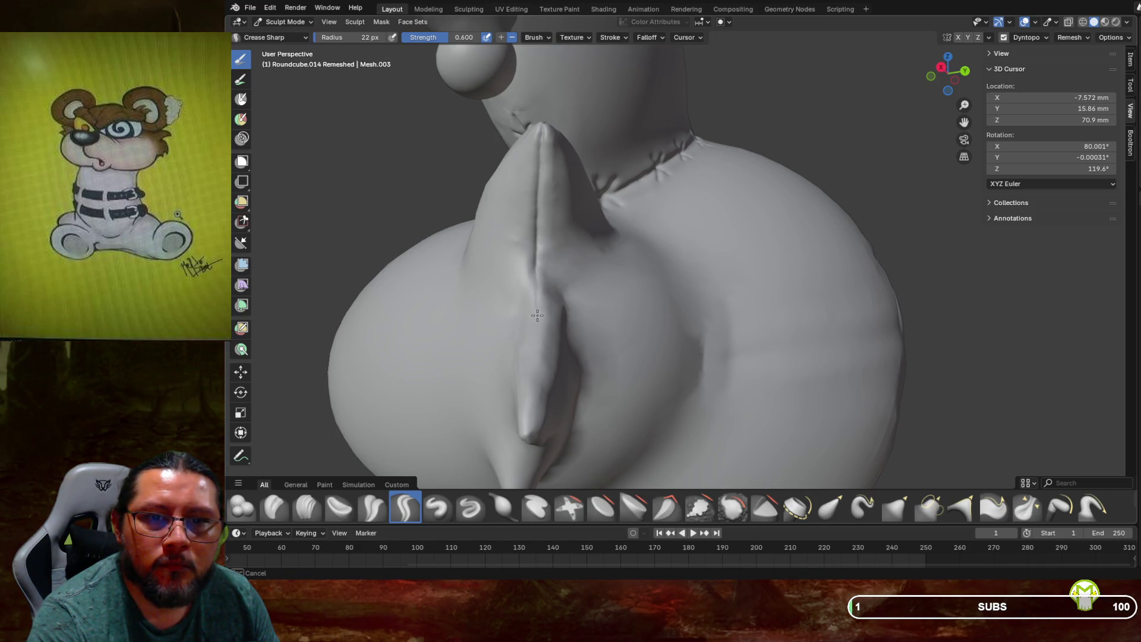
{"action": "left_click_drag", "start_coordinate": [533, 405], "coordinate": [533, 434]}
{"action": "left_click_drag", "start_coordinate": [532, 386], "coordinate": [536, 277]}
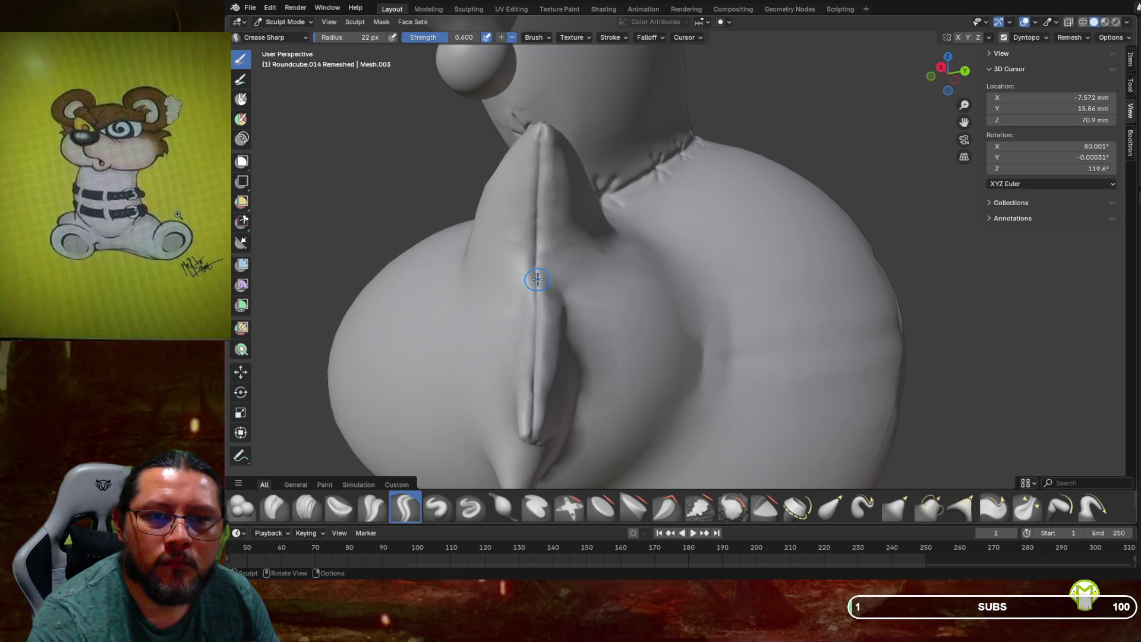
{"action": "mouse_move", "coordinate": [575, 285]}
{"action": "middle_mouse_down"}
{"action": "mouse_move", "coordinate": [600, 318]}
{"action": "mouse_move", "coordinate": [557, 293]}
{"action": "mouse_move", "coordinate": [552, 301]}
{"action": "middle_mouse_up"}
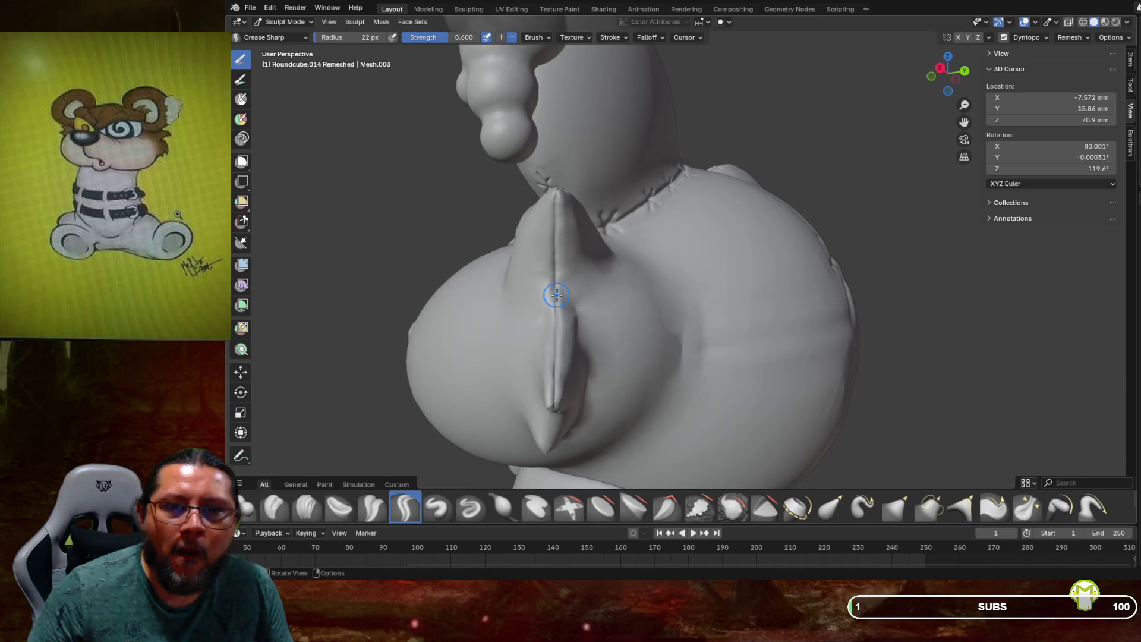
{"action": "scroll", "coordinate": [553, 303], "scroll_direction": "up", "scroll_amount": 2}
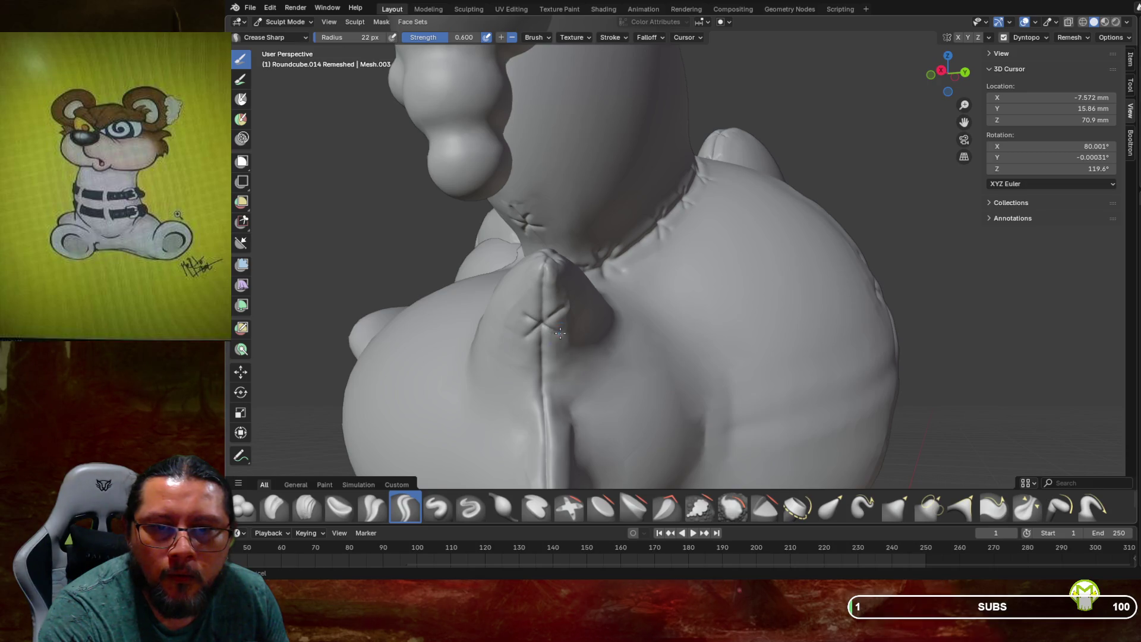
Carve another X stitch mark above the existing ones on the horn seam
{"action": "middle_click_drag", "start_coordinate": [541, 384], "coordinate": [542, 383]}
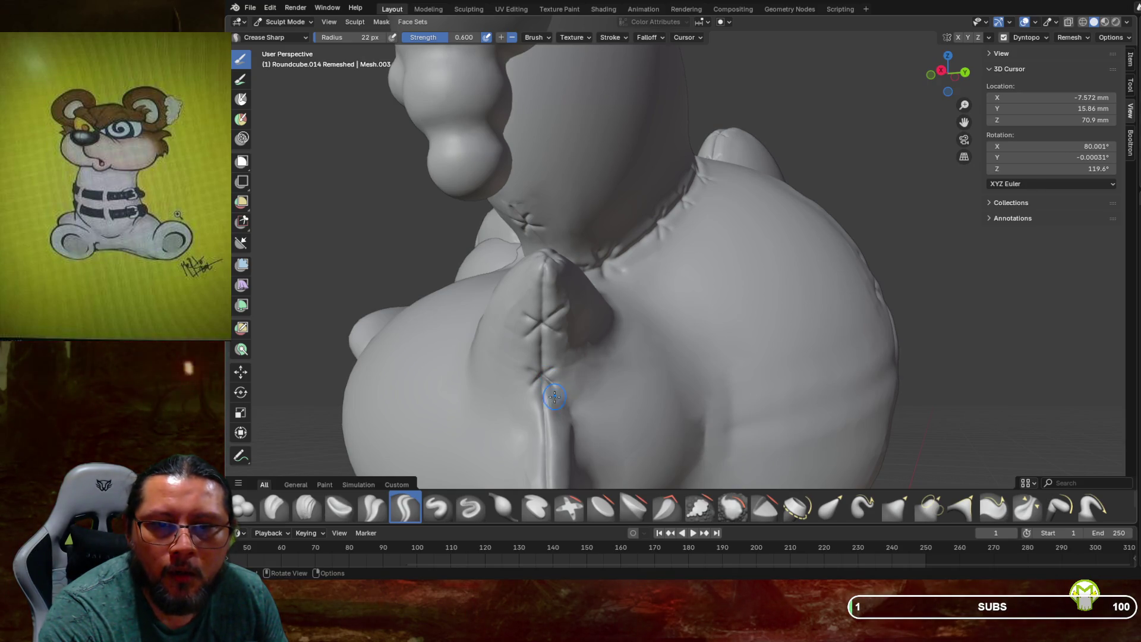
{"action": "mouse_move", "coordinate": [490, 384]}
{"action": "middle_mouse_down"}
{"action": "mouse_move", "coordinate": [548, 376]}
{"action": "mouse_move", "coordinate": [591, 343]}
{"action": "middle_mouse_up"}
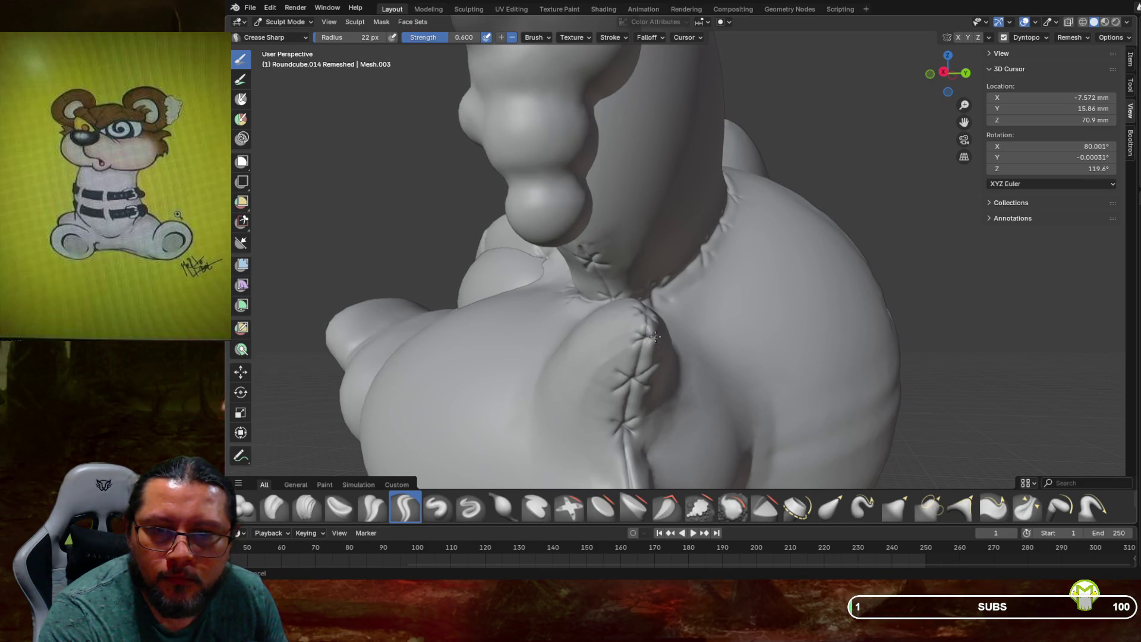
{"action": "left_click_drag", "start_coordinate": [643, 337], "coordinate": [648, 342]}
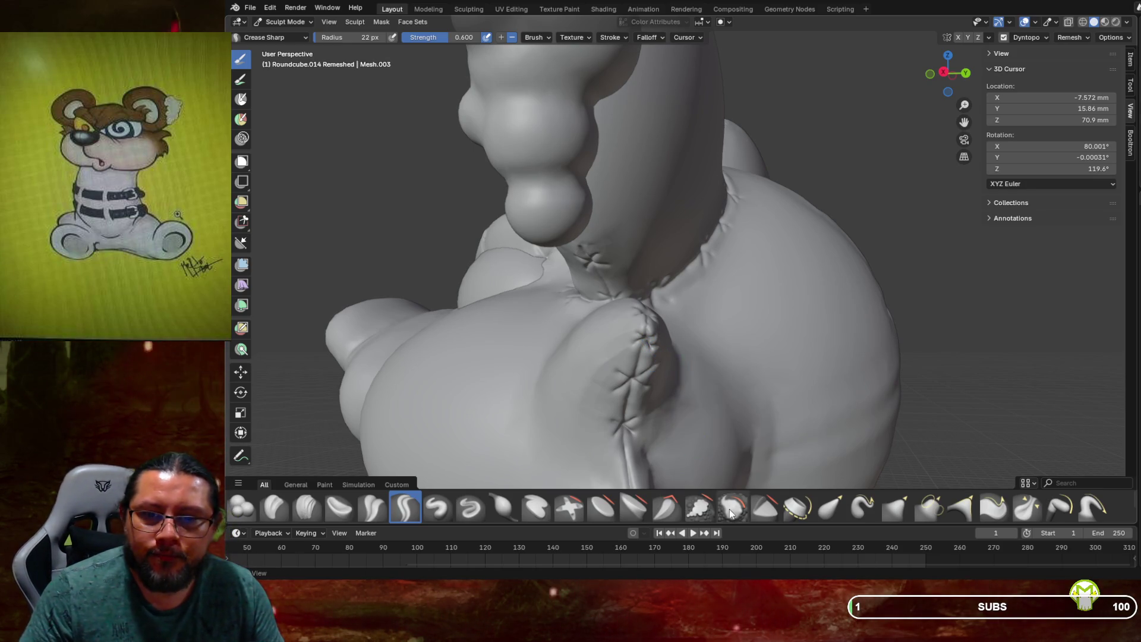
{"action": "key", "text": "s"}
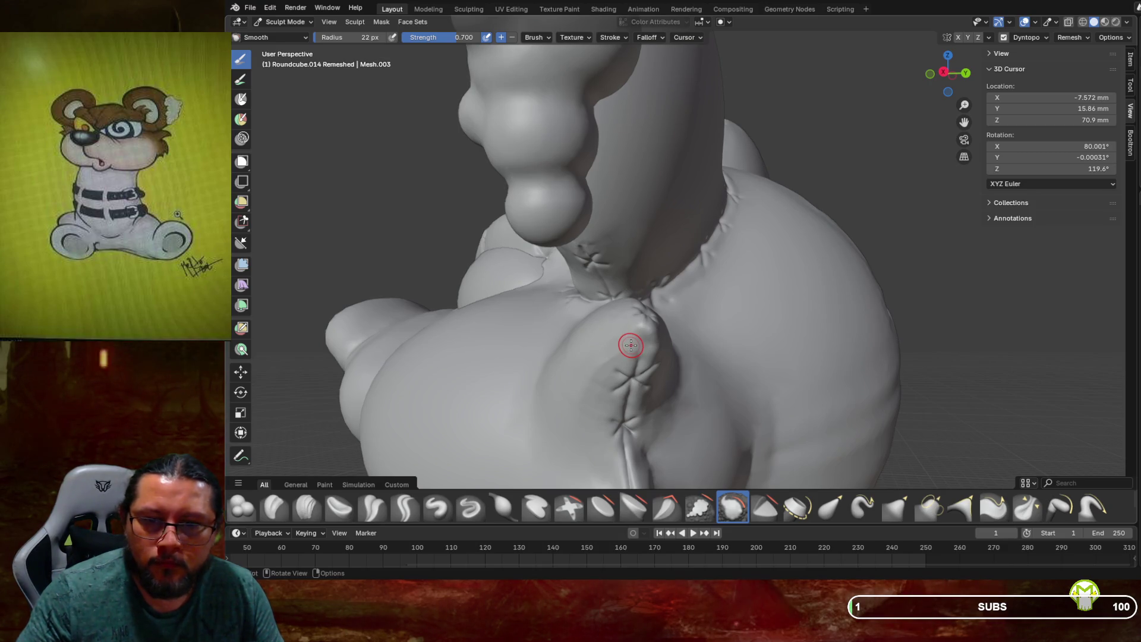
Refine a stitch crease on the seam with Crease Sharp and inspect it from new angles
{"action": "left_click", "coordinate": [406, 508]}
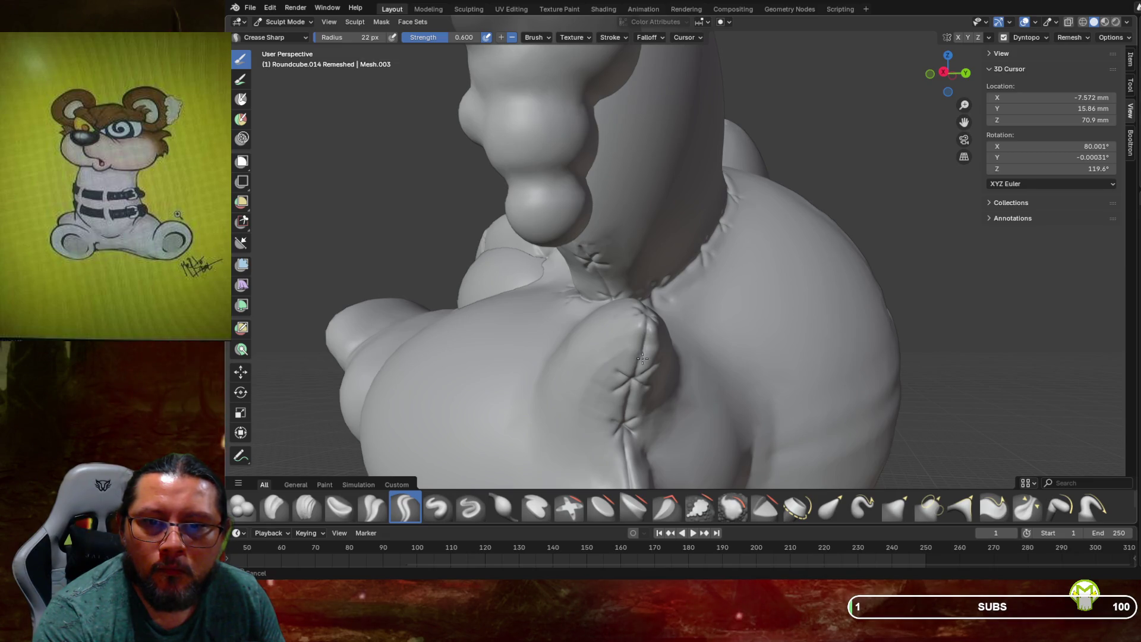
{"action": "left_click_drag", "start_coordinate": [642, 338], "coordinate": [633, 345]}
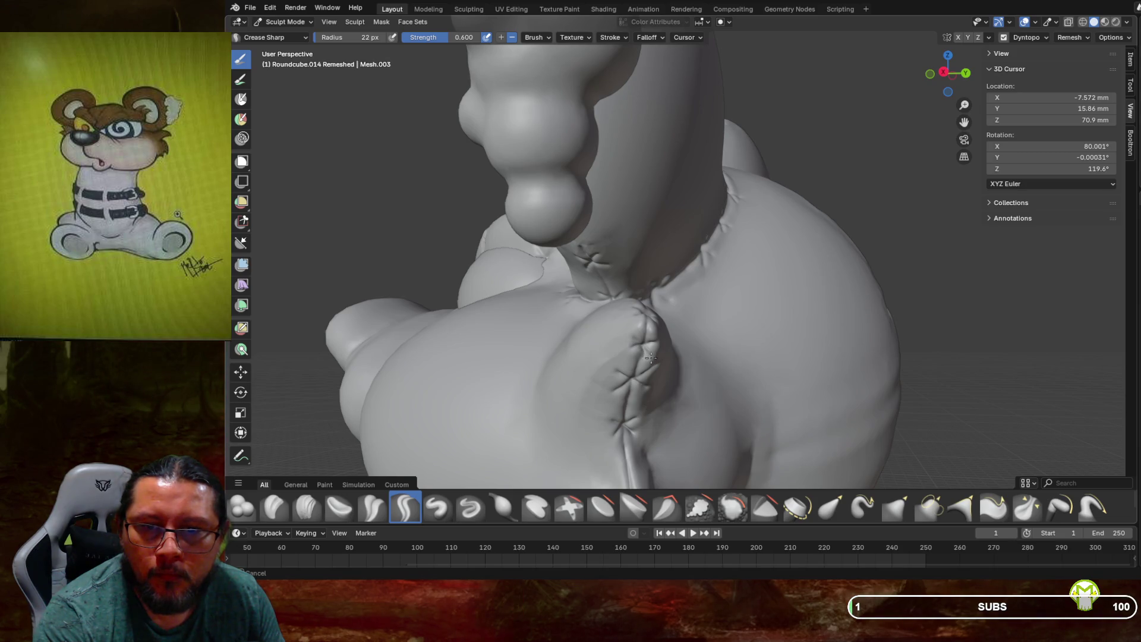
{"action": "mouse_move", "coordinate": [640, 342]}
{"action": "middle_mouse_down"}
{"action": "mouse_move", "coordinate": [664, 336]}
{"action": "mouse_move", "coordinate": [657, 307]}
{"action": "mouse_move", "coordinate": [672, 337]}
{"action": "middle_mouse_up"}
{"action": "scroll", "coordinate": [658, 308], "scroll_direction": "up", "scroll_amount": 3}
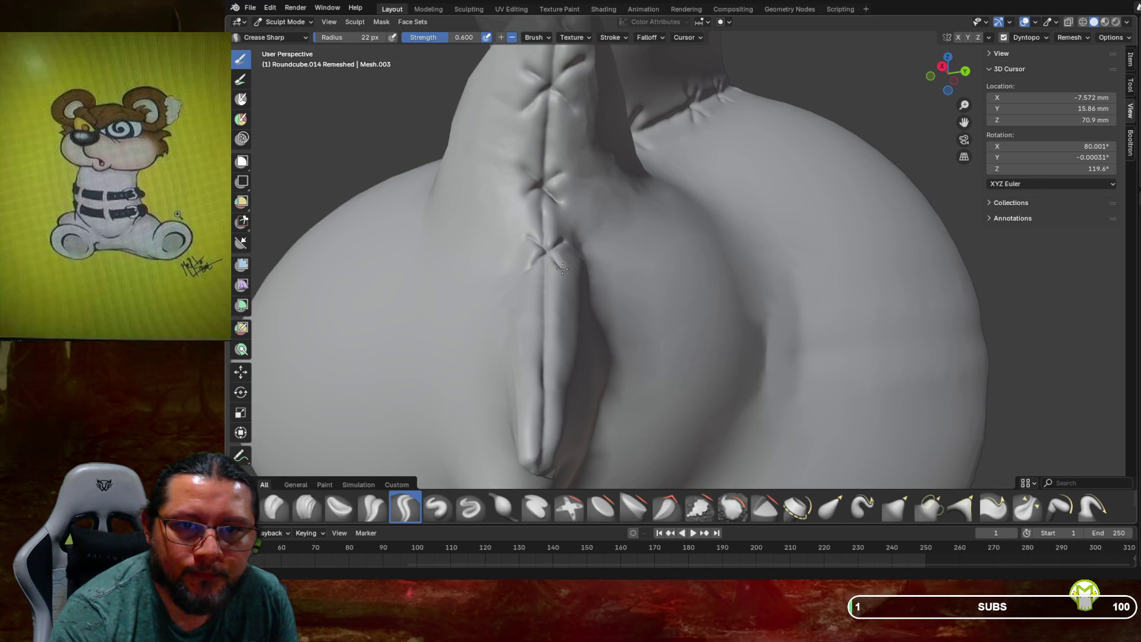
{"action": "middle_click_drag", "start_coordinate": [564, 267], "coordinate": [575, 306]}
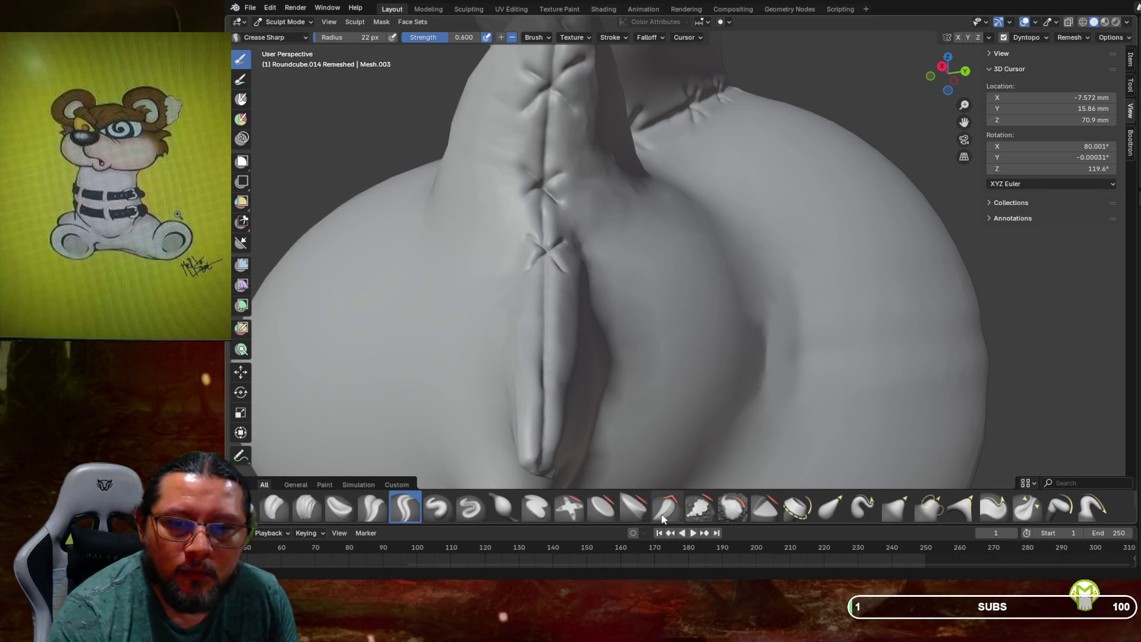
Smooth the rough lower stitch marks along the seam with an enlarged brush
{"action": "key", "text": "shift+s"}
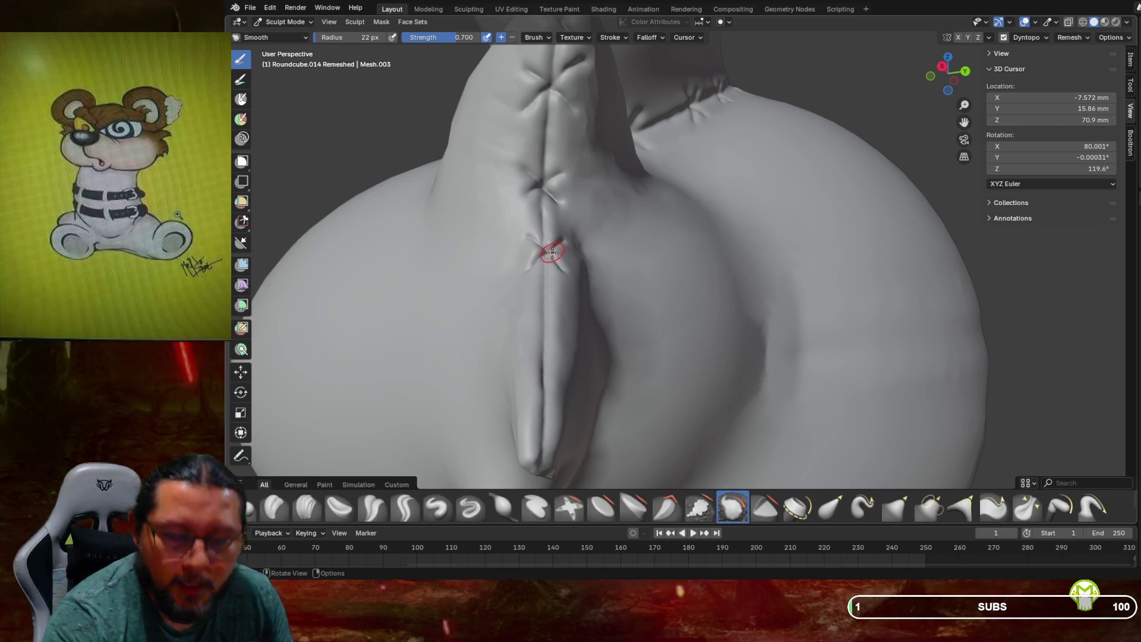
{"action": "key", "text": "f"}
{"action": "left_click", "coordinate": [585, 266]}
{"action": "left_click_drag", "start_coordinate": [555, 255], "coordinate": [547, 283]}
{"action": "left_click_drag", "start_coordinate": [538, 150], "coordinate": [547, 64]}
{"action": "left_click_drag", "start_coordinate": [547, 225], "coordinate": [546, 225]}
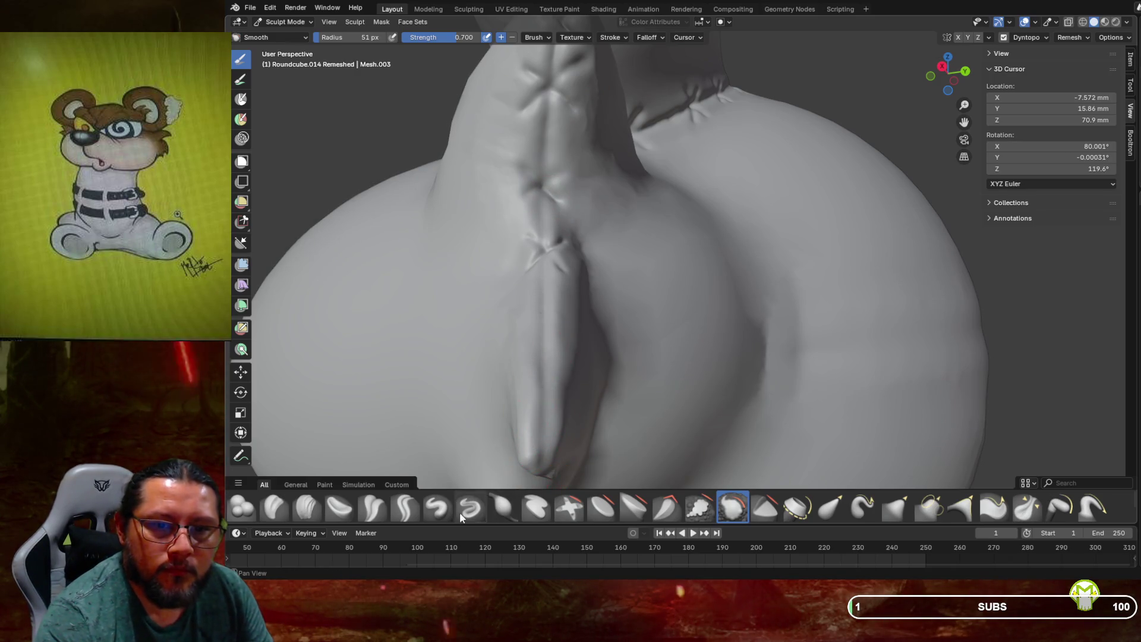
With a 22 px Crease Sharp brush, carve a clean X stitch near the seam's top
{"action": "left_click", "coordinate": [403, 507]}
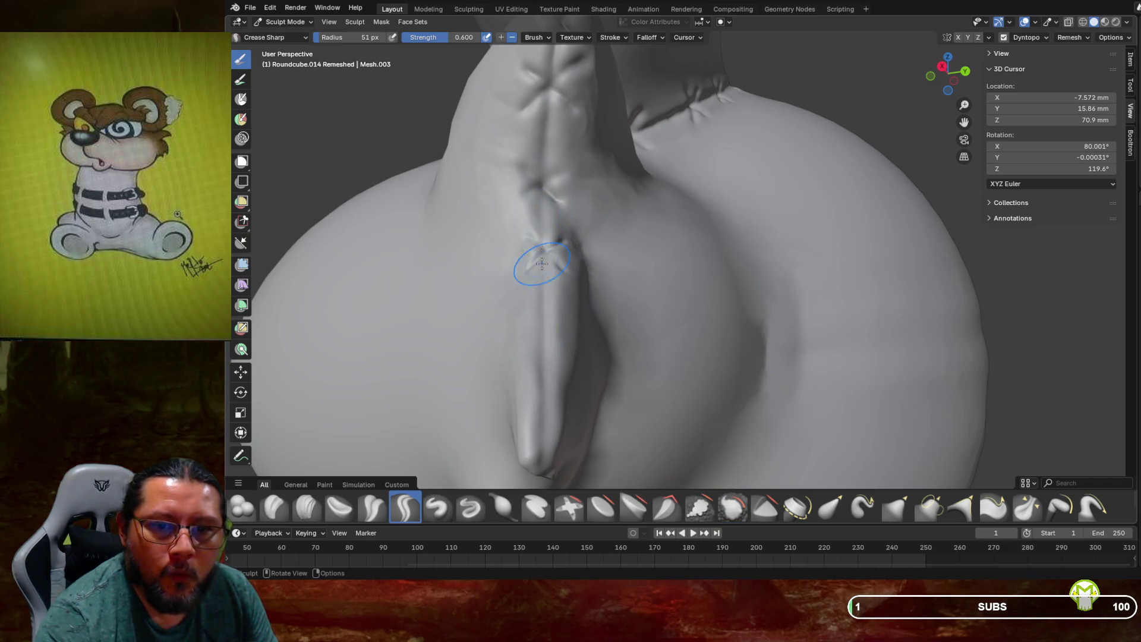
{"action": "key", "text": "f"}
{"action": "left_click", "coordinate": [540, 319]}
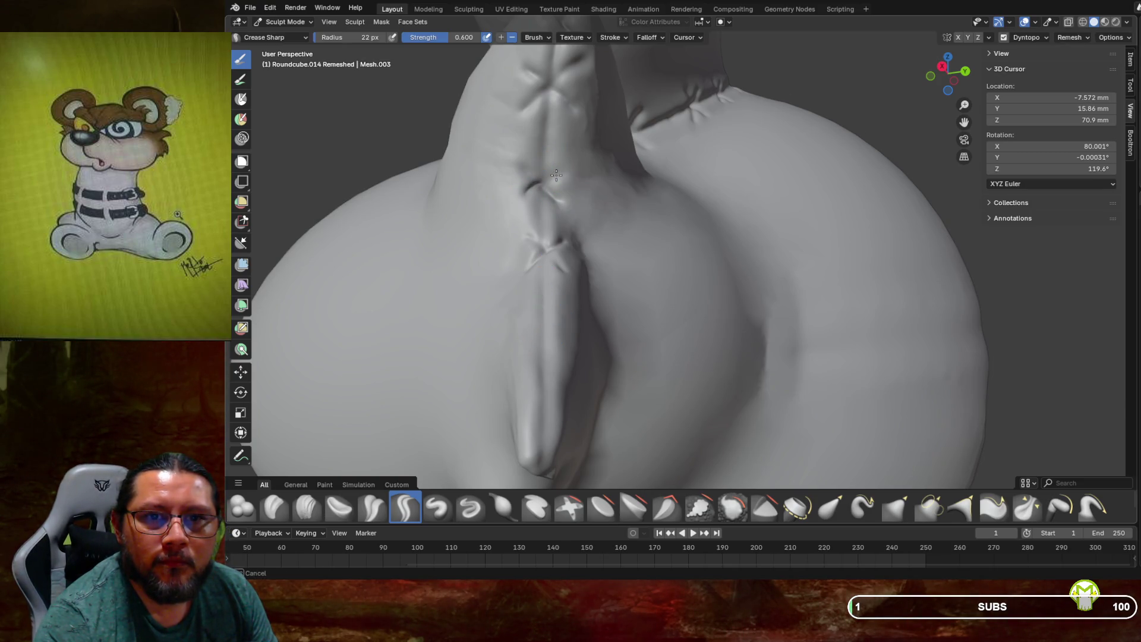
{"action": "mouse_move", "coordinate": [545, 183]}
{"action": "left_mouse_down"}
{"action": "mouse_move", "coordinate": [529, 169]}
{"action": "mouse_move", "coordinate": [542, 189]}
{"action": "left_mouse_up"}
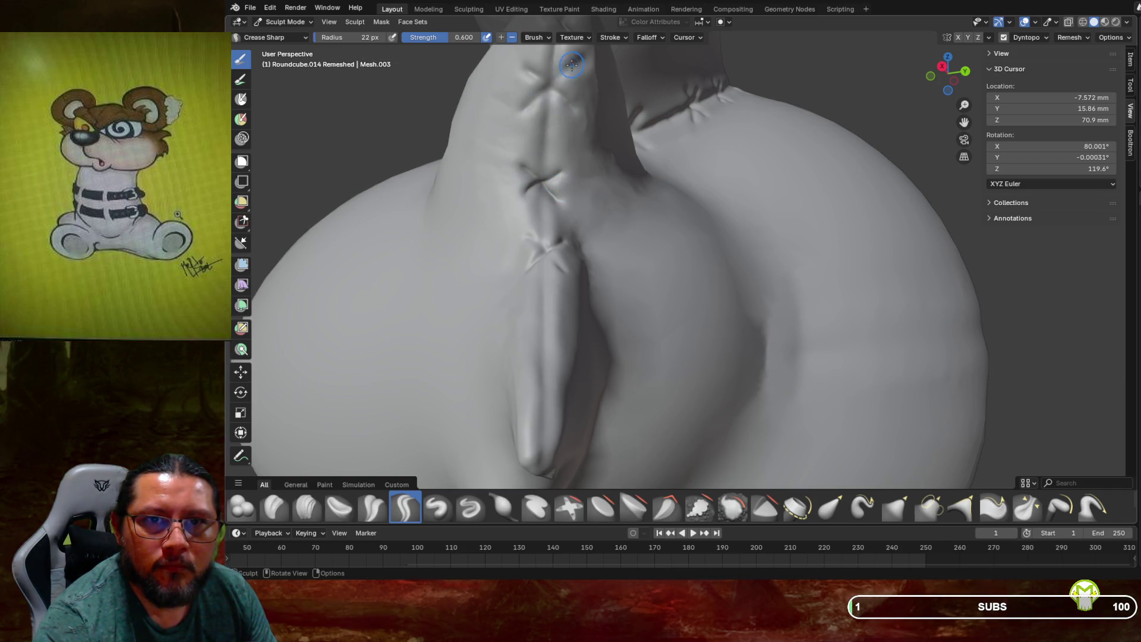
{"action": "mouse_move", "coordinate": [553, 82]}
{"action": "left_mouse_down"}
{"action": "mouse_move", "coordinate": [538, 96]}
{"action": "mouse_move", "coordinate": [538, 75]}
{"action": "mouse_move", "coordinate": [551, 99]}
{"action": "mouse_move", "coordinate": [541, 207]}
{"action": "left_mouse_up"}
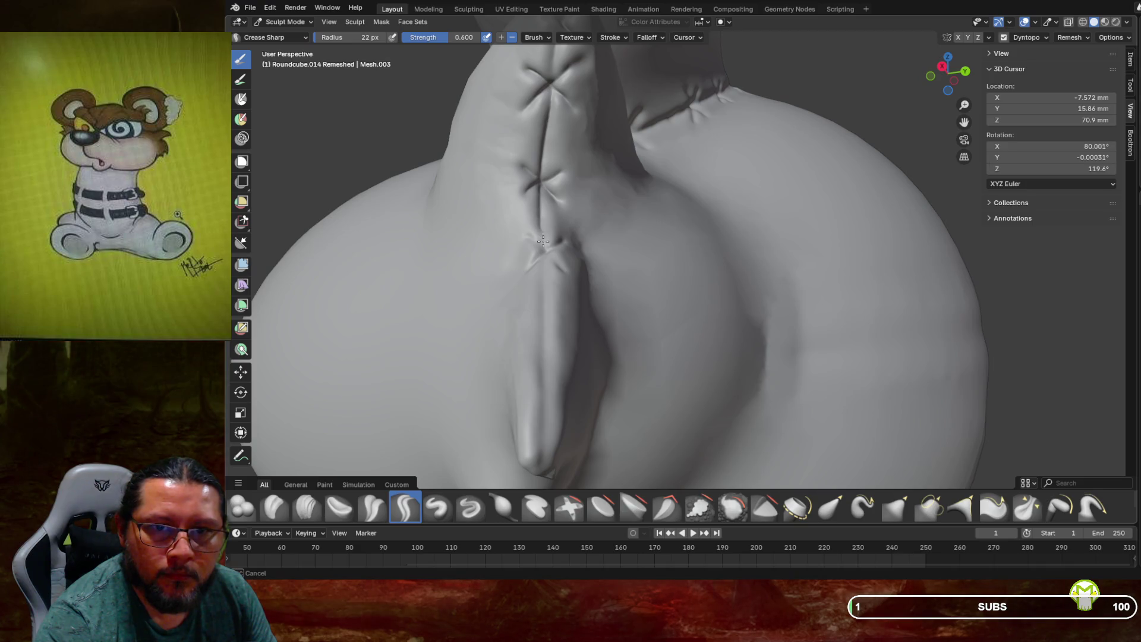
{"action": "left_click_drag", "start_coordinate": [547, 249], "coordinate": [543, 252]}
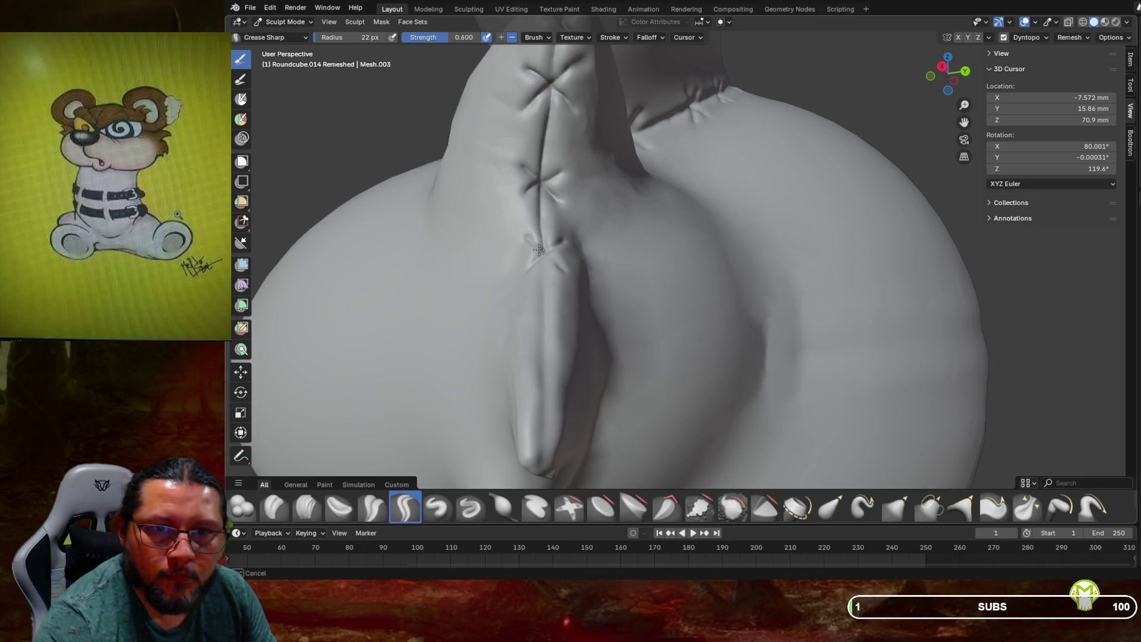
Carve another stitch crease down the seam toward the horn's bottom tip
{"action": "mouse_move", "coordinate": [529, 270]}
{"action": "left_mouse_down"}
{"action": "mouse_move", "coordinate": [534, 259]}
{"action": "mouse_move", "coordinate": [544, 288]}
{"action": "mouse_move", "coordinate": [542, 388]}
{"action": "left_mouse_up"}
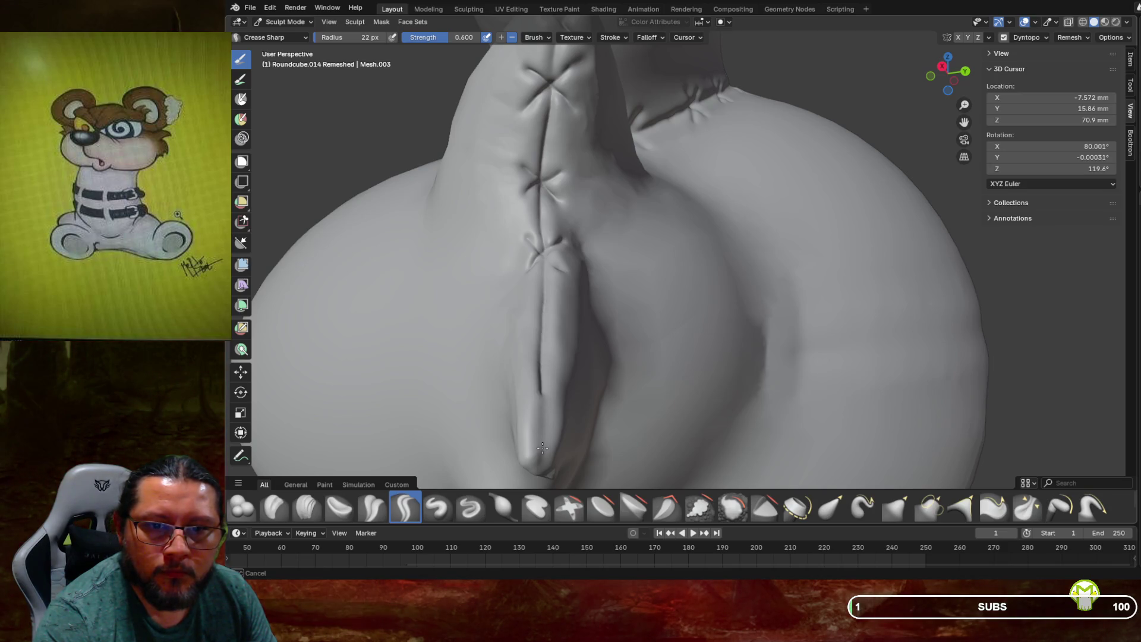
{"action": "left_click_drag", "start_coordinate": [540, 456], "coordinate": [539, 447]}
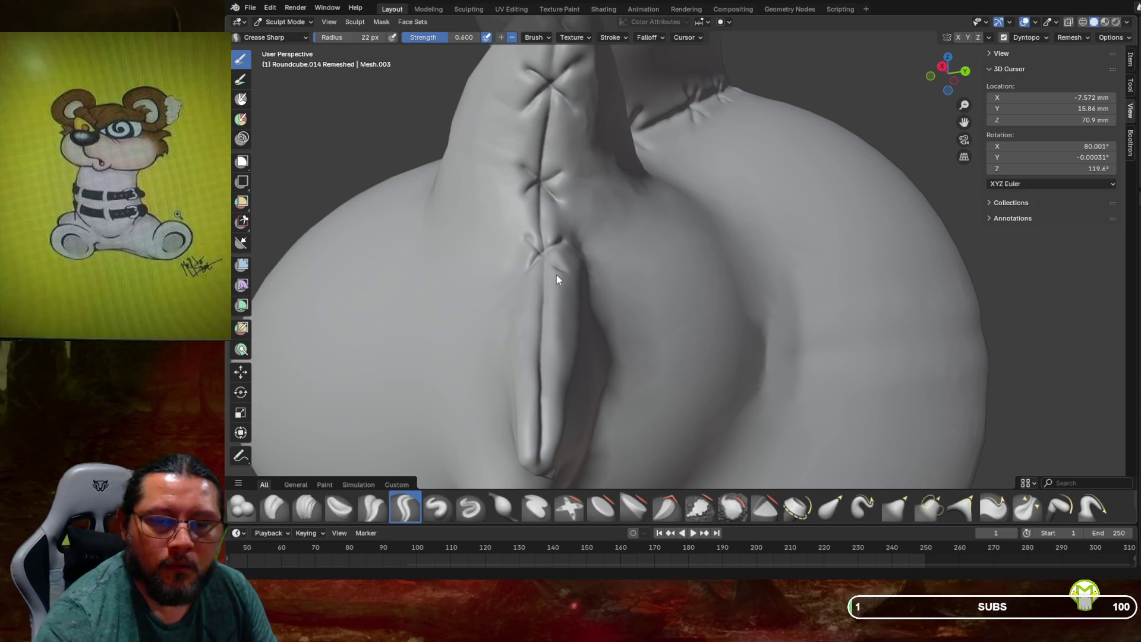
{"action": "mouse_move", "coordinate": [552, 295]}
{"action": "middle_mouse_down"}
{"action": "mouse_move", "coordinate": [552, 361]}
{"action": "mouse_move", "coordinate": [548, 349]}
{"action": "middle_mouse_up"}
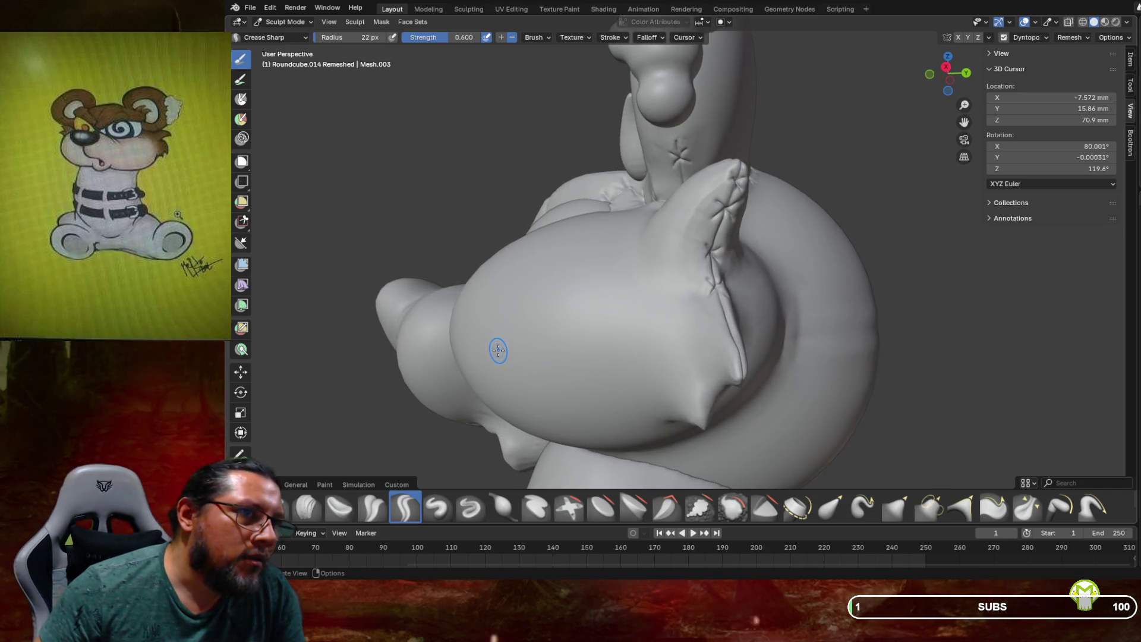
{"action": "middle_click_drag", "start_coordinate": [625, 294], "coordinate": [571, 285]}
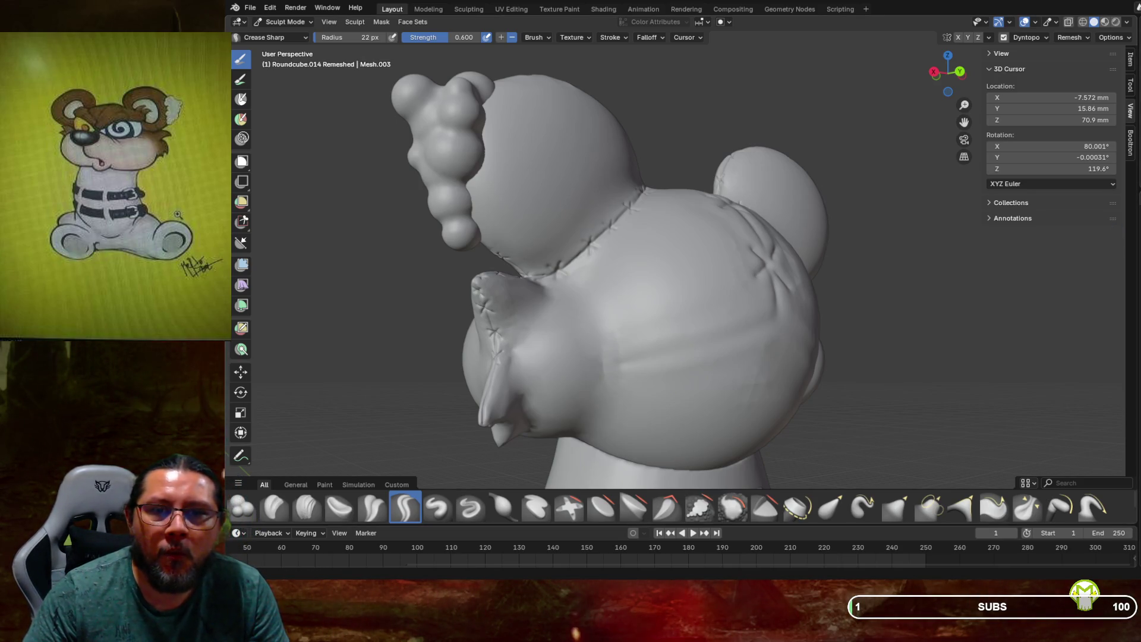
{"action": "mouse_move", "coordinate": [804, 338]}
{"action": "middle_mouse_down"}
{"action": "mouse_move", "coordinate": [827, 321]}
{"action": "mouse_move", "coordinate": [783, 346]}
{"action": "mouse_move", "coordinate": [794, 324]}
{"action": "middle_mouse_up"}
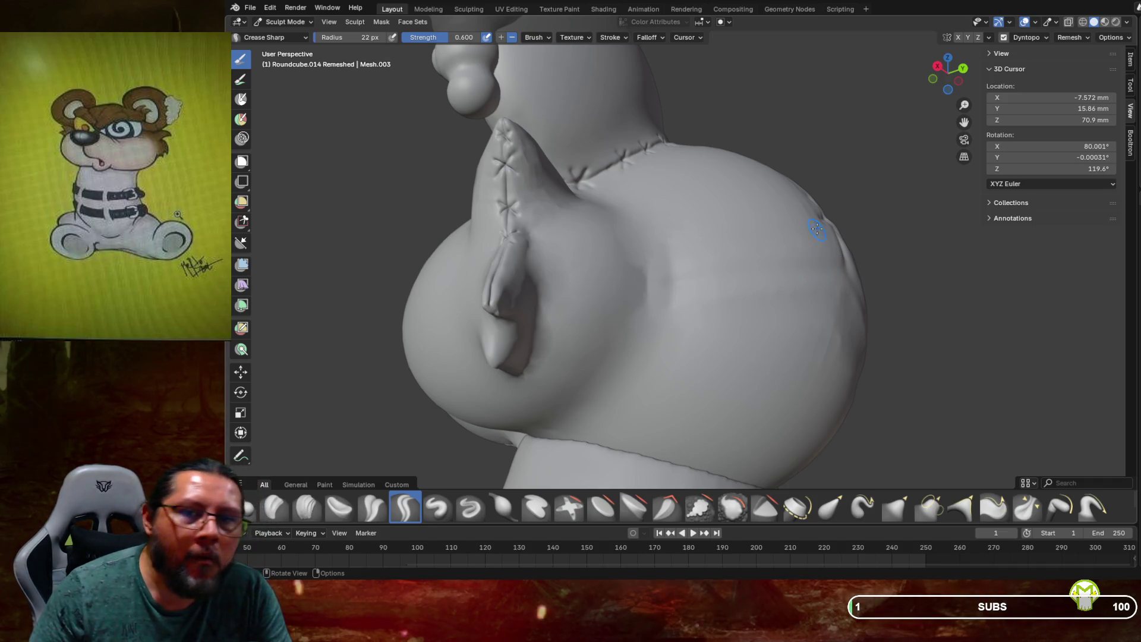
{"action": "scroll", "coordinate": [679, 300], "scroll_direction": "up", "scroll_amount": 2}
View the horn from below and switch to the Smooth brush for the stitched seam
{"action": "middle_click_drag", "start_coordinate": [679, 299], "coordinate": [649, 320]}
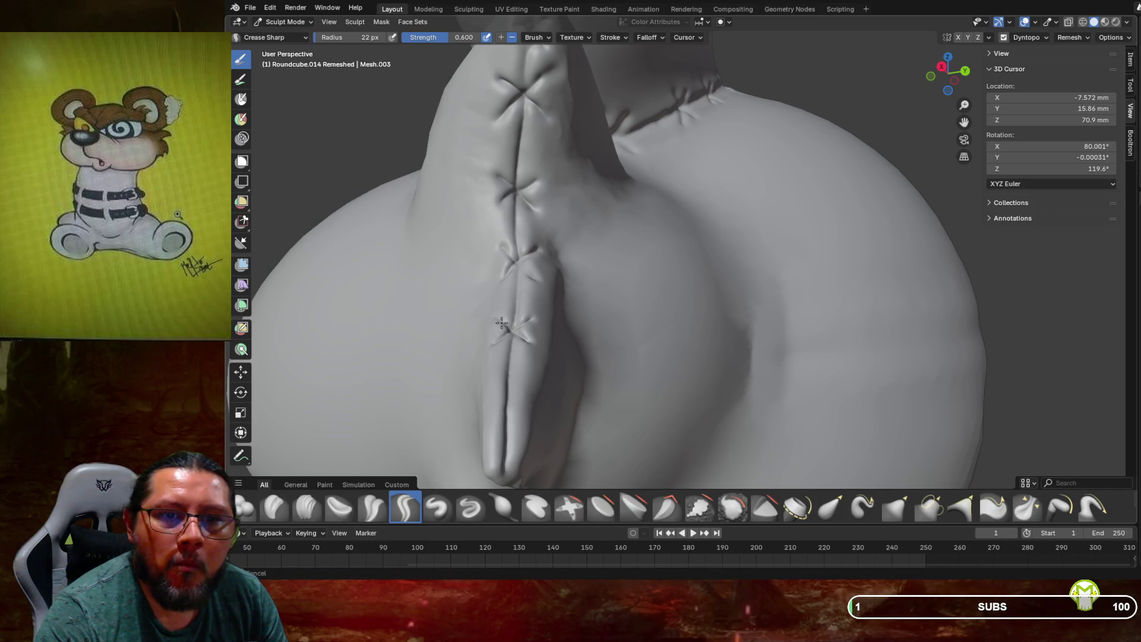
{"action": "mouse_move", "coordinate": [533, 344]}
{"action": "middle_mouse_down"}
{"action": "mouse_move", "coordinate": [679, 342]}
{"action": "mouse_move", "coordinate": [673, 291]}
{"action": "mouse_move", "coordinate": [525, 293]}
{"action": "middle_mouse_up"}
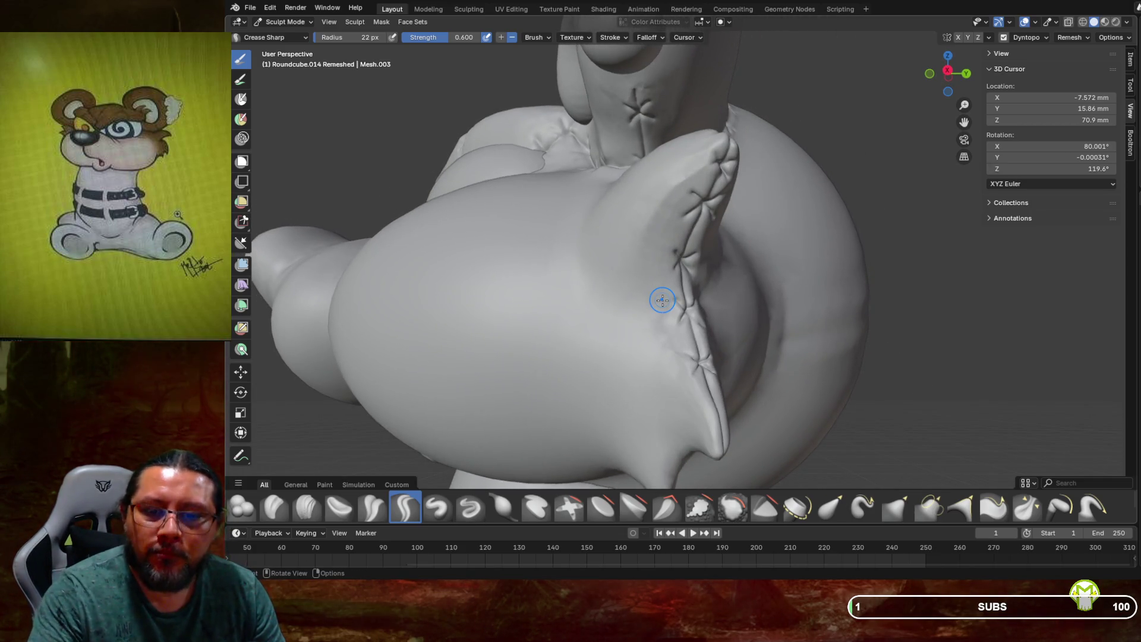
{"action": "left_click", "coordinate": [731, 507]}
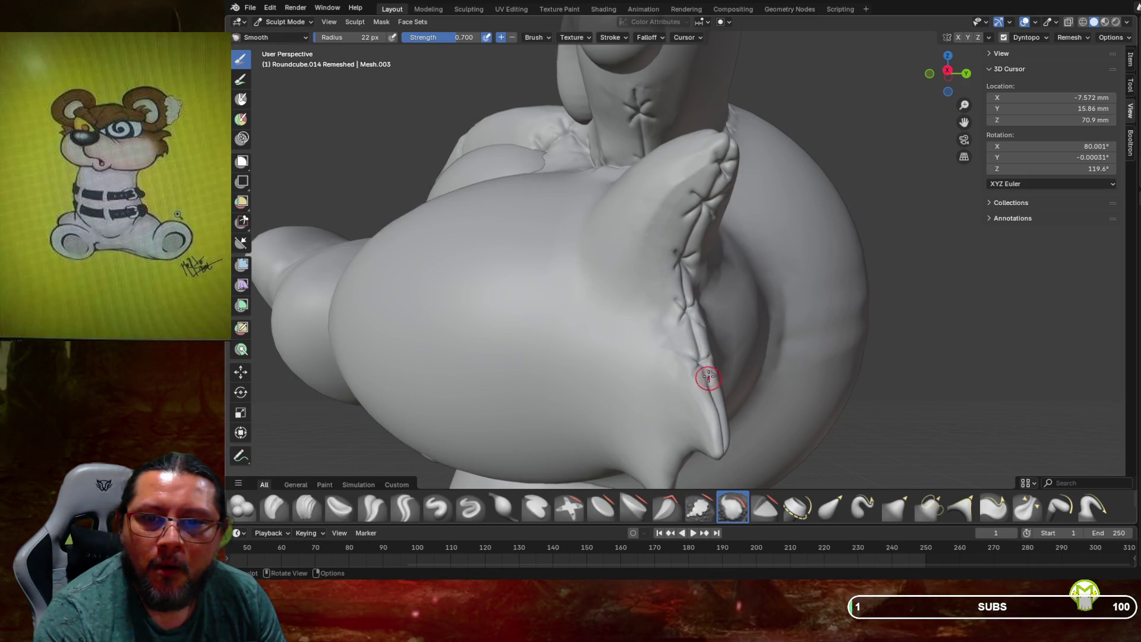
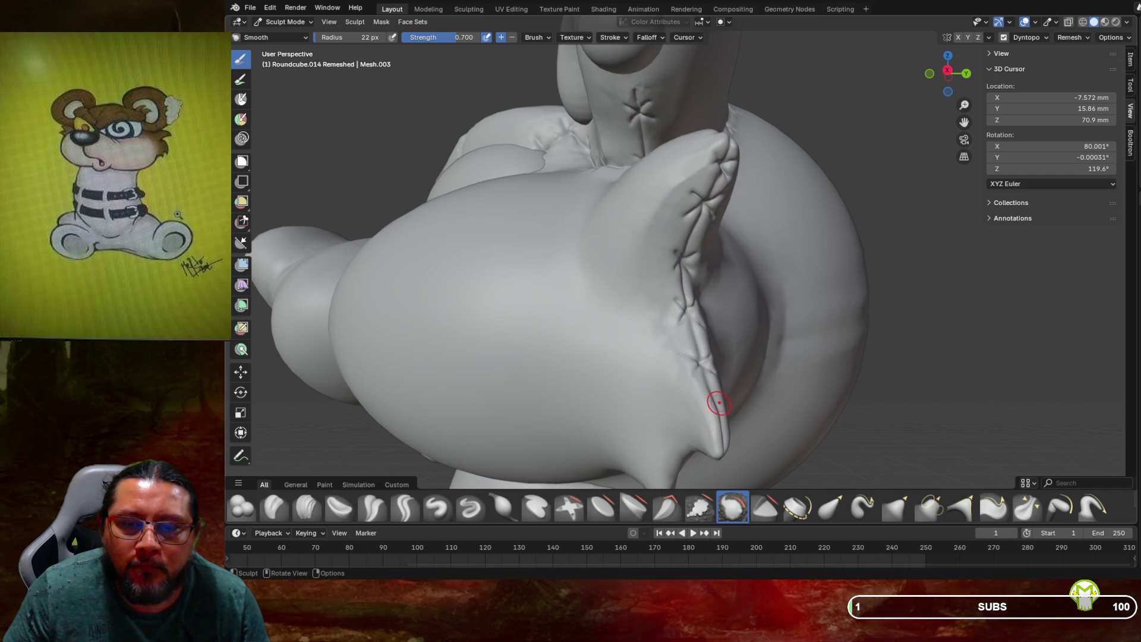
Stamp an X-shaped stitch mark with Crease Sharp near the lower end of the stitched seam
{"action": "middle_click_drag", "start_coordinate": [714, 423], "coordinate": [704, 400]}
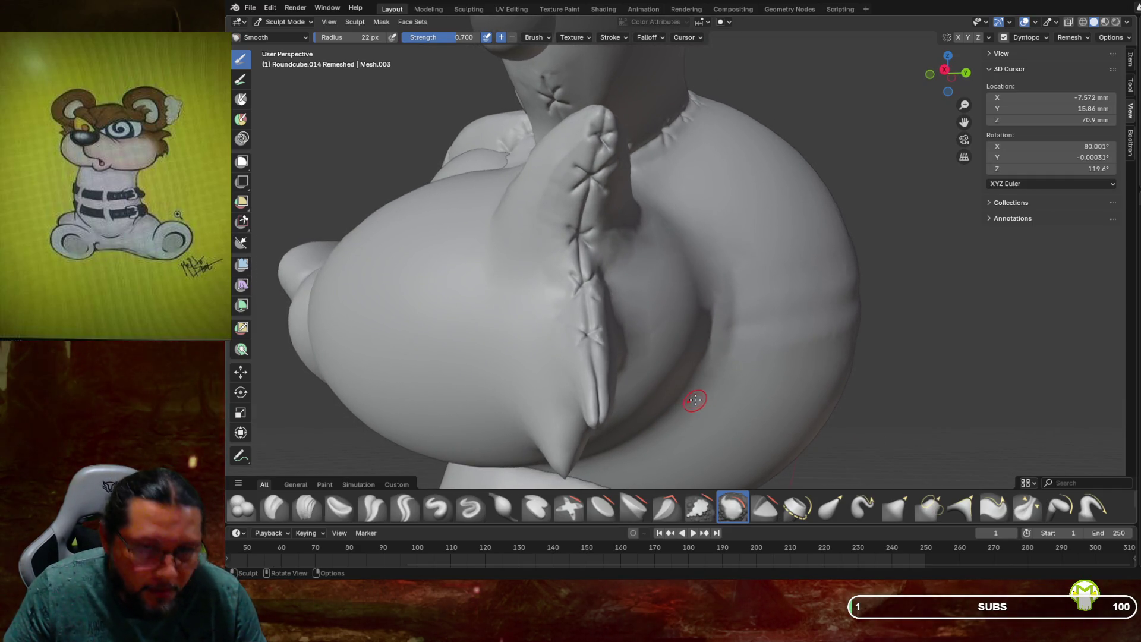
{"action": "scroll", "coordinate": [694, 401], "scroll_direction": "up", "scroll_amount": 2}
{"action": "middle_click_drag", "start_coordinate": [695, 401], "coordinate": [716, 374]}
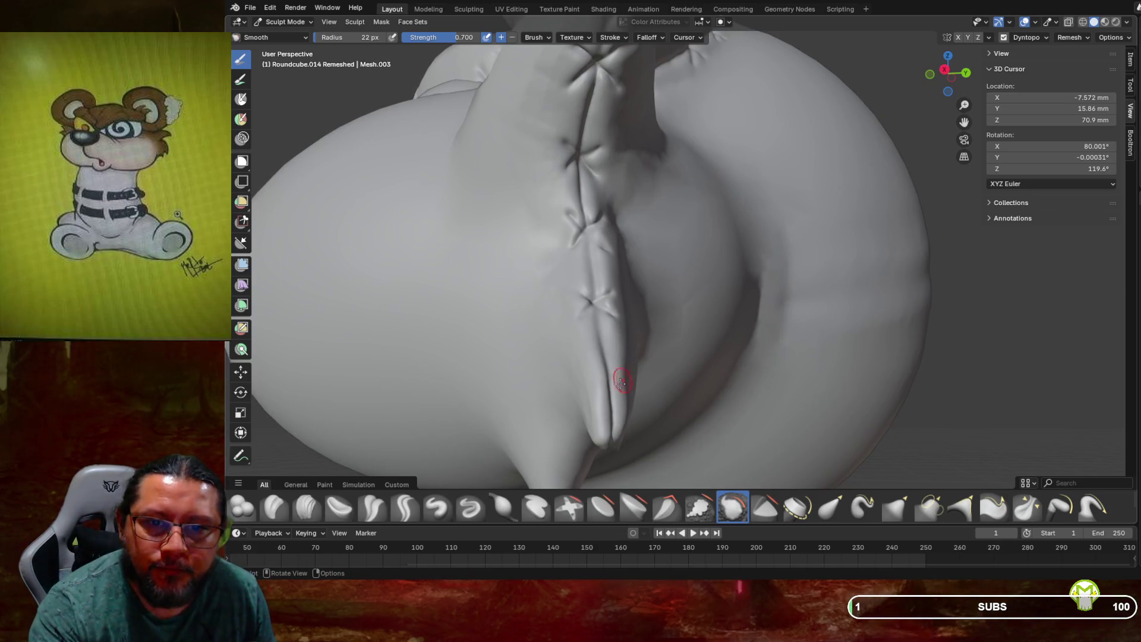
{"action": "left_click", "coordinate": [405, 507]}
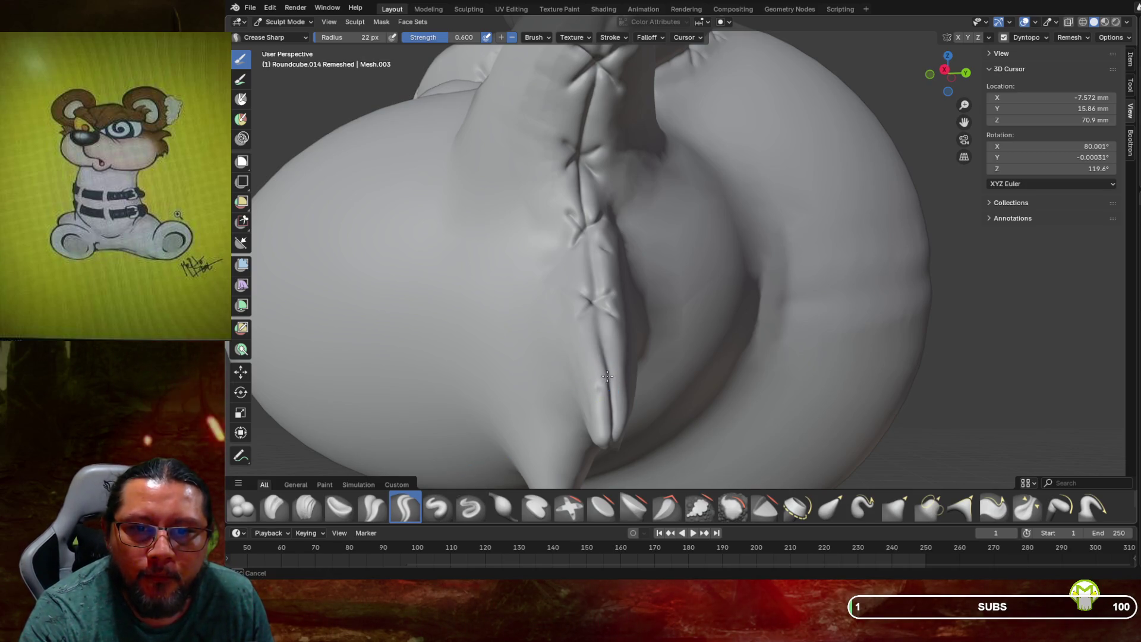
{"action": "left_click_drag", "start_coordinate": [606, 385], "coordinate": [622, 359]}
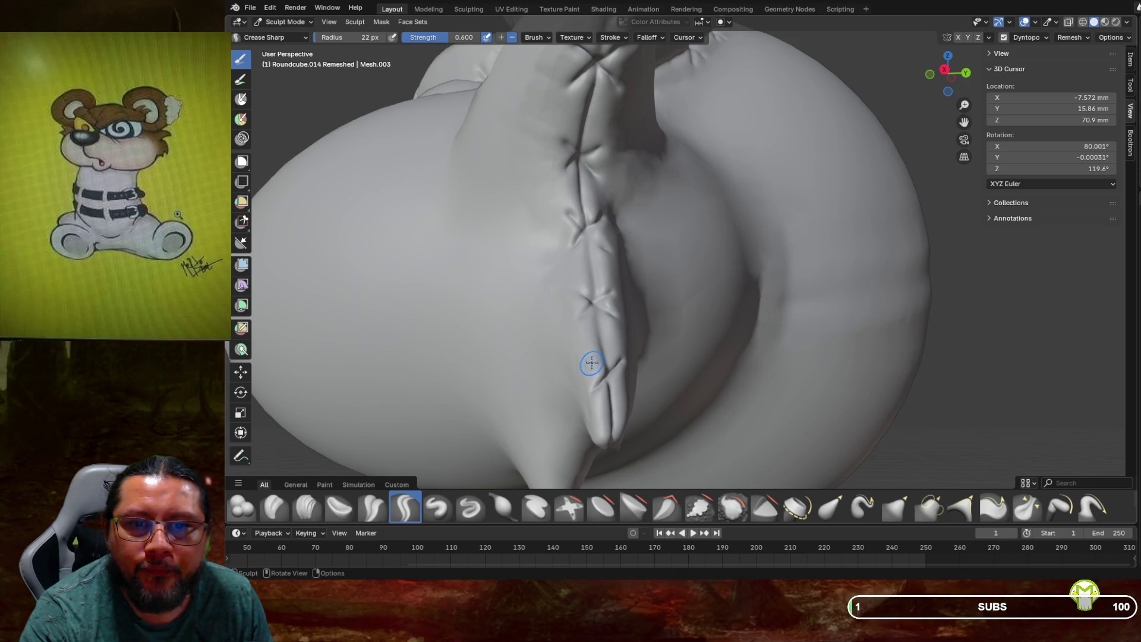
{"action": "left_click", "coordinate": [605, 372]}
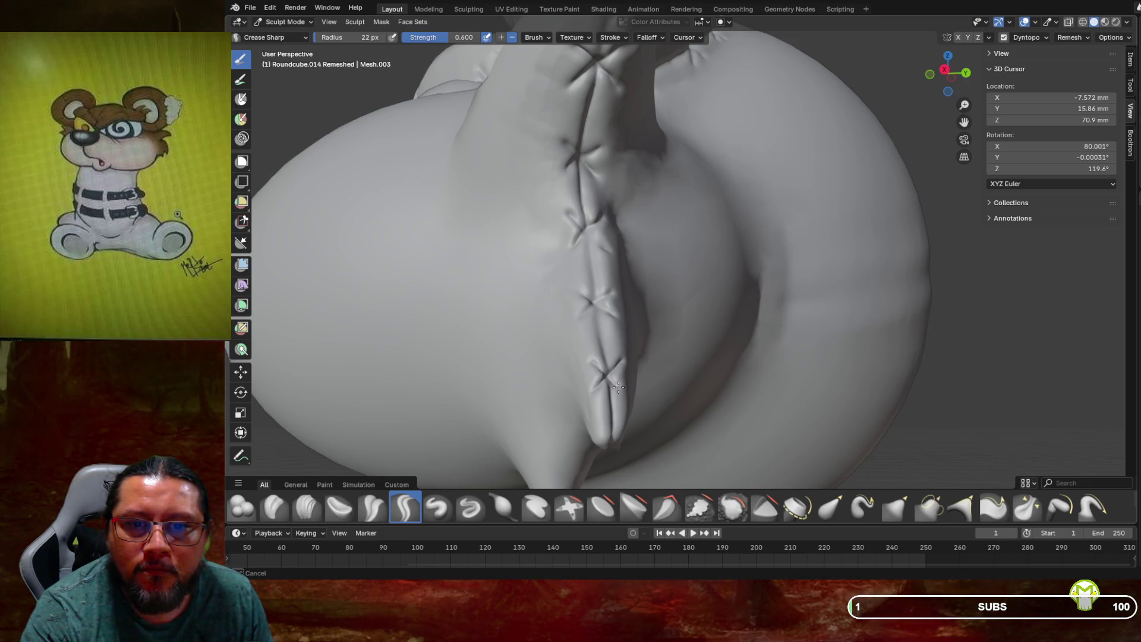
{"action": "left_click_drag", "start_coordinate": [616, 385], "coordinate": [624, 375]}
{"action": "middle_click_drag", "start_coordinate": [639, 351], "coordinate": [640, 333]}
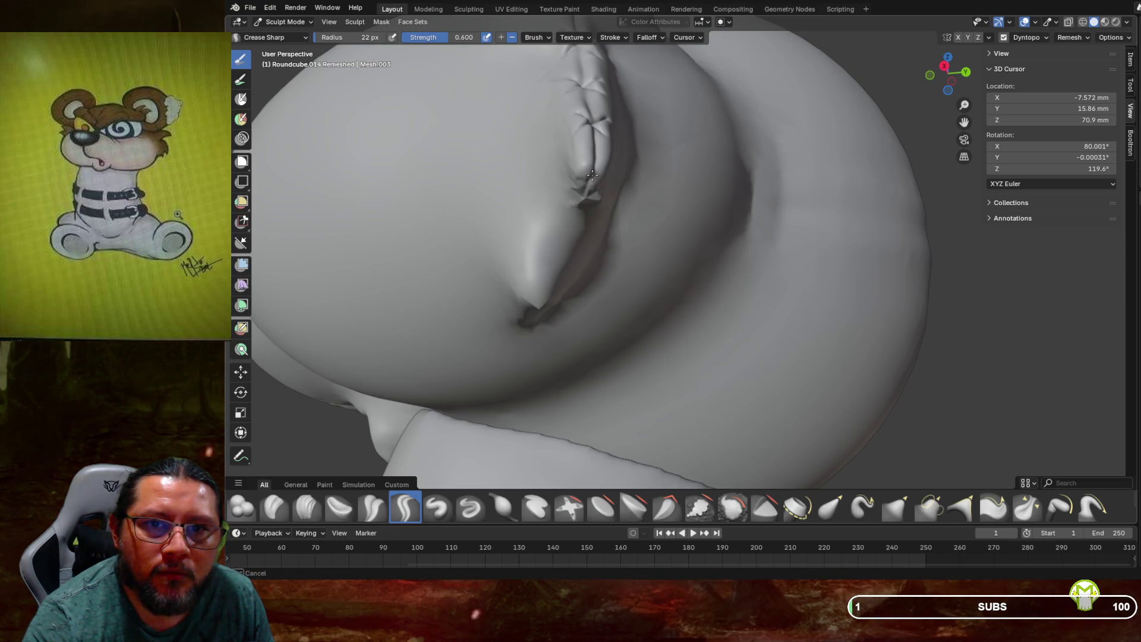
{"action": "left_click_drag", "start_coordinate": [596, 200], "coordinate": [625, 250]}
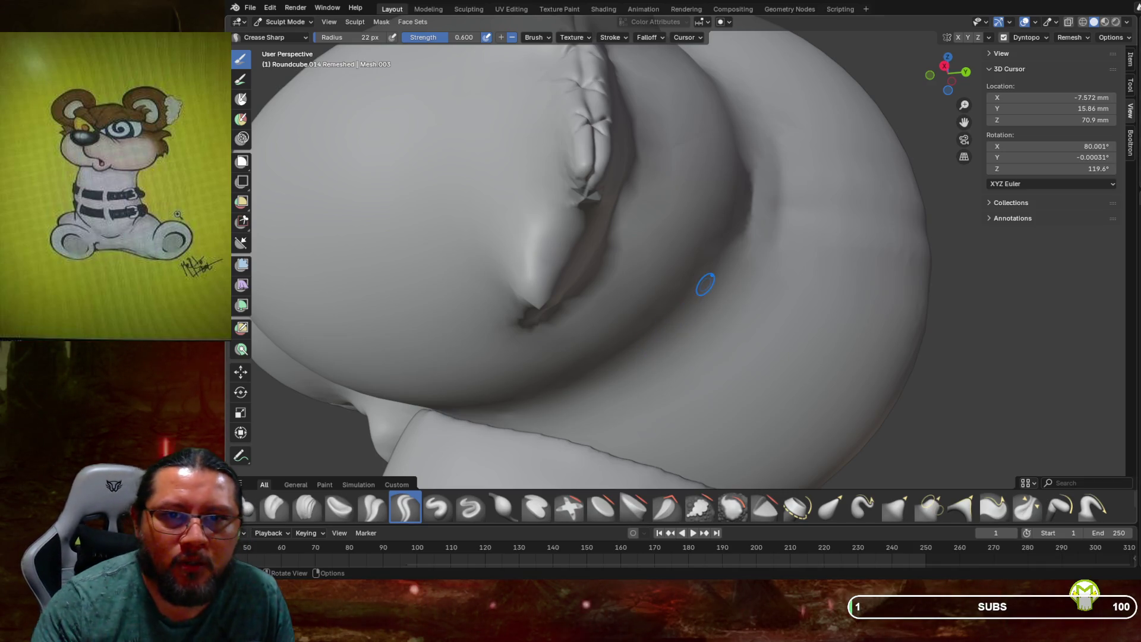
Smooth the surface around the seam tip using an enlarged Smooth brush
{"action": "middle_click_drag", "start_coordinate": [669, 283], "coordinate": [711, 461]}
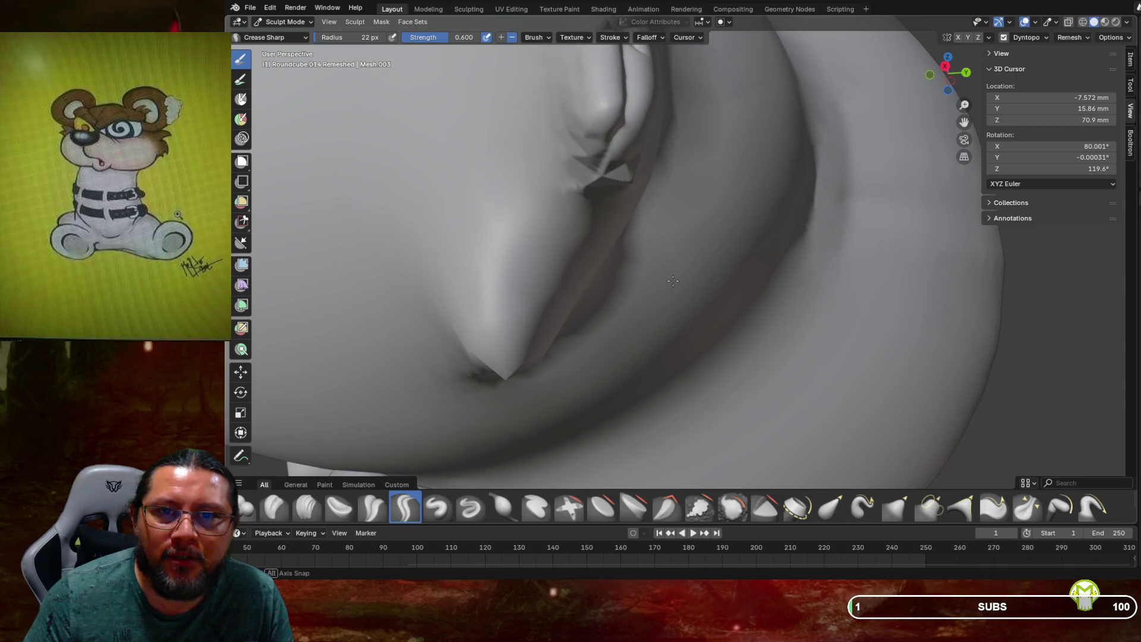
{"action": "left_click", "coordinate": [733, 507]}
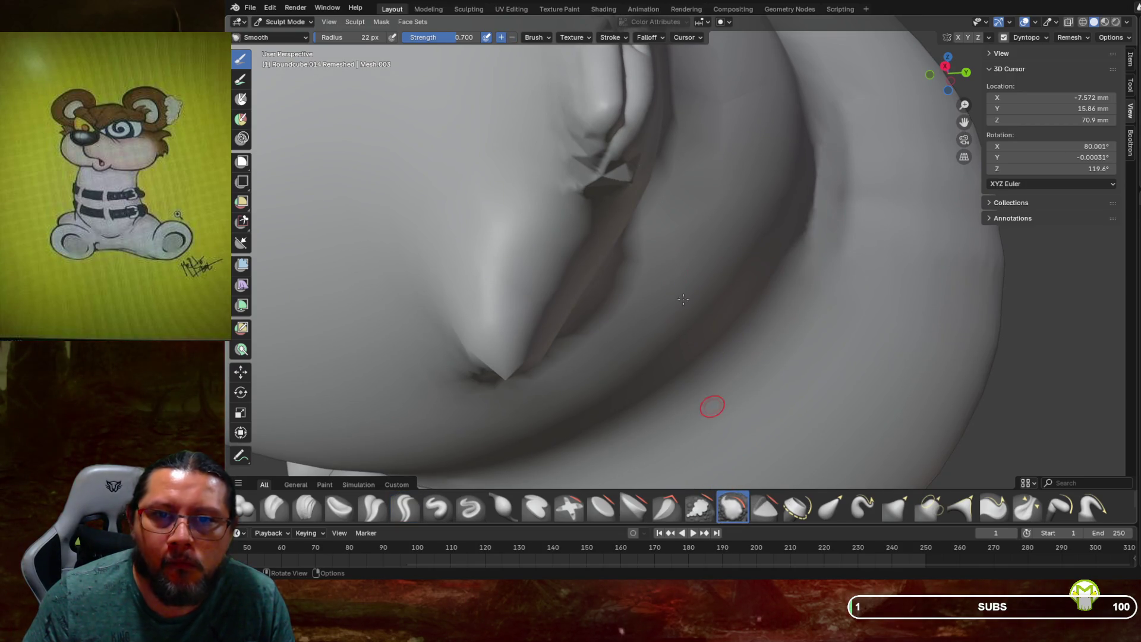
{"action": "left_click_drag", "start_coordinate": [614, 189], "coordinate": [616, 214]}
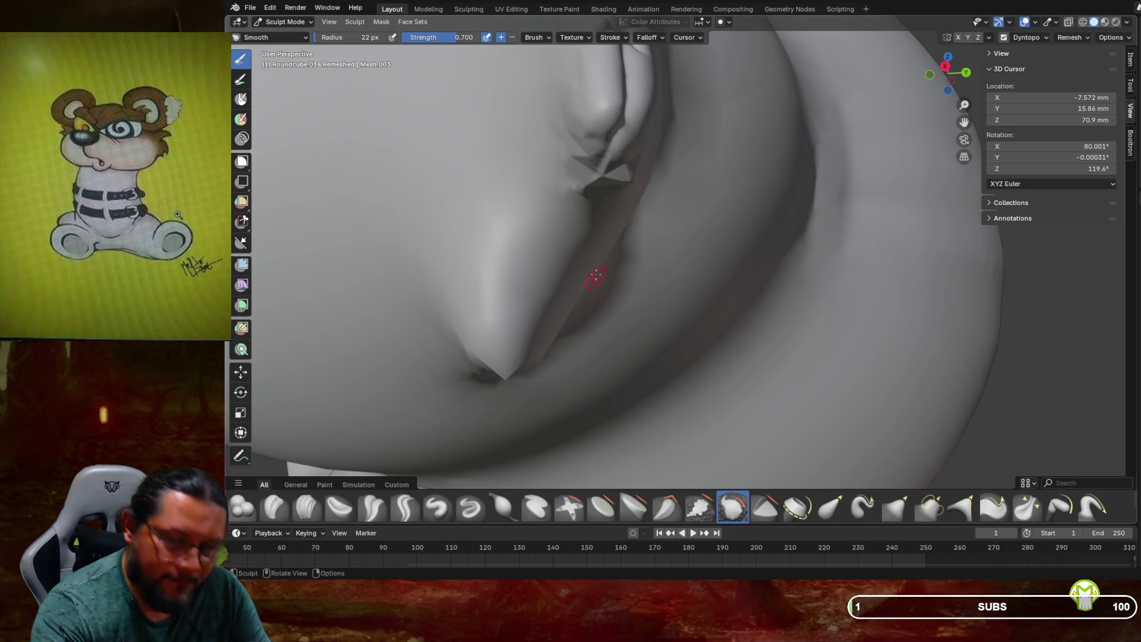
{"action": "key", "text": "f"}
{"action": "left_click", "coordinate": [588, 192]}
{"action": "left_click_drag", "start_coordinate": [606, 192], "coordinate": [623, 167]}
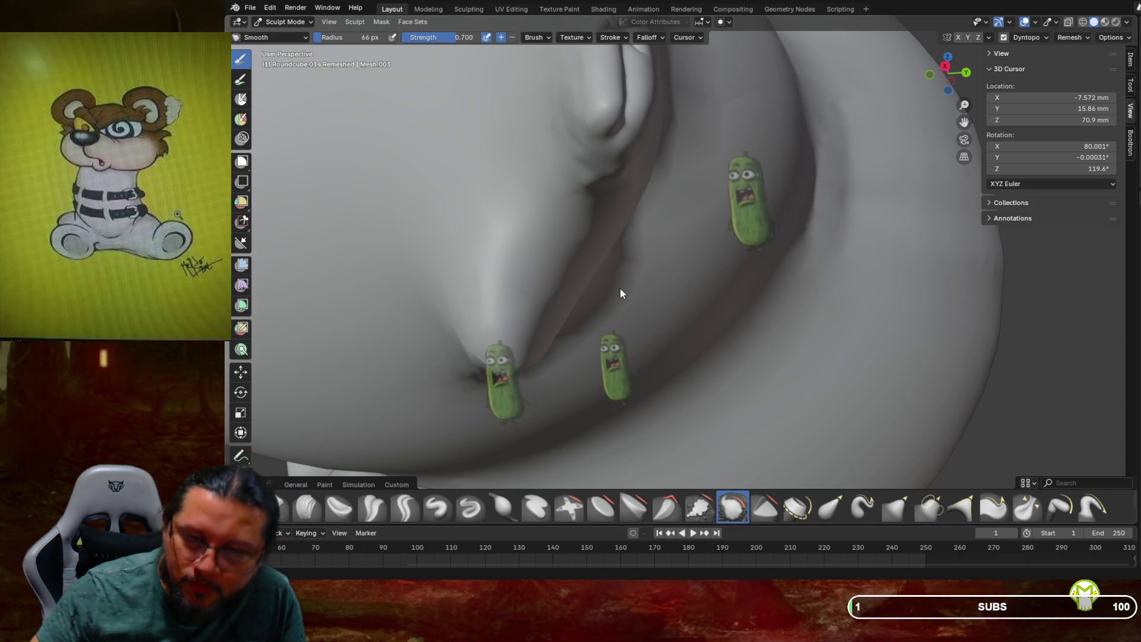
Carve a sharp fabric crease running down beside the seam tip with Crease Sharp at 33 px
{"action": "middle_click_drag", "start_coordinate": [622, 293], "coordinate": [618, 410]}
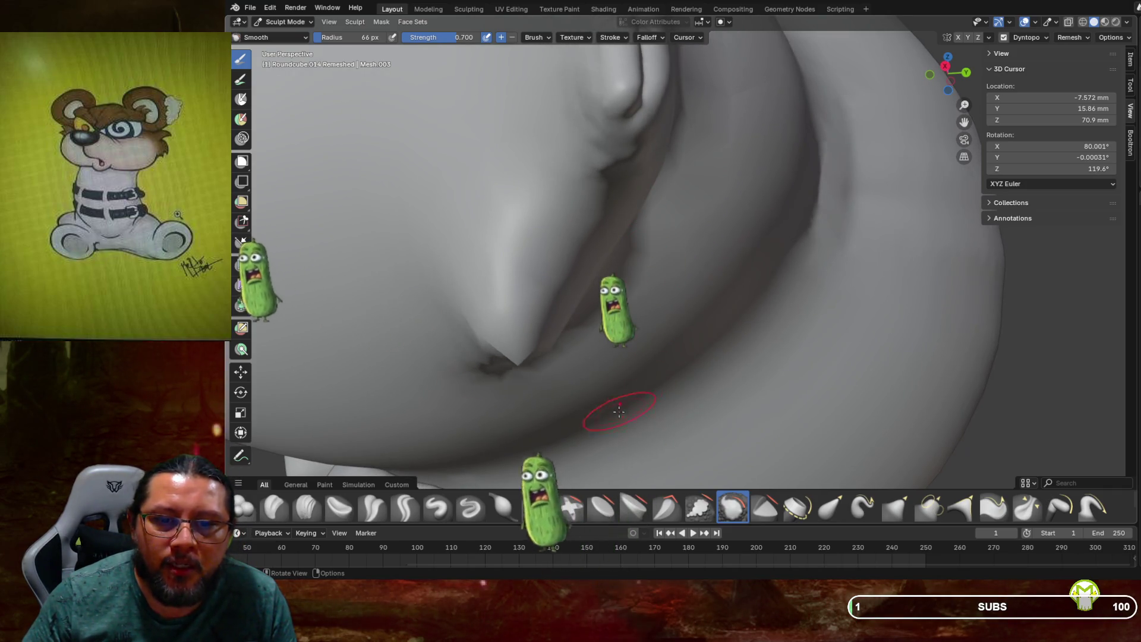
{"action": "left_click", "coordinate": [406, 505]}
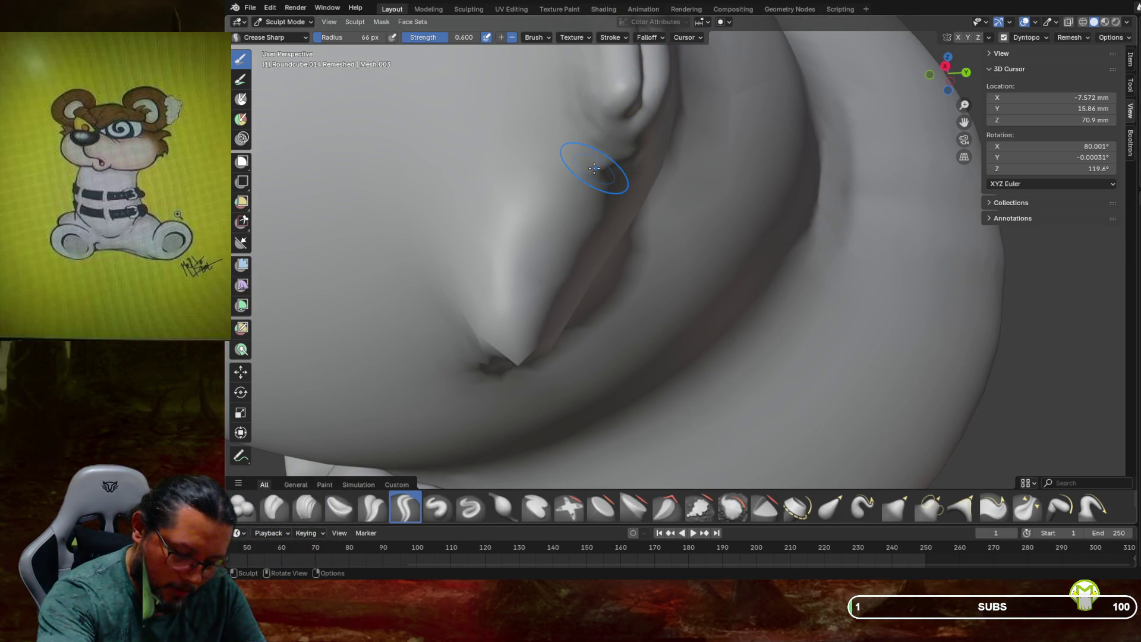
{"action": "key", "text": "shift"}
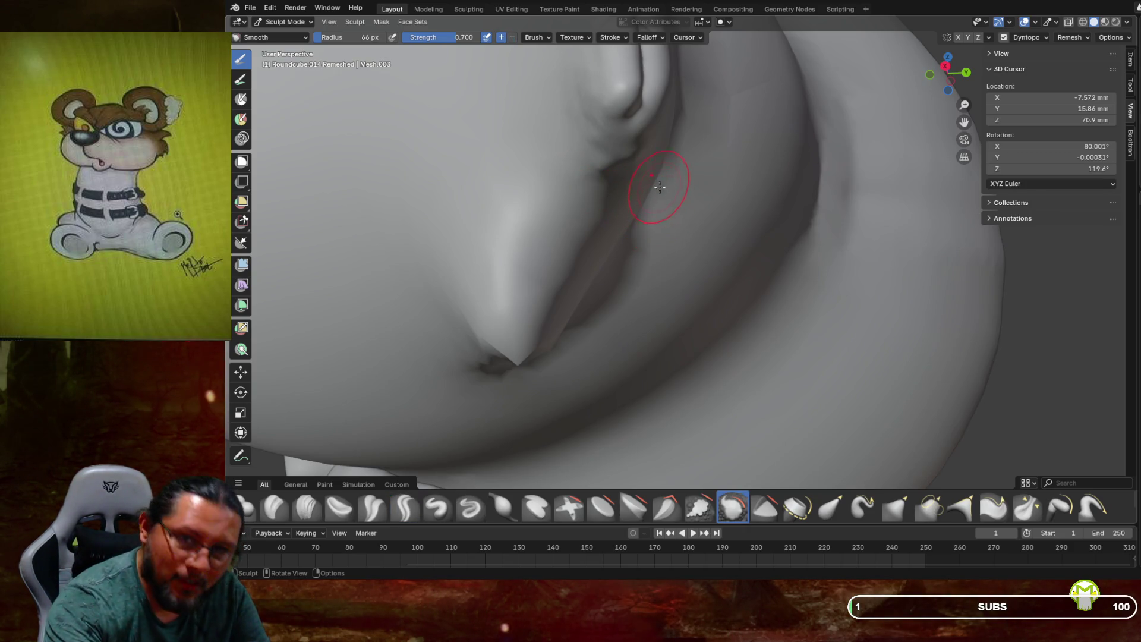
{"action": "key", "text": "f"}
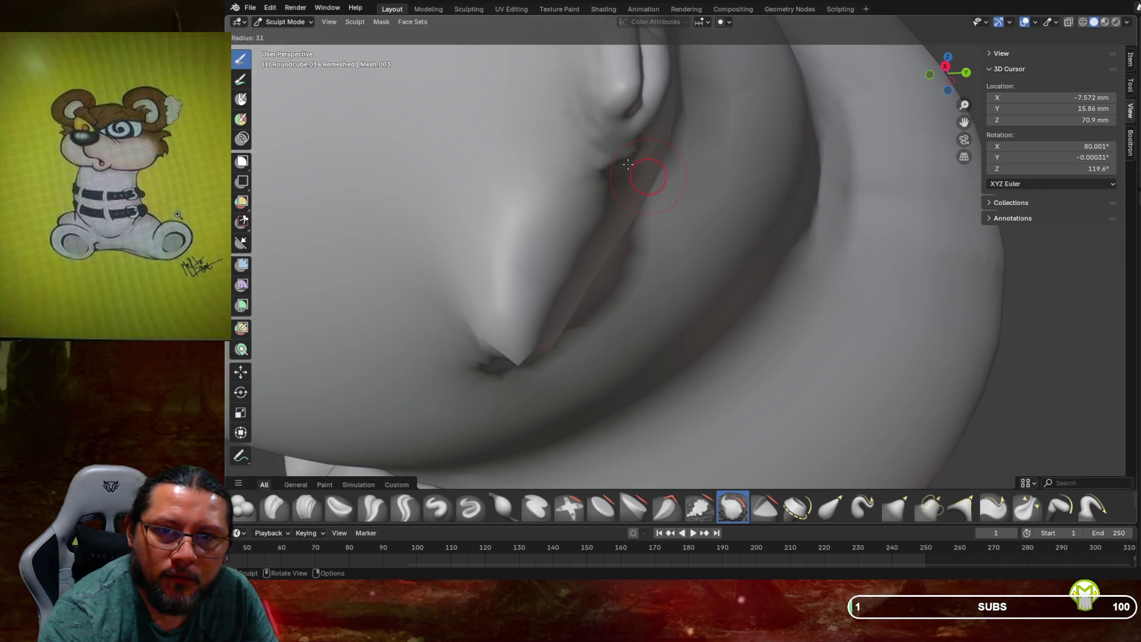
{"action": "left_click", "coordinate": [629, 164]}
{"action": "left_click", "coordinate": [404, 508]}
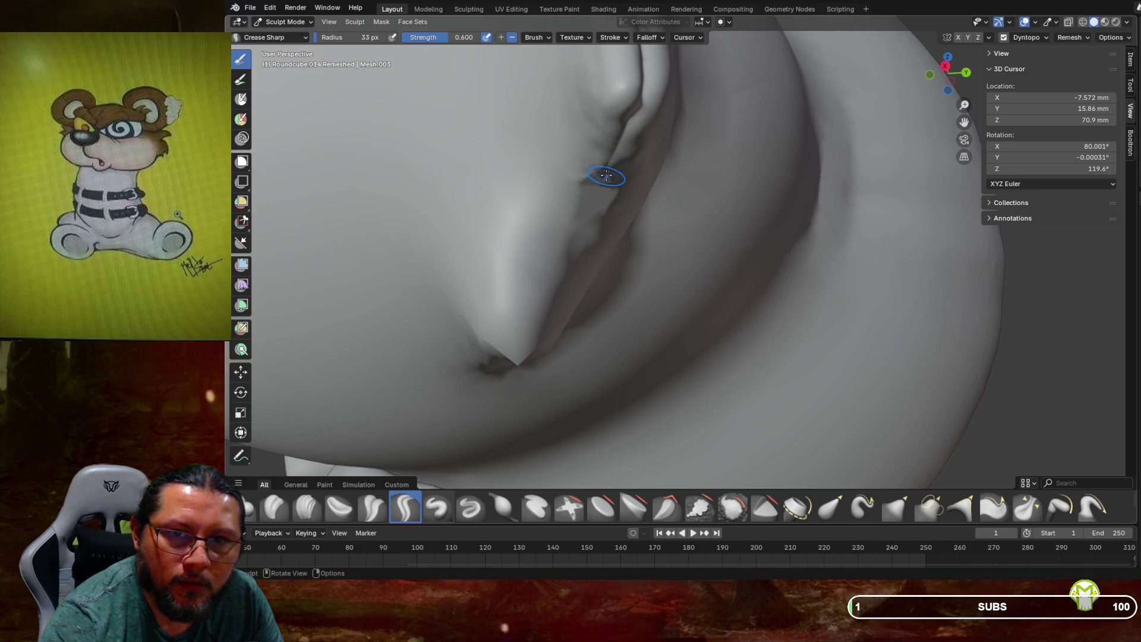
{"action": "left_click_drag", "start_coordinate": [604, 176], "coordinate": [523, 358]}
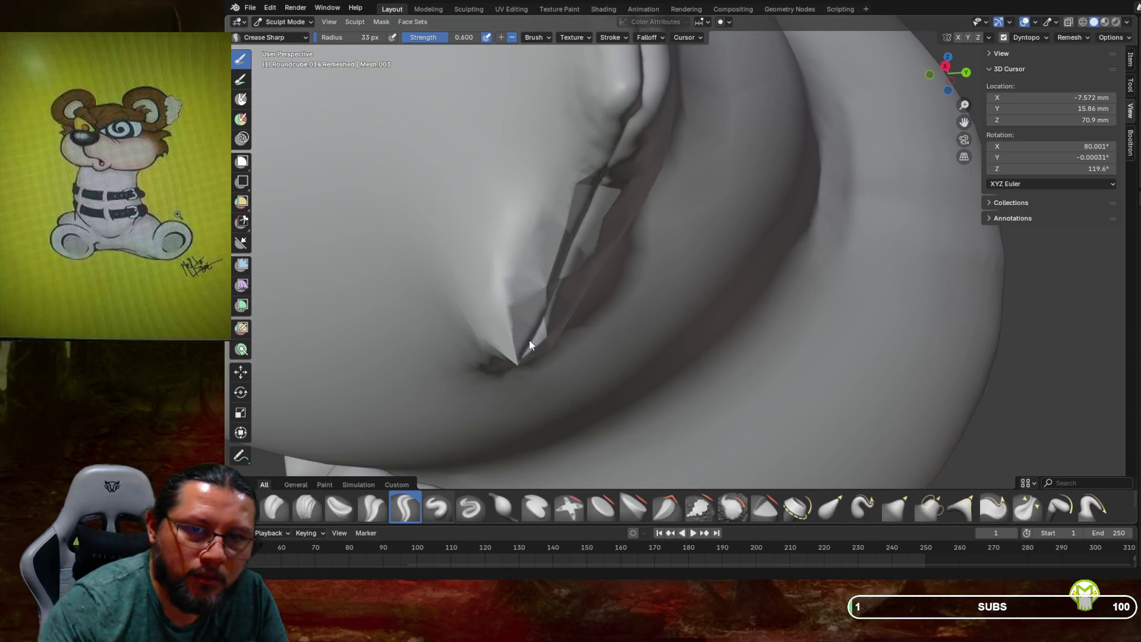
{"action": "mouse_move", "coordinate": [521, 358]}
{"action": "middle_mouse_down"}
{"action": "mouse_move", "coordinate": [571, 319]}
{"action": "mouse_move", "coordinate": [553, 321]}
{"action": "middle_mouse_up"}
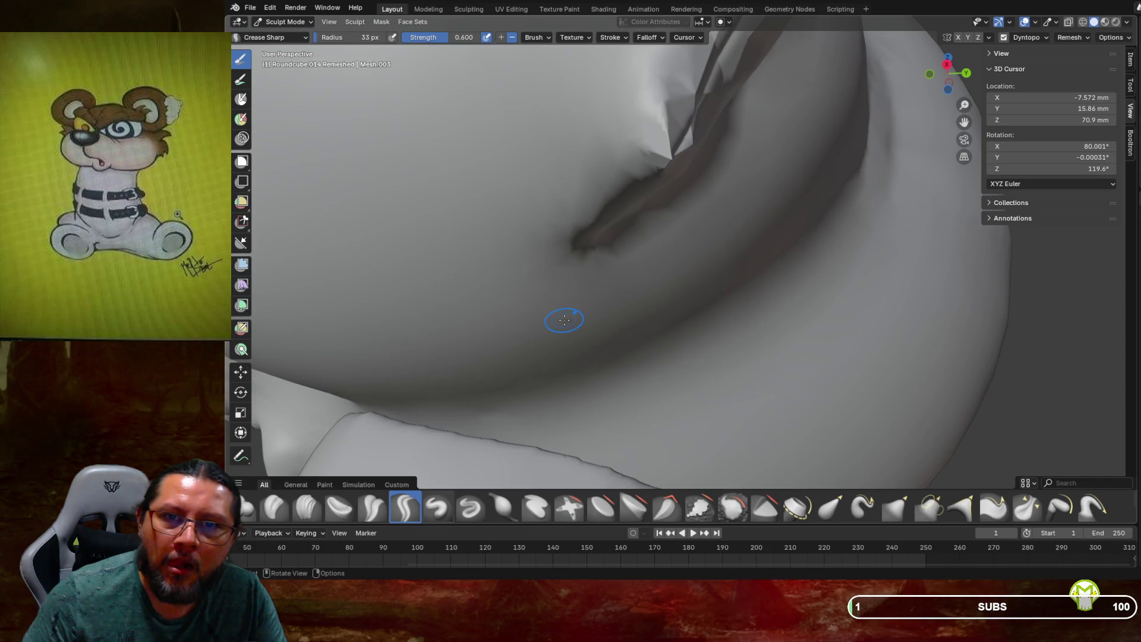
Extend the sharp crease line down the body below the seam tip and inspect the whole head
{"action": "mouse_move", "coordinate": [678, 165]}
{"action": "left_mouse_down"}
{"action": "mouse_move", "coordinate": [642, 185]}
{"action": "mouse_move", "coordinate": [585, 252]}
{"action": "left_mouse_up"}
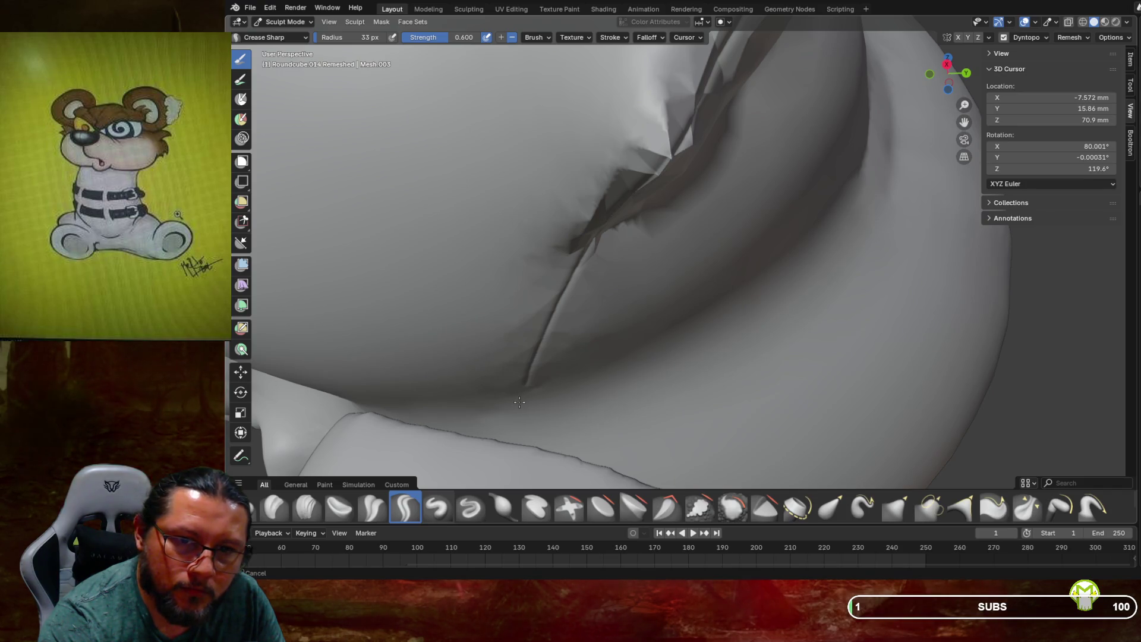
{"action": "left_click_drag", "start_coordinate": [517, 385], "coordinate": [518, 386]}
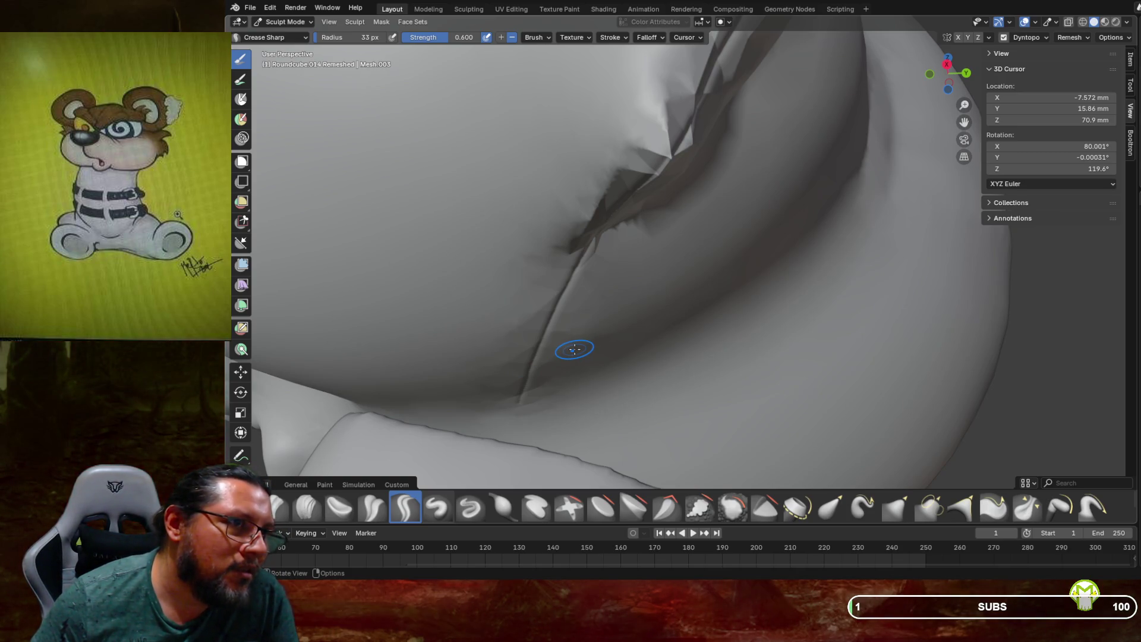
{"action": "scroll", "coordinate": [574, 349], "scroll_direction": "down", "scroll_amount": 3}
{"action": "mouse_move", "coordinate": [589, 330]}
{"action": "middle_mouse_down"}
{"action": "mouse_move", "coordinate": [561, 318]}
{"action": "mouse_move", "coordinate": [599, 324]}
{"action": "mouse_move", "coordinate": [654, 299]}
{"action": "middle_mouse_up"}
{"action": "scroll", "coordinate": [561, 318], "scroll_direction": "down", "scroll_amount": 3}
{"action": "scroll", "coordinate": [607, 316], "scroll_direction": "up", "scroll_amount": 4}
{"action": "scroll", "coordinate": [612, 312], "scroll_direction": "up", "scroll_amount": 3}
{"action": "scroll", "coordinate": [610, 310], "scroll_direction": "up", "scroll_amount": 2}
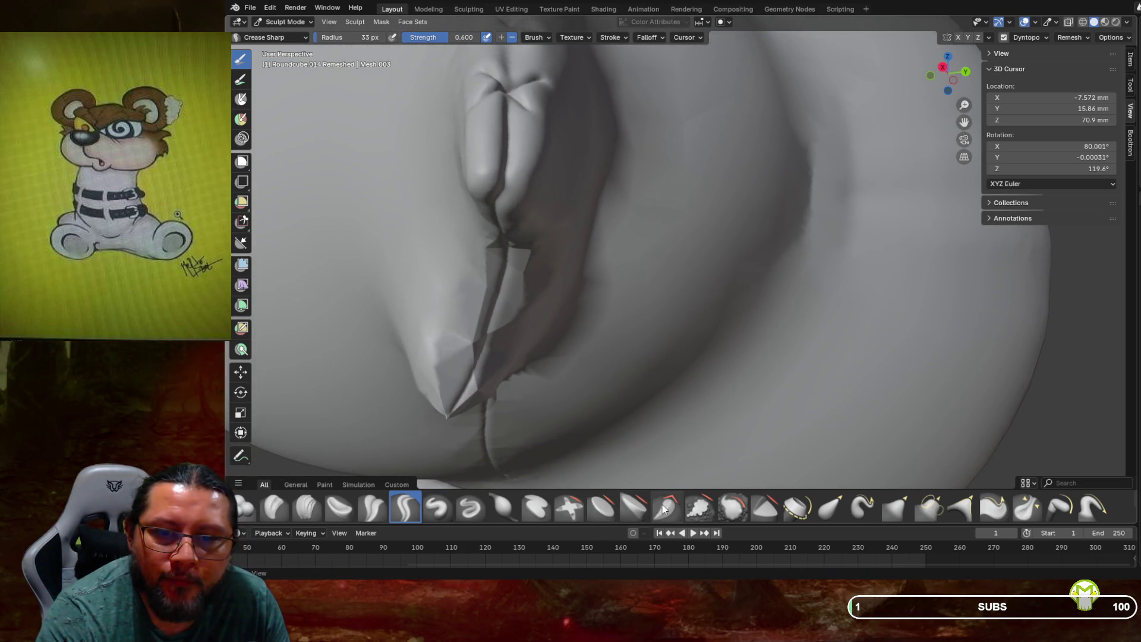
{"action": "left_click", "coordinate": [740, 512]}
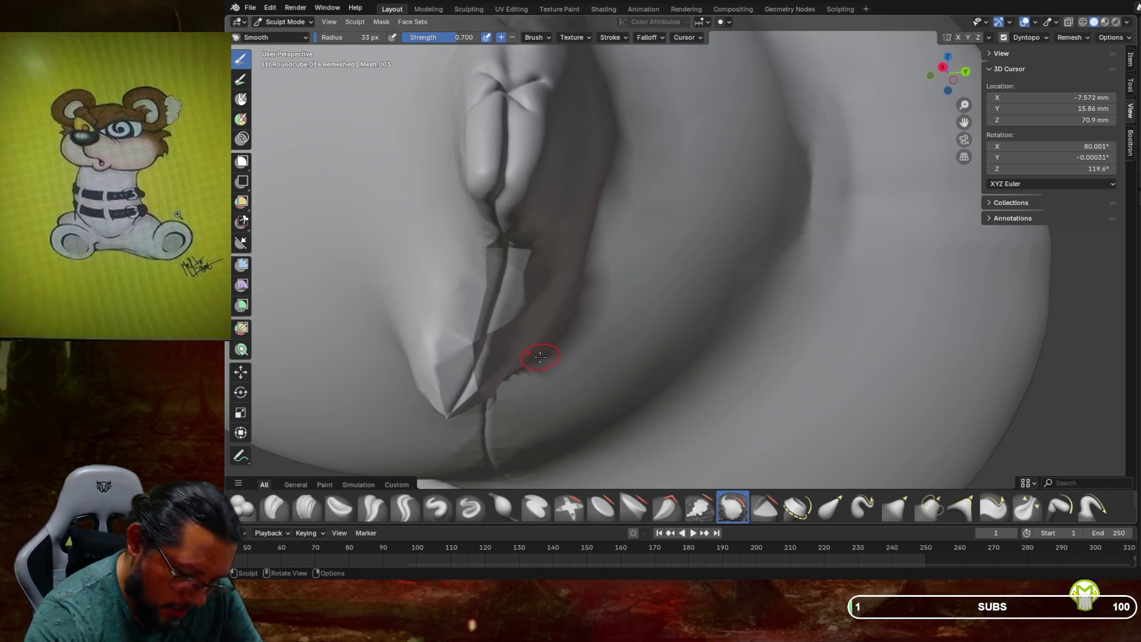
Smooth the jagged crease edges and the pointed seam tip, first with a larger then a smaller brush
{"action": "key", "text": "f"}
{"action": "left_click", "coordinate": [556, 360]}
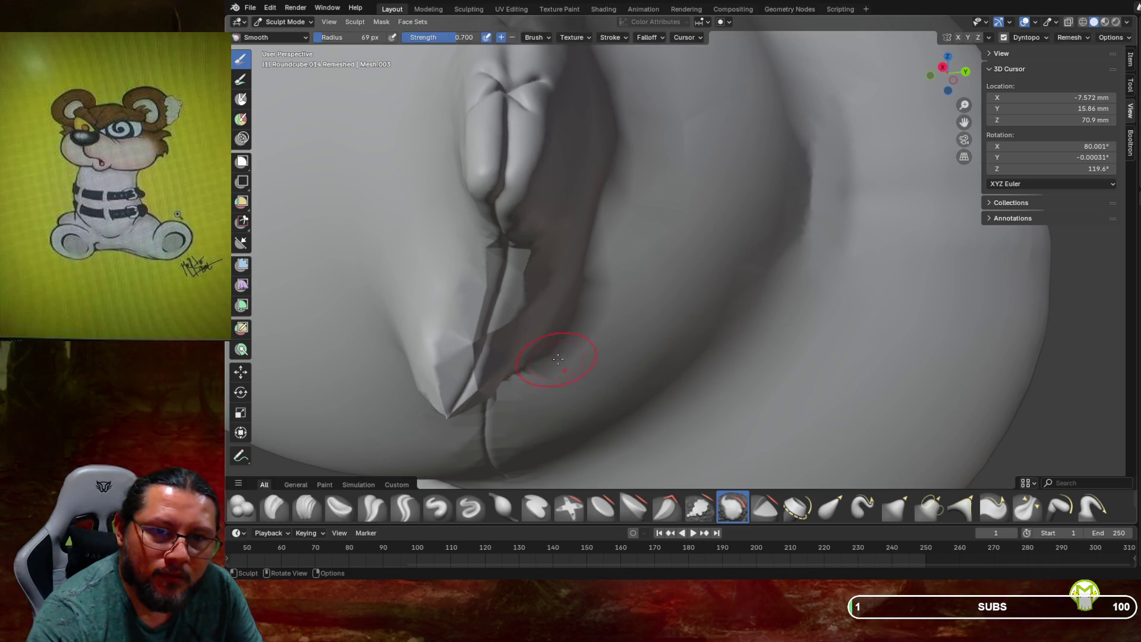
{"action": "left_click_drag", "start_coordinate": [446, 375], "coordinate": [514, 330]}
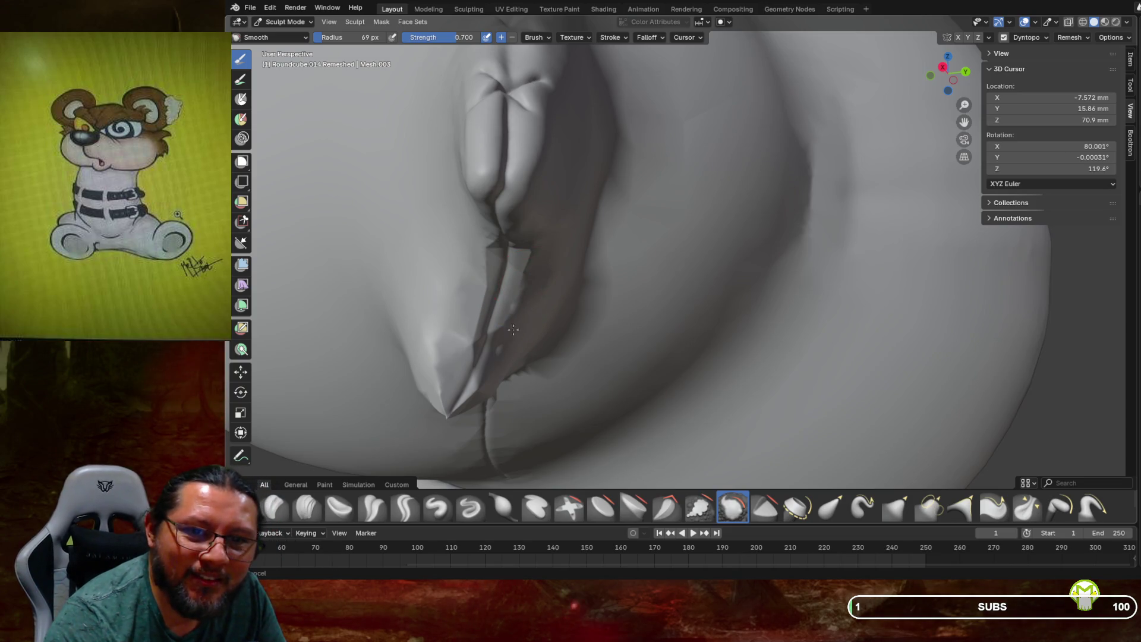
{"action": "left_click_drag", "start_coordinate": [497, 319], "coordinate": [497, 332]}
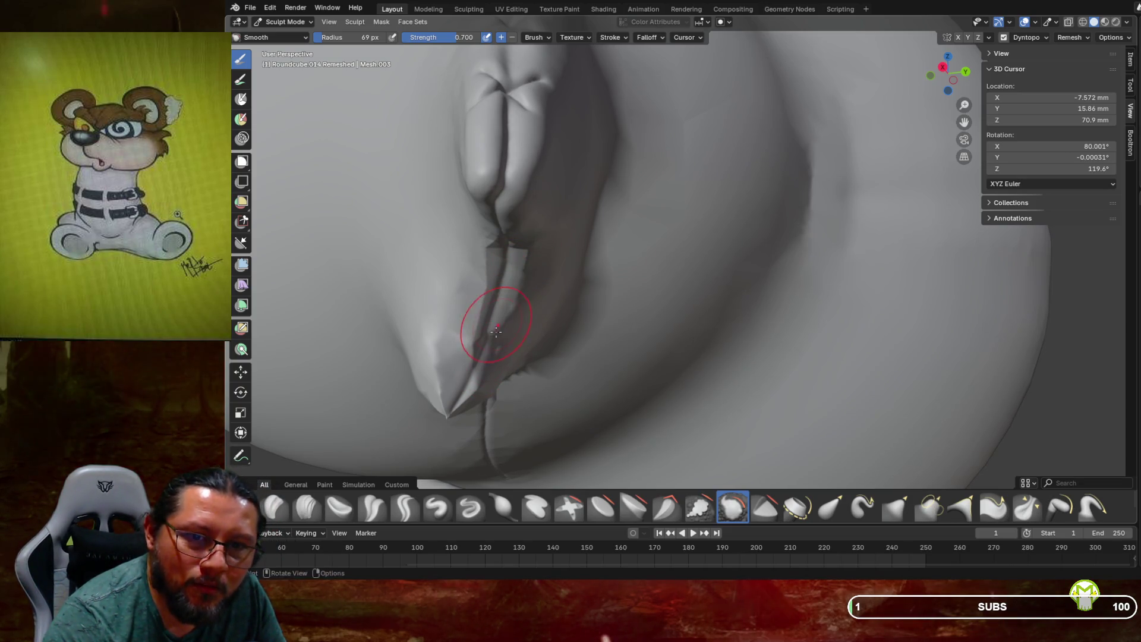
{"action": "left_click_drag", "start_coordinate": [455, 375], "coordinate": [477, 337]}
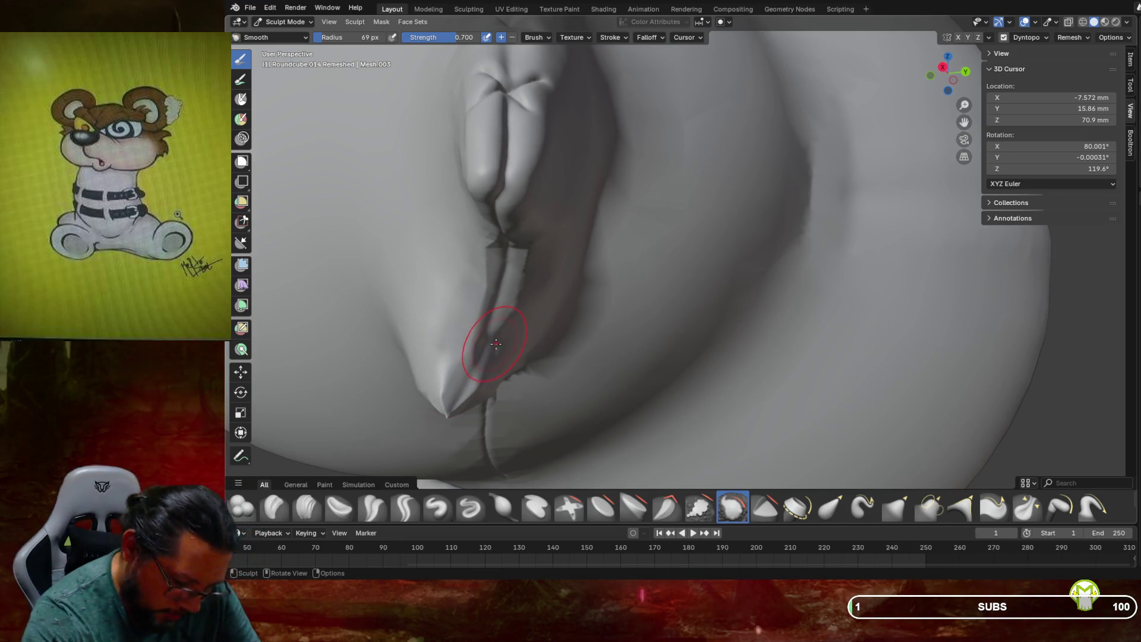
{"action": "key", "text": "f"}
{"action": "left_click", "coordinate": [497, 334]}
{"action": "left_click_drag", "start_coordinate": [504, 321], "coordinate": [519, 294]}
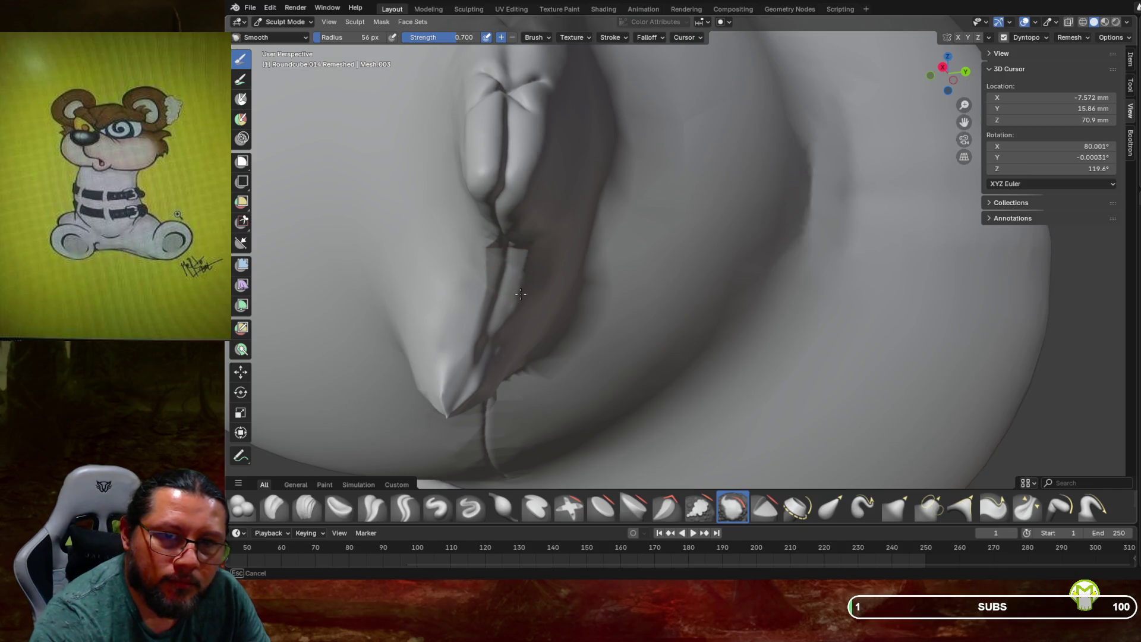
{"action": "left_click_drag", "start_coordinate": [490, 248], "coordinate": [482, 295]}
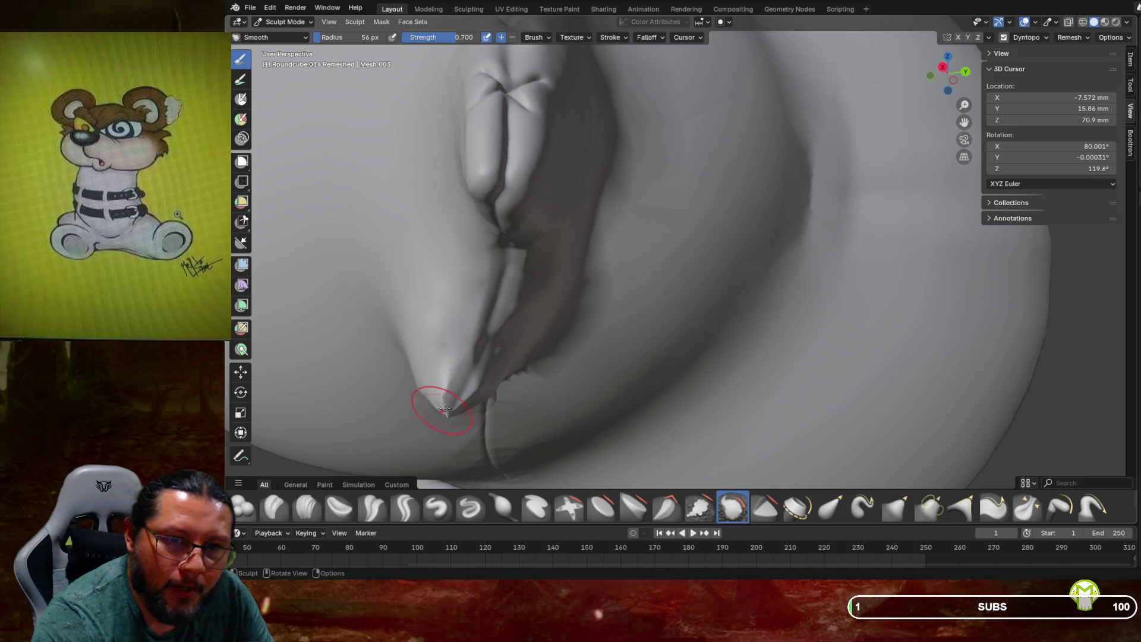
{"action": "left_click_drag", "start_coordinate": [494, 358], "coordinate": [500, 347]}
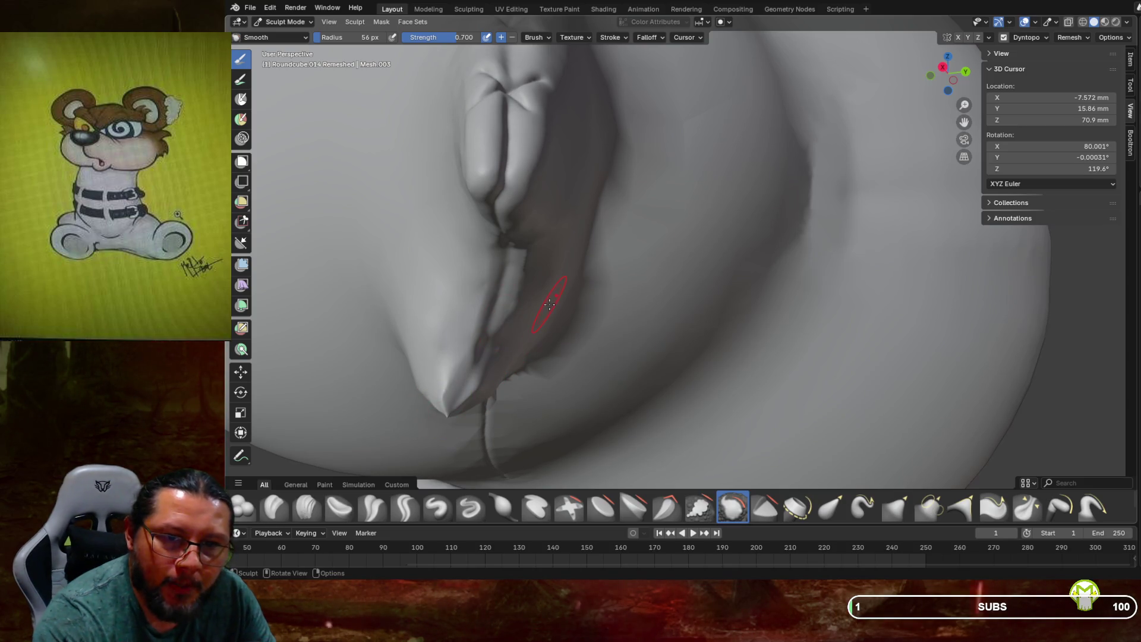
Smooth down along the fold and the roughened area beside the crease
{"action": "middle_click_drag", "start_coordinate": [550, 304], "coordinate": [552, 291]}
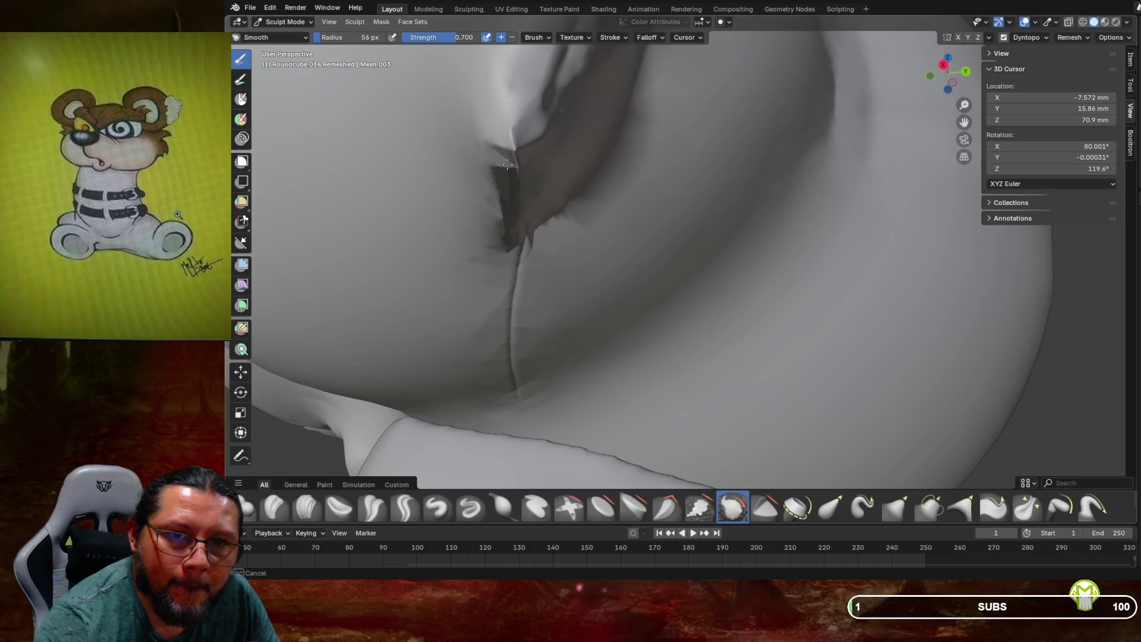
{"action": "left_click_drag", "start_coordinate": [507, 161], "coordinate": [500, 200]}
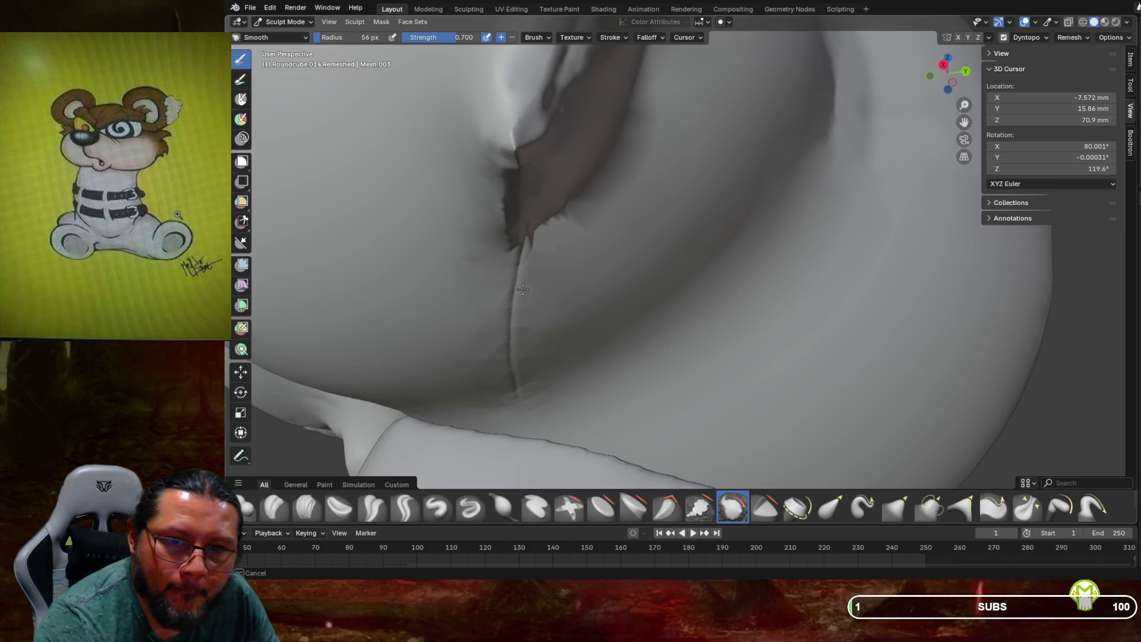
{"action": "left_click_drag", "start_coordinate": [522, 290], "coordinate": [519, 221]}
{"action": "left_click_drag", "start_coordinate": [517, 157], "coordinate": [524, 135]}
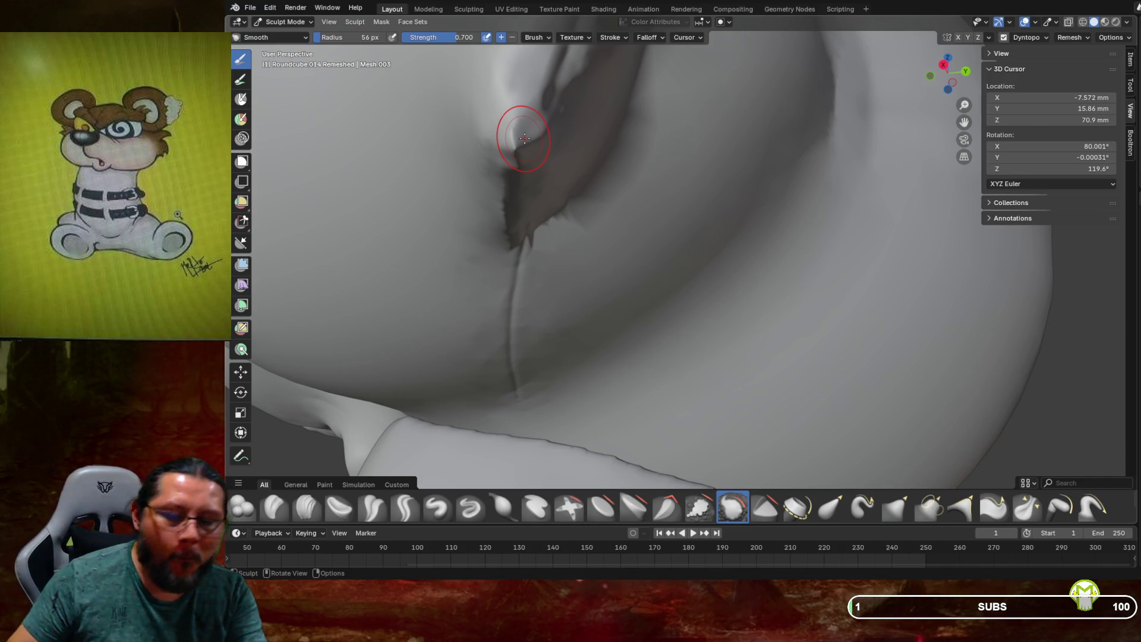
{"action": "middle_click_drag", "start_coordinate": [505, 135], "coordinate": [548, 219], "text": "ctrl"}
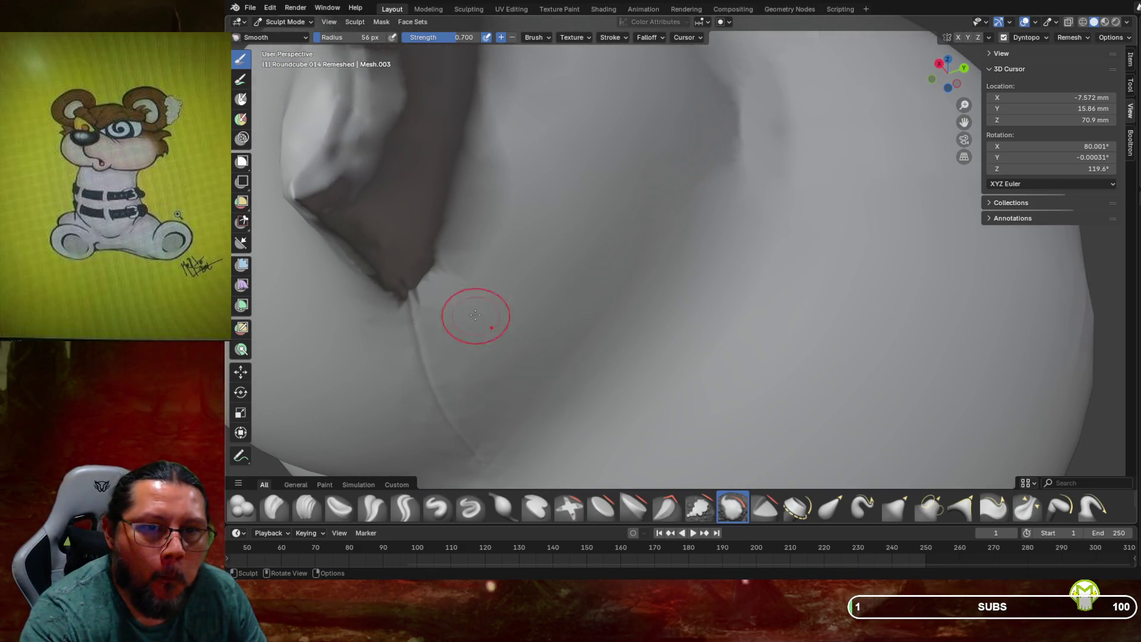
{"action": "mouse_move", "coordinate": [476, 314]}
{"action": "left_mouse_down"}
{"action": "mouse_move", "coordinate": [419, 295]}
{"action": "mouse_move", "coordinate": [472, 332]}
{"action": "left_mouse_up"}
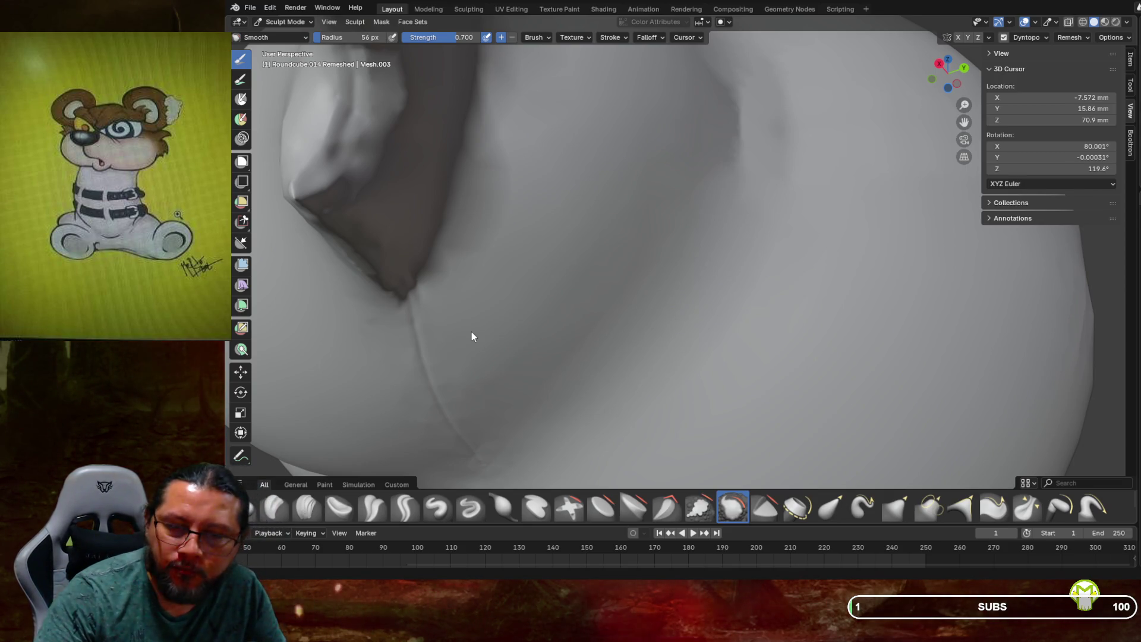
{"action": "scroll", "coordinate": [492, 305], "scroll_direction": "down", "scroll_amount": 5}
Cut a thin crisp crease along the fold beside the back seam with Crease Sharp at 19 px
{"action": "middle_click_drag", "start_coordinate": [491, 305], "coordinate": [520, 330]}
{"action": "scroll", "coordinate": [499, 314], "scroll_direction": "up", "scroll_amount": 5}
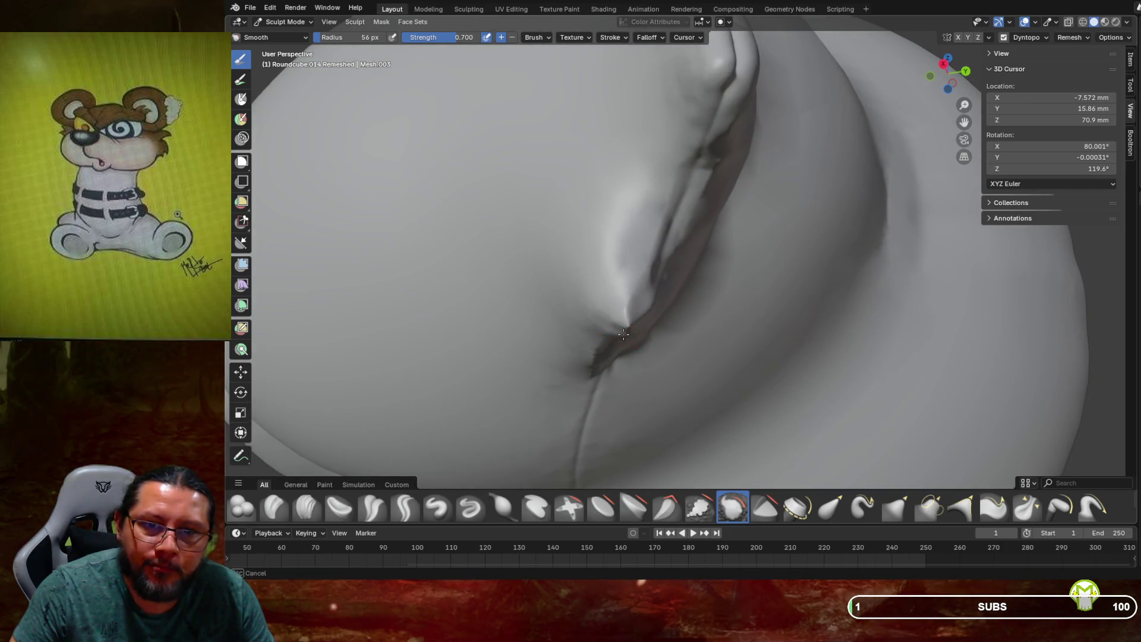
{"action": "left_click_drag", "start_coordinate": [643, 312], "coordinate": [638, 309]}
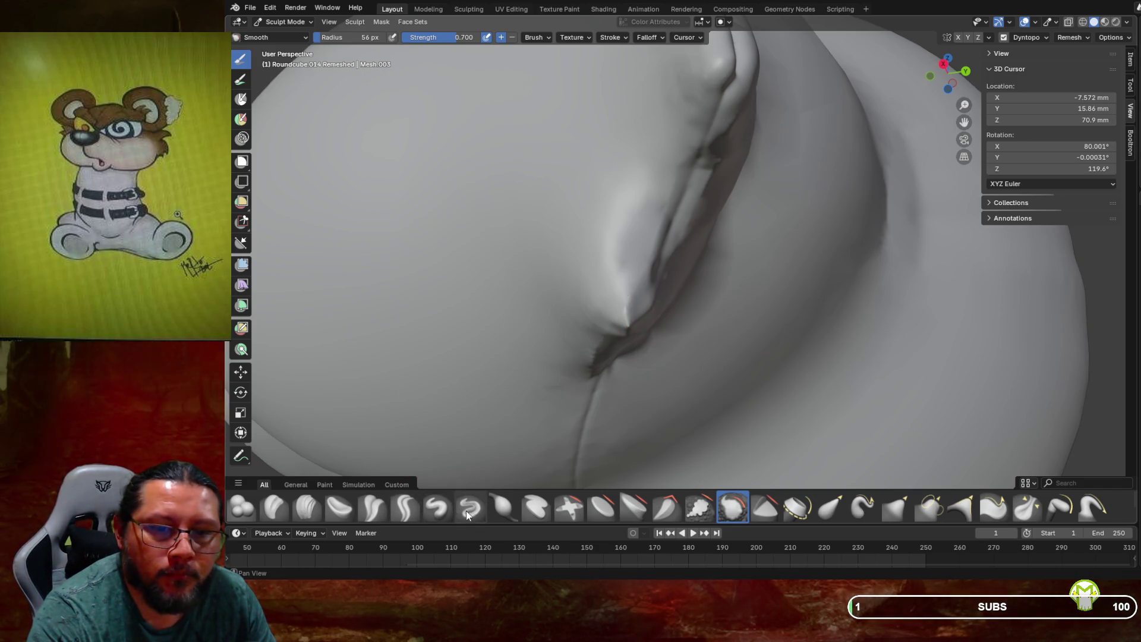
{"action": "left_click", "coordinate": [406, 508]}
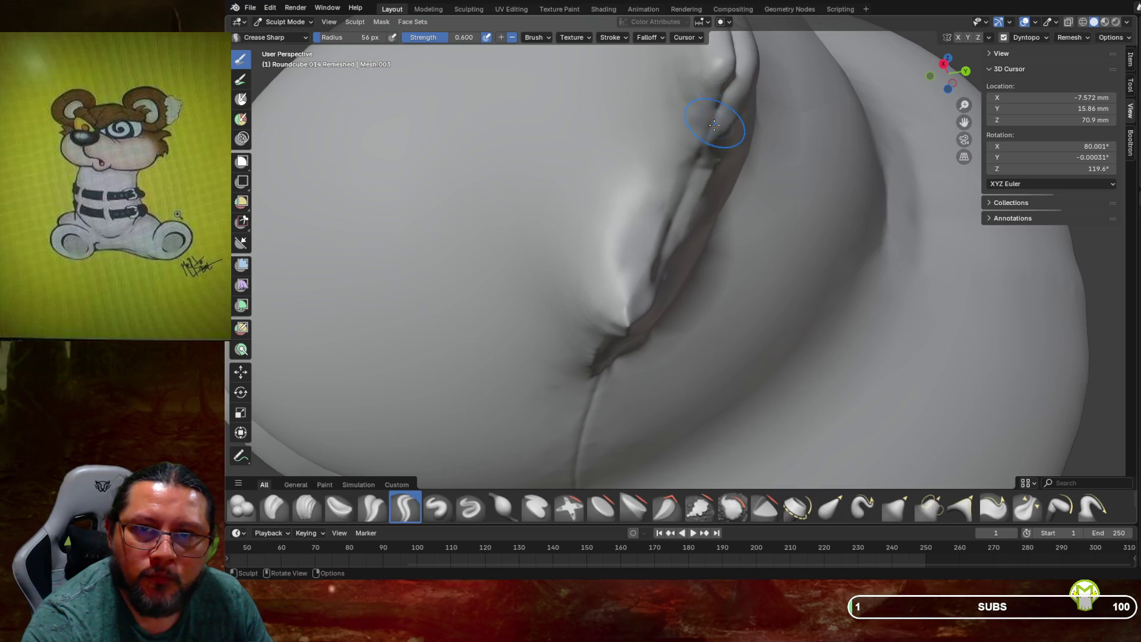
{"action": "key", "text": "f"}
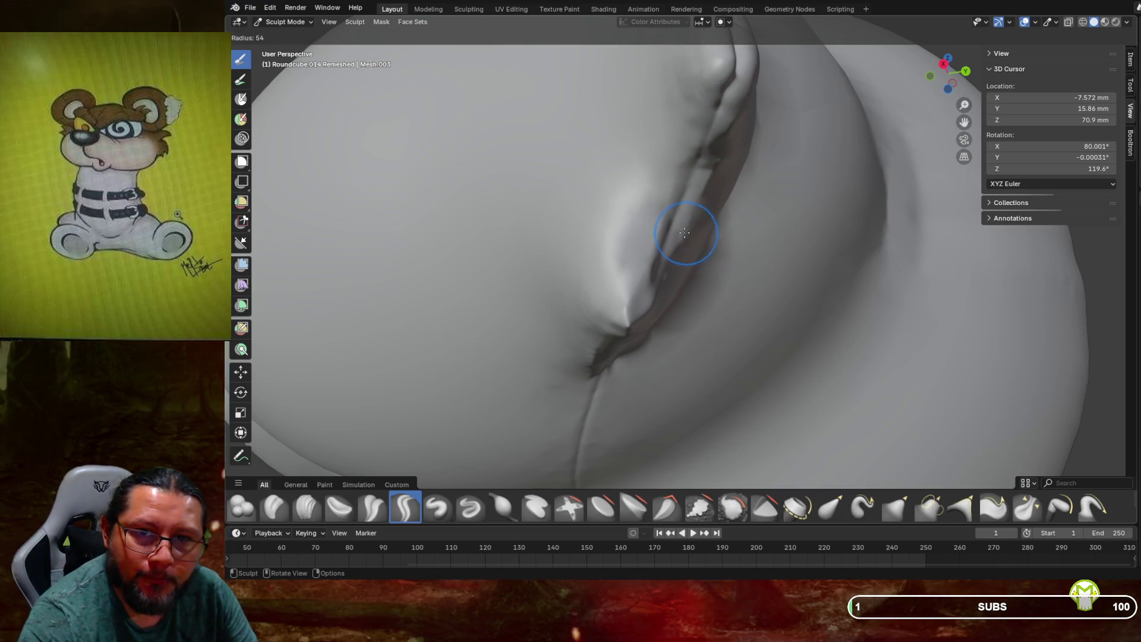
{"action": "left_click", "coordinate": [685, 233]}
{"action": "left_click_drag", "start_coordinate": [717, 106], "coordinate": [718, 119]}
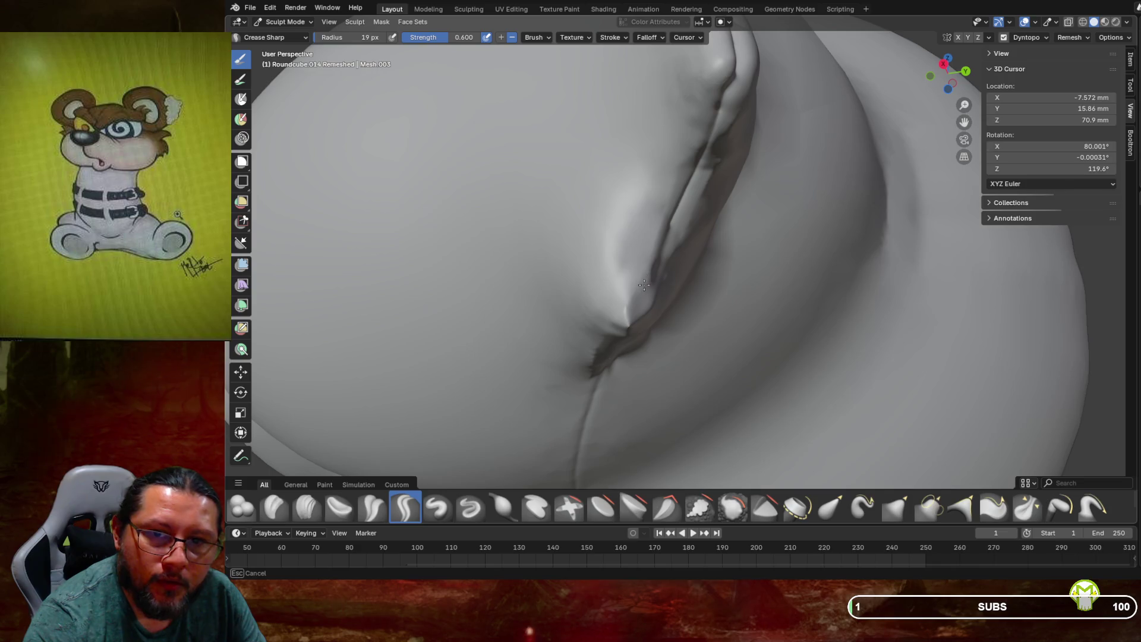
{"action": "left_click_drag", "start_coordinate": [635, 312], "coordinate": [631, 321]}
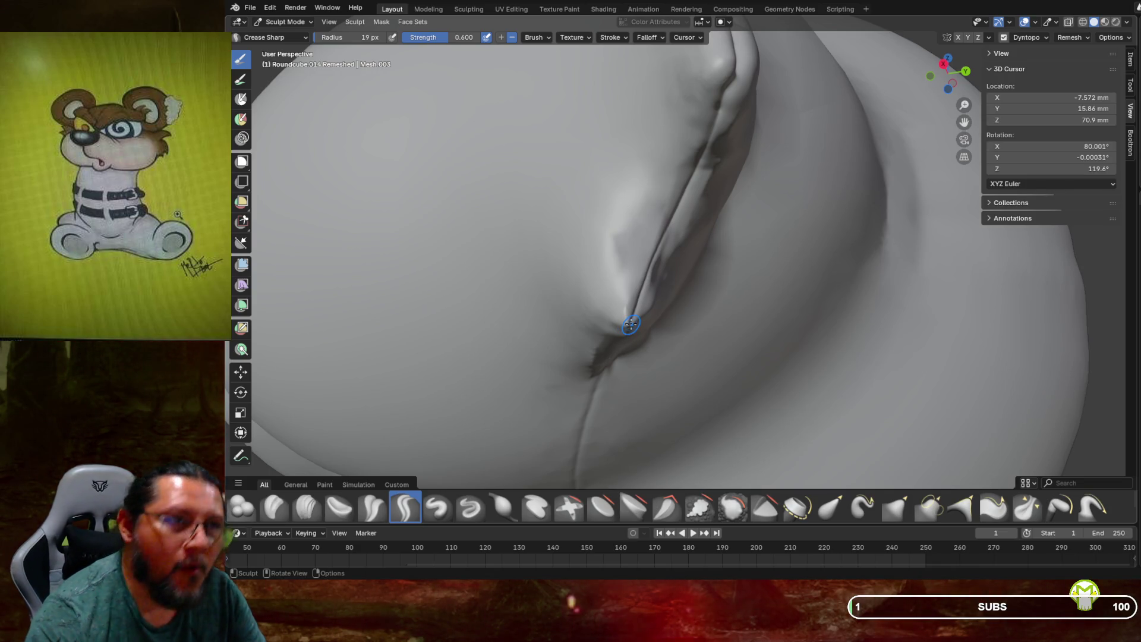
{"action": "middle_click_drag", "start_coordinate": [627, 330], "coordinate": [649, 309]}
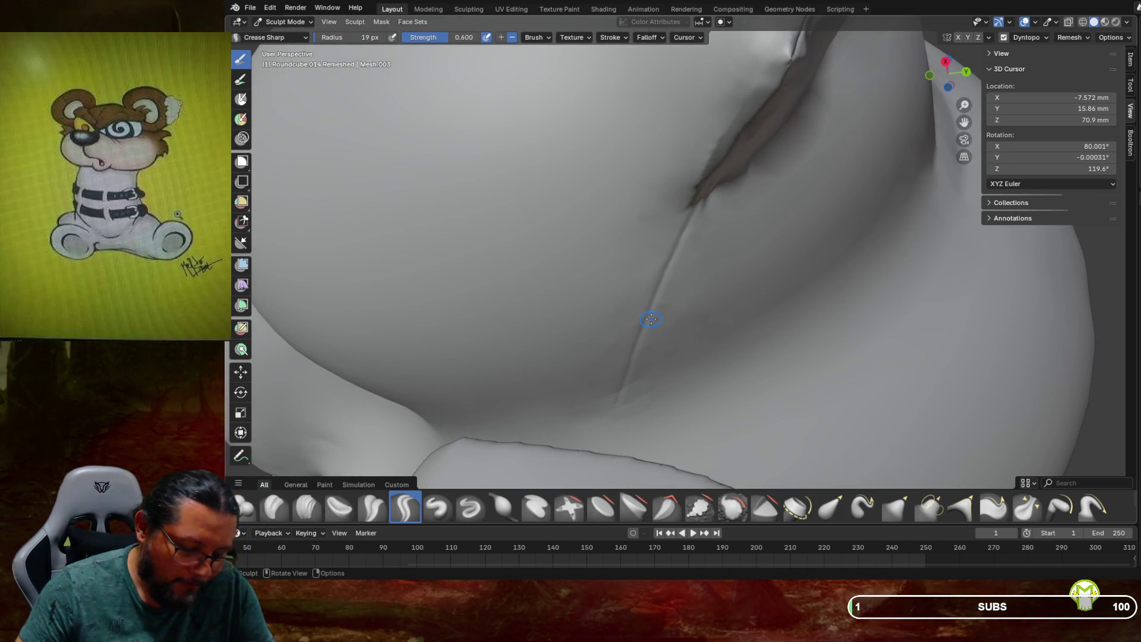
{"action": "mouse_move", "coordinate": [649, 310]}
{"action": "middle_mouse_down"}
{"action": "mouse_move", "coordinate": [604, 393]}
{"action": "mouse_move", "coordinate": [682, 363]}
{"action": "middle_mouse_up"}
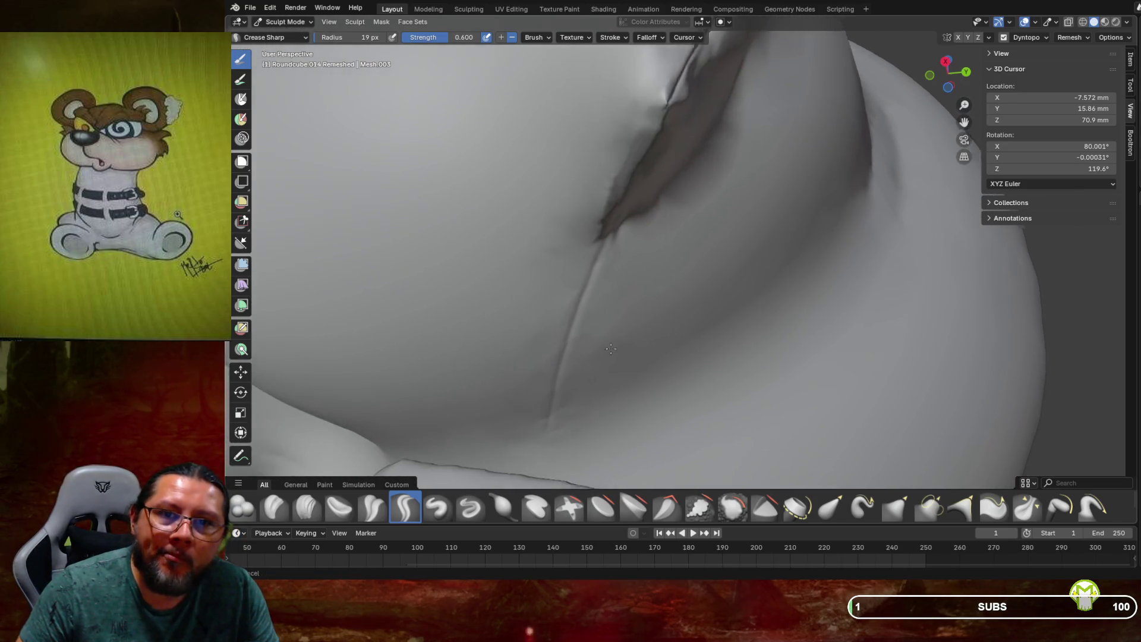
{"action": "scroll", "coordinate": [683, 364], "scroll_direction": "down", "scroll_amount": 3}
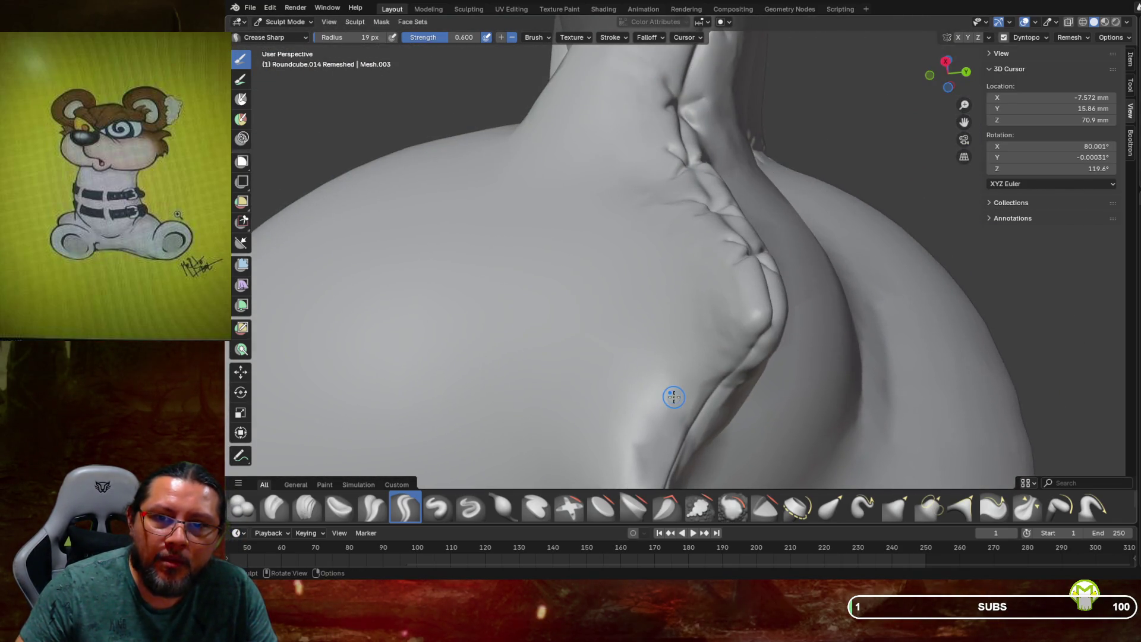
Carry the sharp crease further down the fold with Crease Sharp strokes
{"action": "middle_click_drag", "start_coordinate": [673, 397], "coordinate": [691, 287]}
{"action": "left_click_drag", "start_coordinate": [688, 138], "coordinate": [662, 157]}
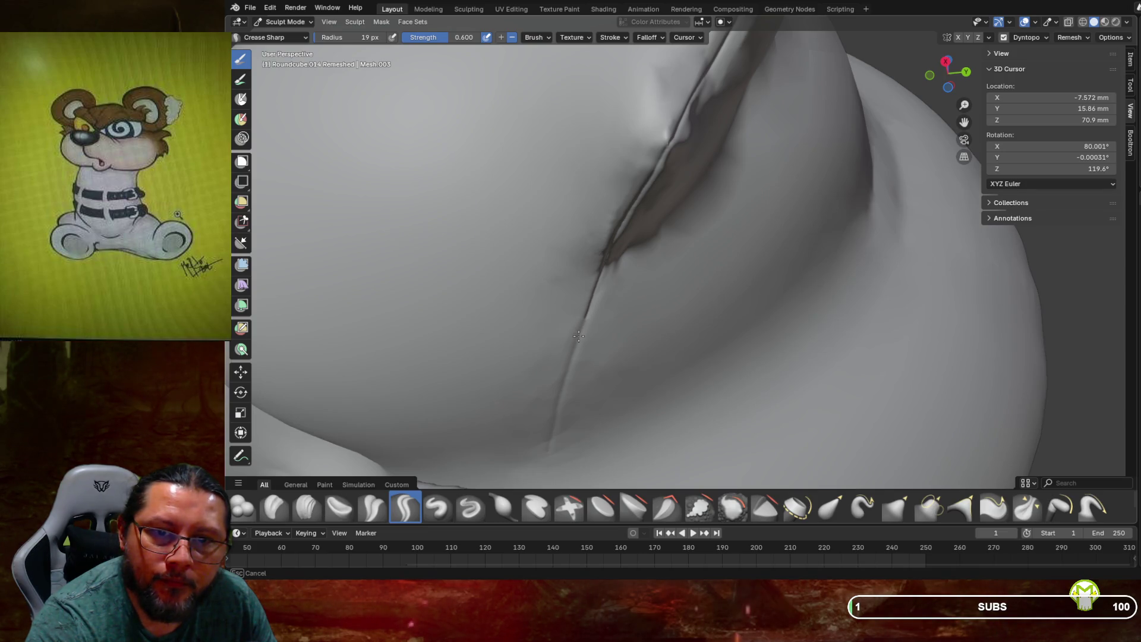
{"action": "left_click_drag", "start_coordinate": [565, 384], "coordinate": [548, 451]}
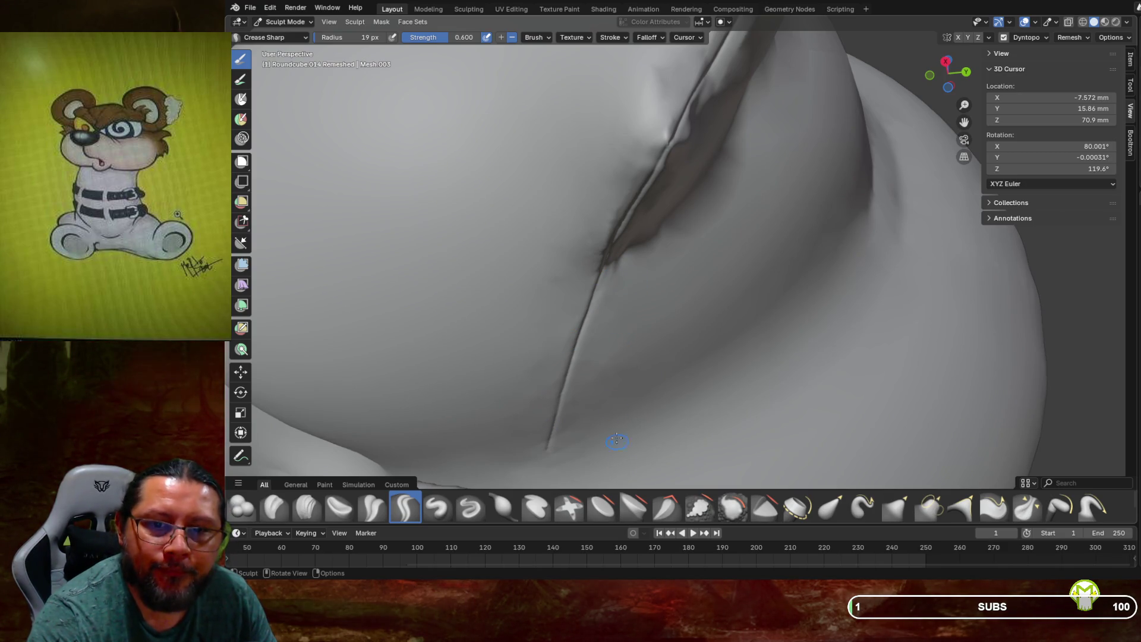
Blend the new crease into the surrounding fabric with the Smooth brush, then view the X-stitched back seam
{"action": "left_click", "coordinate": [731, 508]}
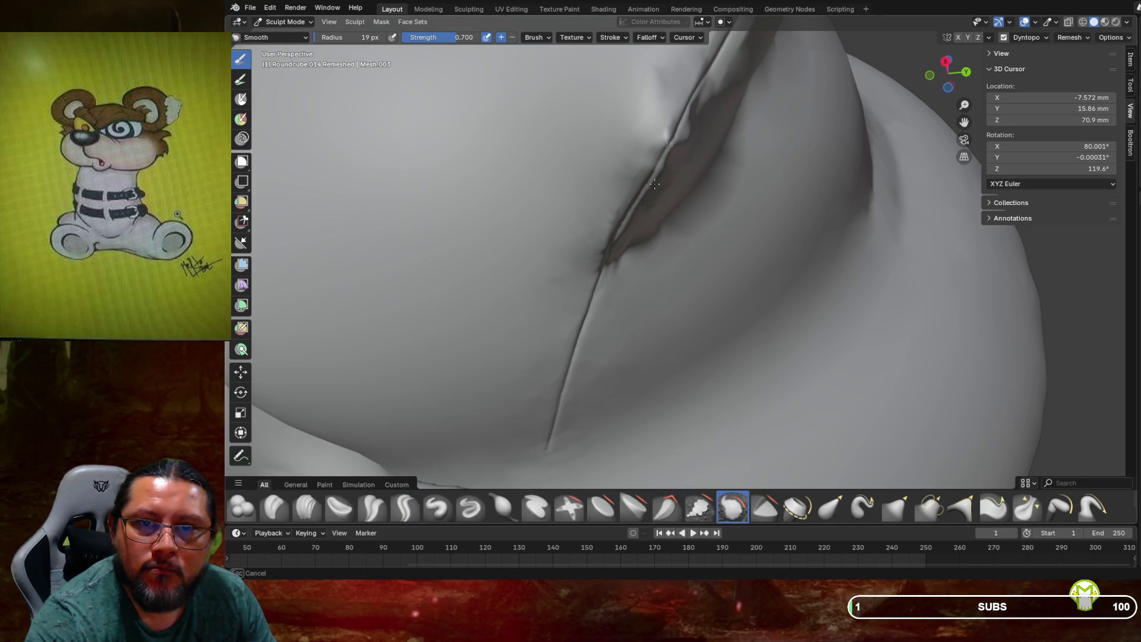
{"action": "mouse_move", "coordinate": [662, 170]}
{"action": "left_mouse_down"}
{"action": "mouse_move", "coordinate": [658, 143]}
{"action": "mouse_move", "coordinate": [654, 179]}
{"action": "left_mouse_up"}
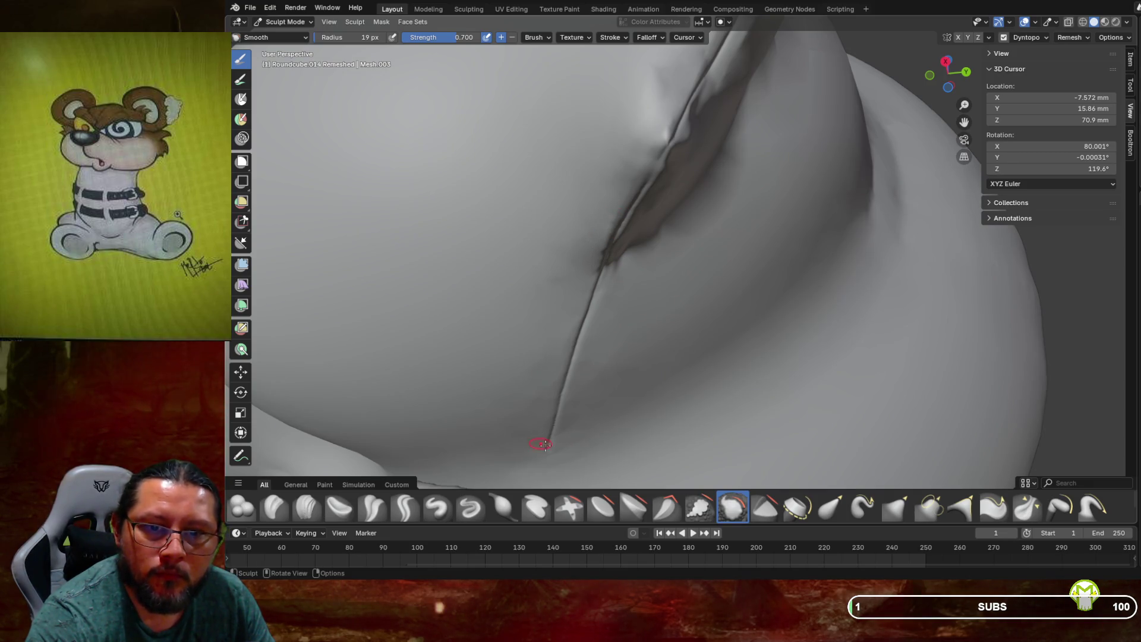
{"action": "left_click_drag", "start_coordinate": [560, 449], "coordinate": [567, 410]}
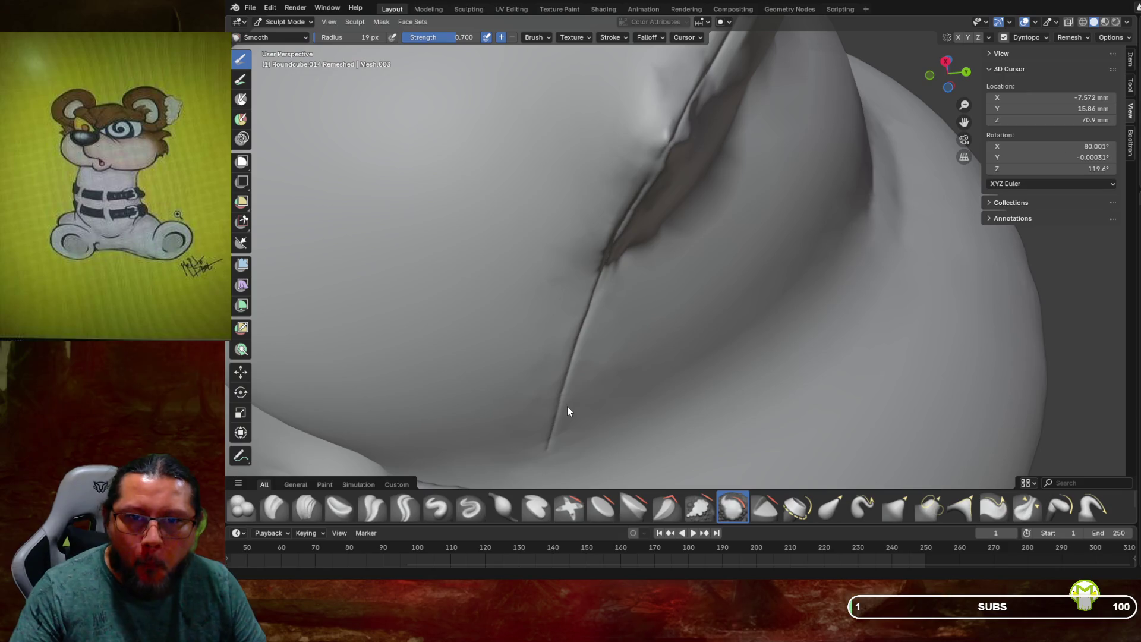
{"action": "scroll", "coordinate": [568, 406], "scroll_direction": "down", "scroll_amount": 2}
{"action": "middle_click_drag", "start_coordinate": [569, 407], "coordinate": [630, 344]}
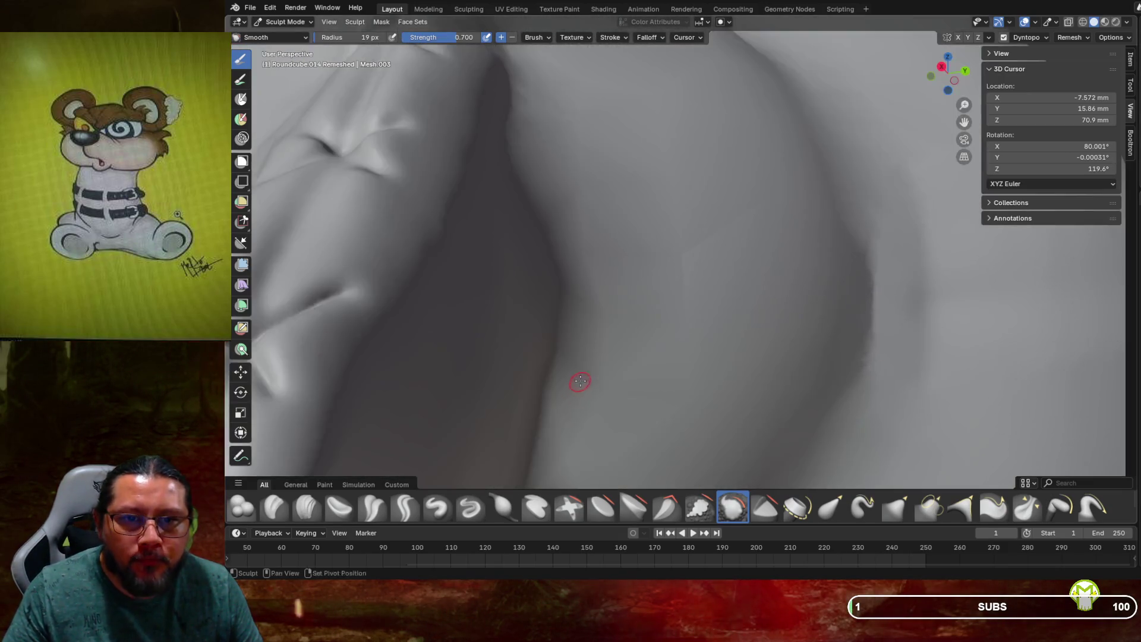
{"action": "scroll", "coordinate": [630, 343], "scroll_direction": "down", "scroll_amount": 4}
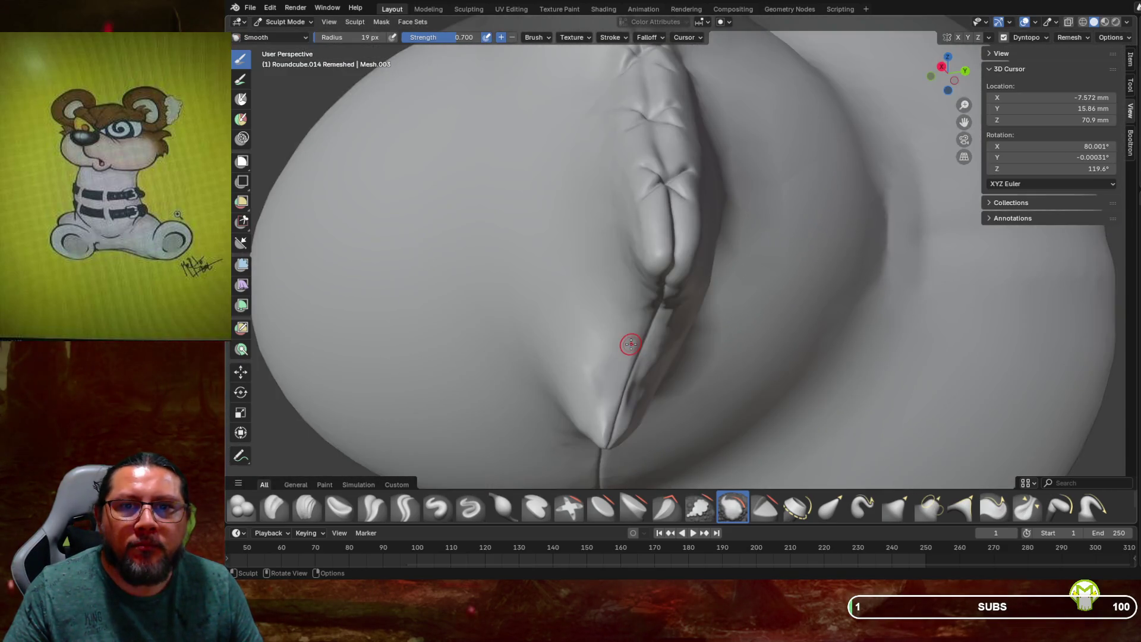
{"action": "middle_click_drag", "start_coordinate": [631, 344], "coordinate": [633, 344]}
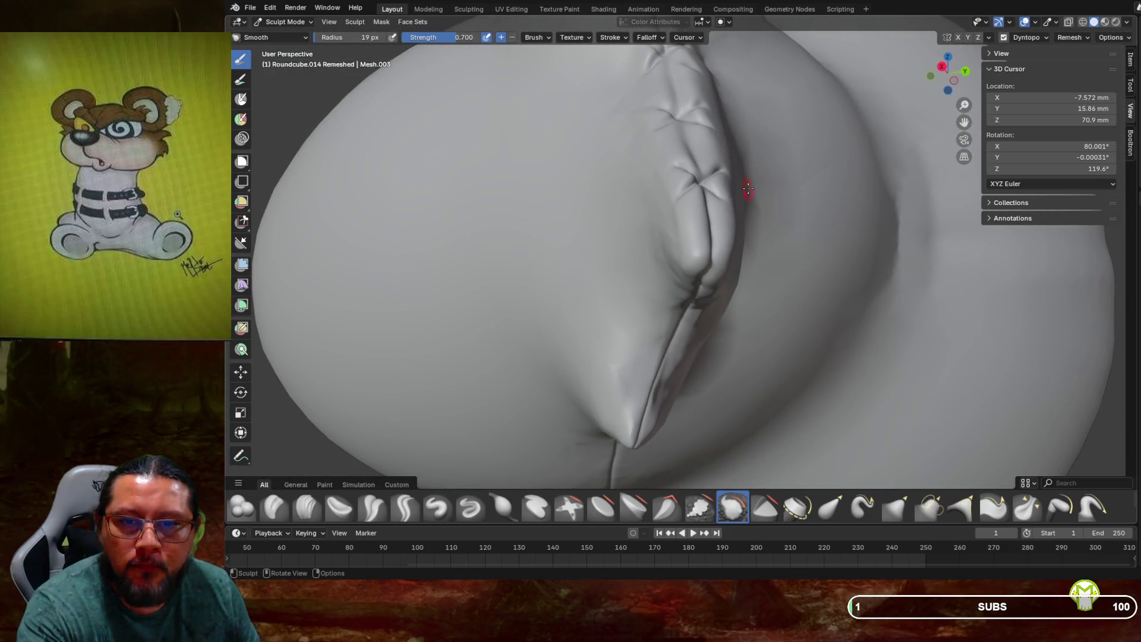
{"action": "left_click", "coordinate": [406, 509]}
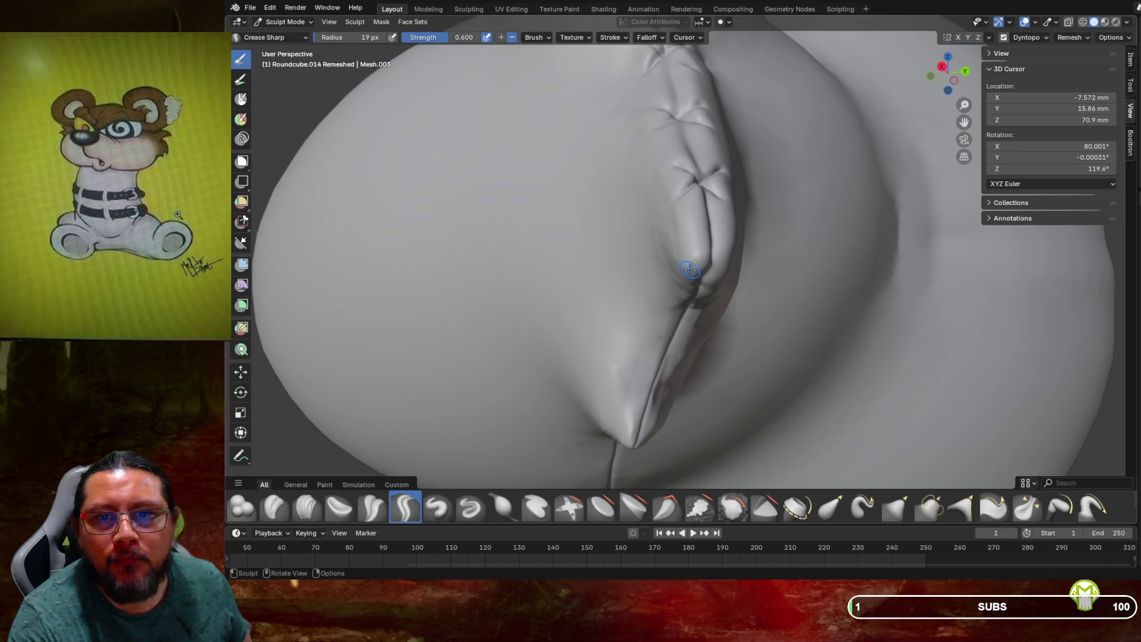
Deepen the crease at the X-stitched seam's lower end and where it flows into the fold below
{"action": "left_click_drag", "start_coordinate": [691, 272], "coordinate": [707, 261]}
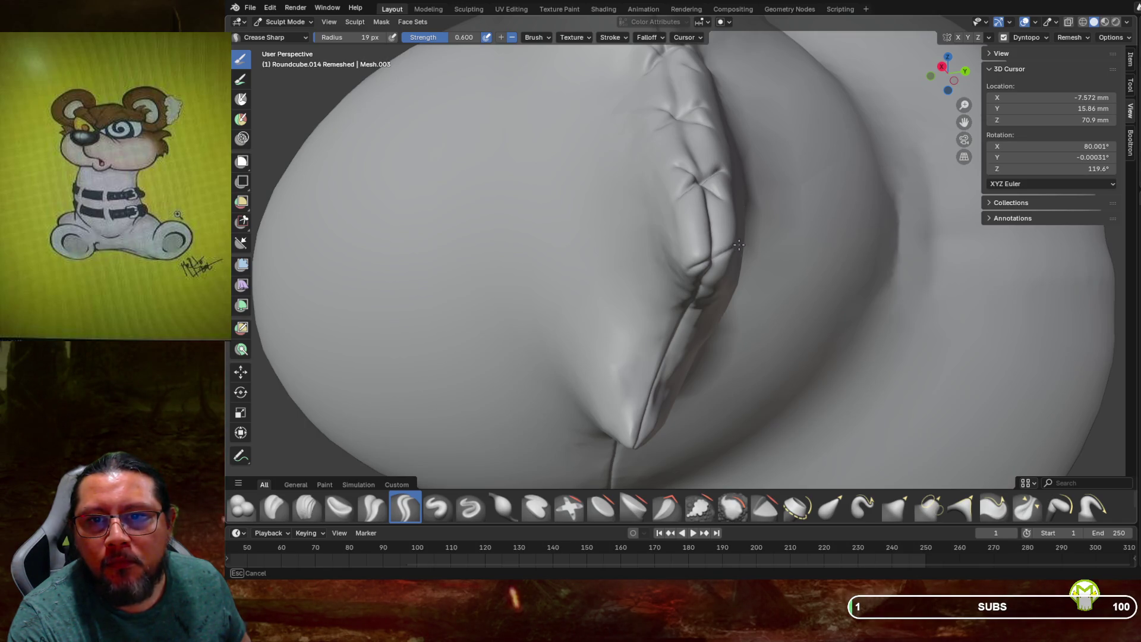
{"action": "mouse_move", "coordinate": [701, 258]}
{"action": "left_mouse_down"}
{"action": "mouse_move", "coordinate": [691, 239]}
{"action": "mouse_move", "coordinate": [723, 276]}
{"action": "mouse_move", "coordinate": [700, 245]}
{"action": "left_mouse_up"}
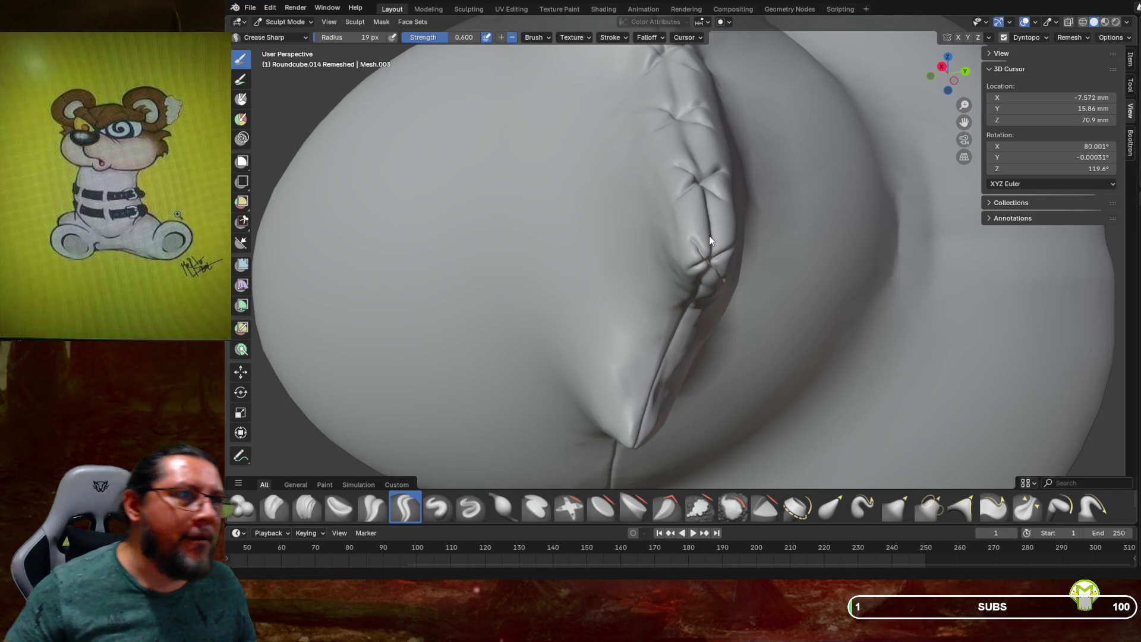
{"action": "mouse_move", "coordinate": [709, 236]}
{"action": "middle_mouse_down"}
{"action": "mouse_move", "coordinate": [732, 234]}
{"action": "mouse_move", "coordinate": [694, 320]}
{"action": "middle_mouse_up"}
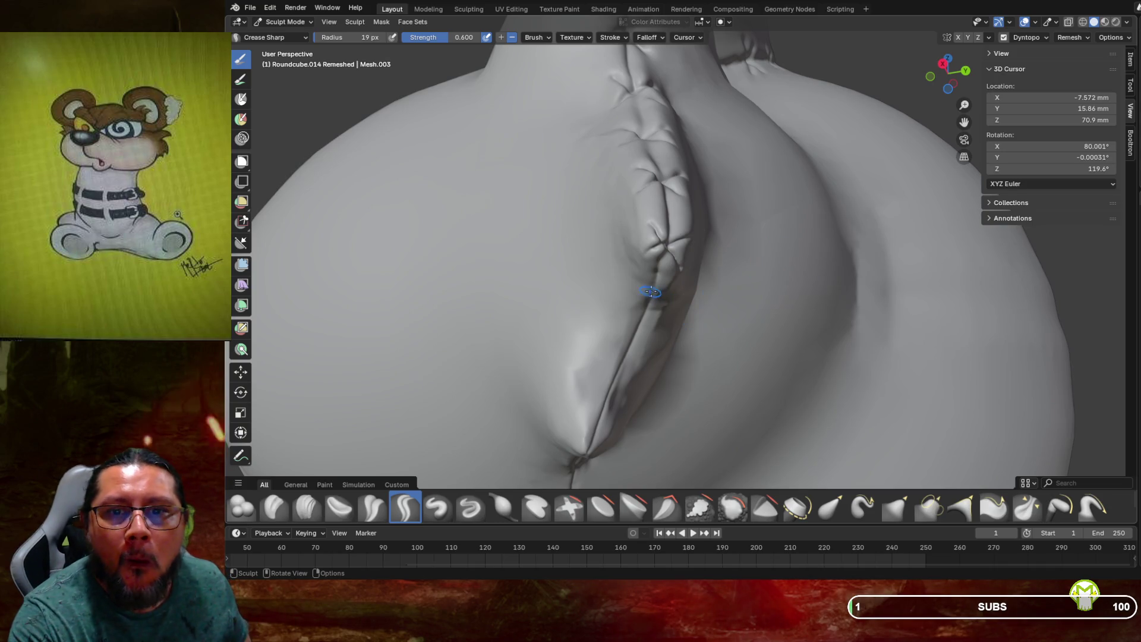
{"action": "mouse_move", "coordinate": [651, 308]}
{"action": "left_mouse_down"}
{"action": "mouse_move", "coordinate": [637, 300]}
{"action": "mouse_move", "coordinate": [668, 287]}
{"action": "mouse_move", "coordinate": [644, 286]}
{"action": "mouse_move", "coordinate": [661, 308]}
{"action": "mouse_move", "coordinate": [654, 299]}
{"action": "left_mouse_up"}
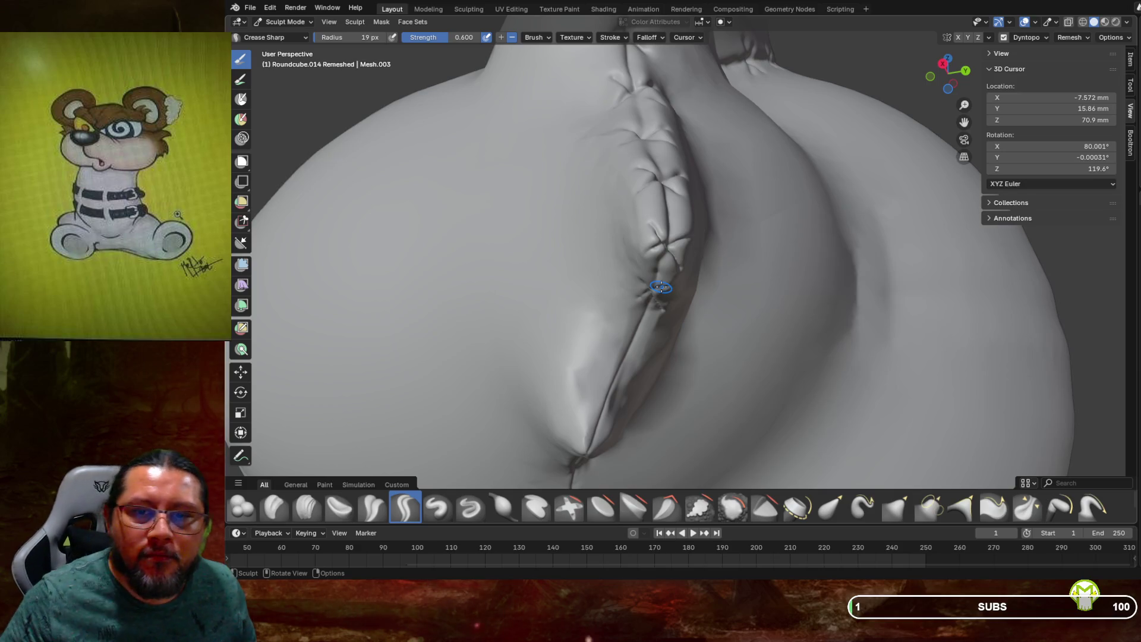
{"action": "scroll", "coordinate": [687, 268], "scroll_direction": "down", "scroll_amount": 2}
{"action": "mouse_move", "coordinate": [688, 268]}
{"action": "middle_mouse_down"}
{"action": "mouse_move", "coordinate": [763, 244]}
{"action": "mouse_move", "coordinate": [810, 170]}
{"action": "mouse_move", "coordinate": [870, 135]}
{"action": "mouse_move", "coordinate": [664, 287]}
{"action": "mouse_move", "coordinate": [651, 268]}
{"action": "mouse_move", "coordinate": [649, 301]}
{"action": "middle_mouse_up"}
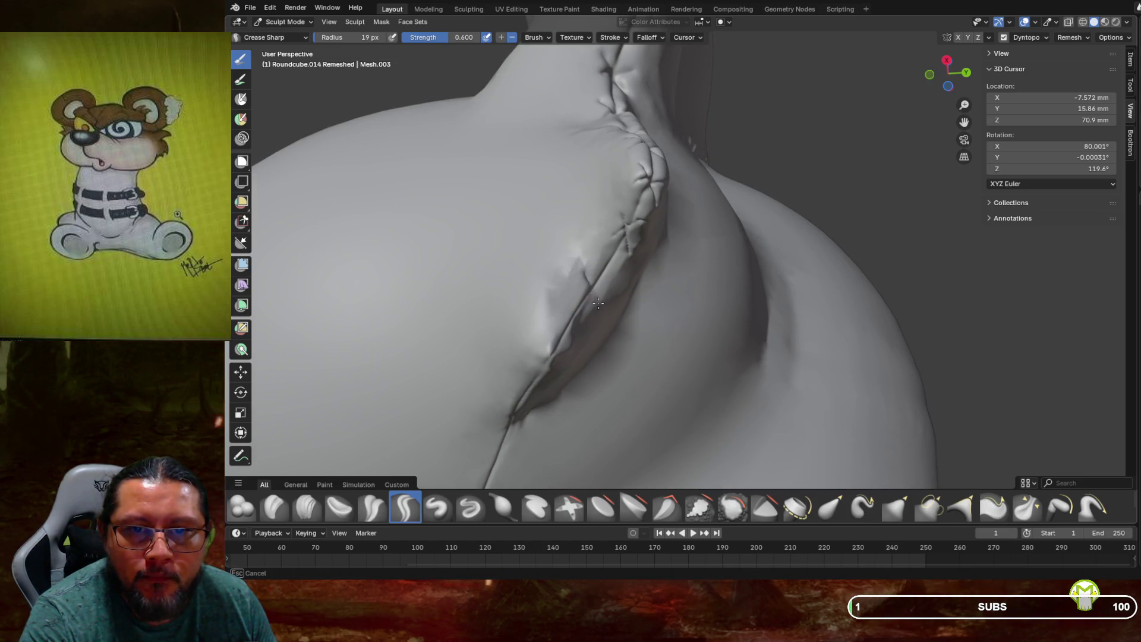
Sharpen the stitch crease along the arm seam and carve a short stitch mark across it
{"action": "left_click_drag", "start_coordinate": [600, 310], "coordinate": [578, 287]}
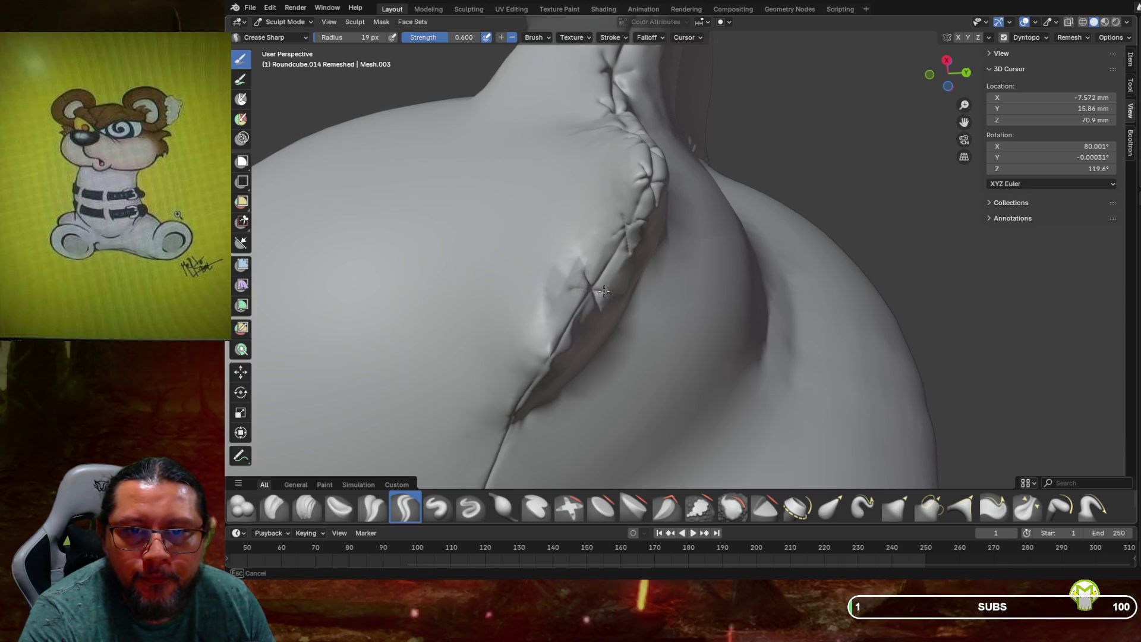
{"action": "left_click_drag", "start_coordinate": [611, 291], "coordinate": [583, 258]}
{"action": "left_click", "coordinate": [727, 510]}
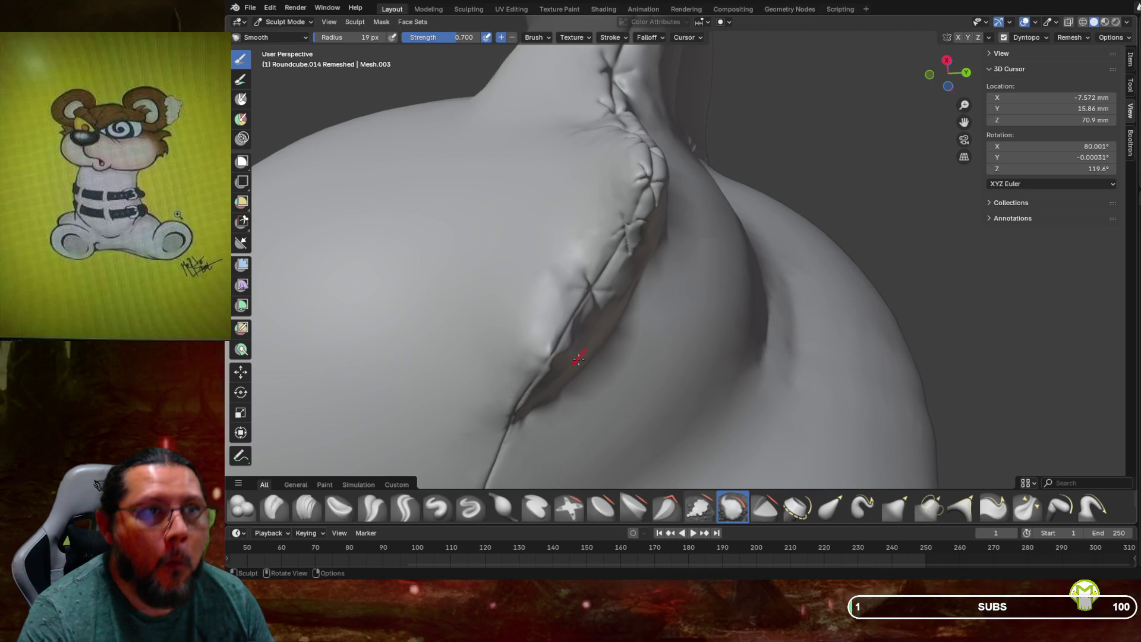
{"action": "left_click", "coordinate": [409, 505]}
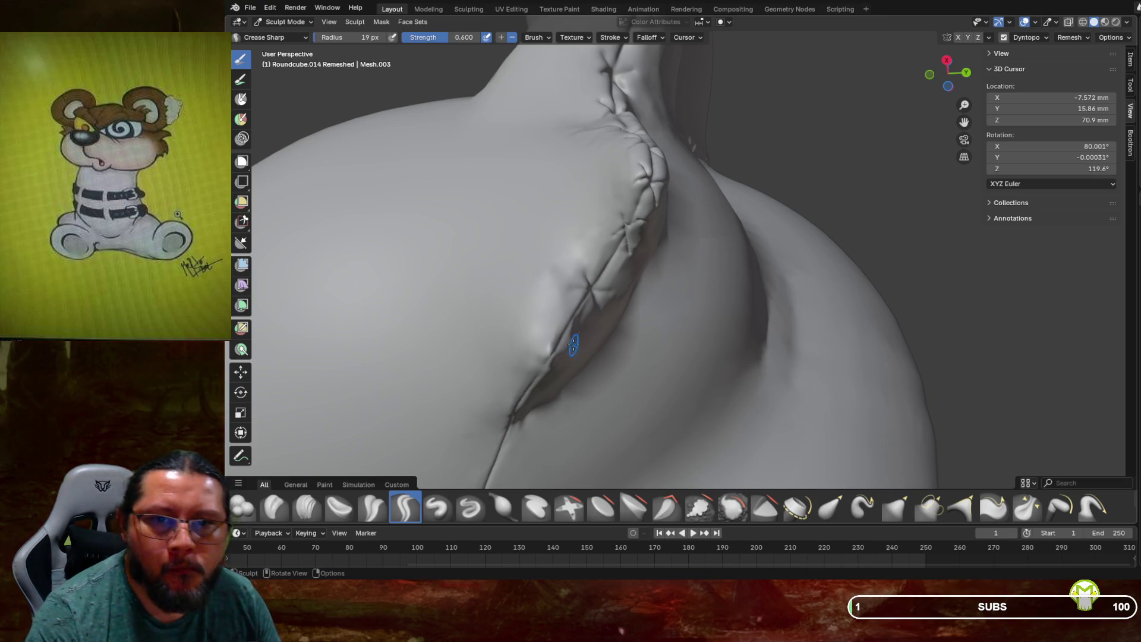
{"action": "left_click_drag", "start_coordinate": [568, 319], "coordinate": [553, 319]}
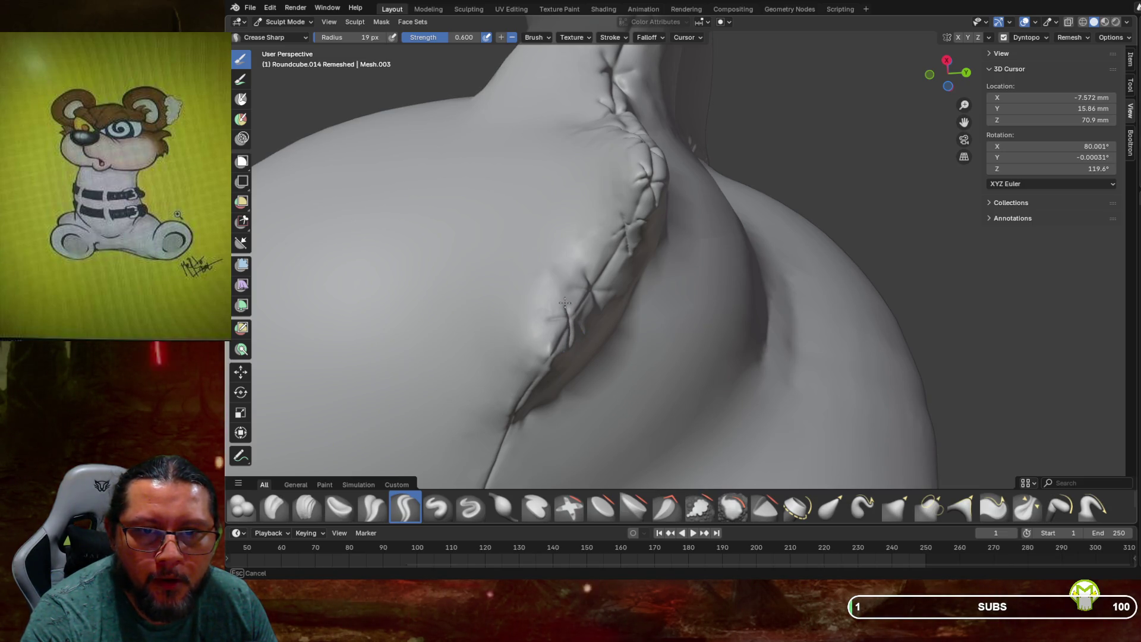
Carve two more stitch creases along the arm seam viewed from above
{"action": "mouse_move", "coordinate": [564, 303]}
{"action": "middle_mouse_down"}
{"action": "mouse_move", "coordinate": [553, 282]}
{"action": "mouse_move", "coordinate": [584, 283]}
{"action": "mouse_move", "coordinate": [679, 139]}
{"action": "middle_mouse_up"}
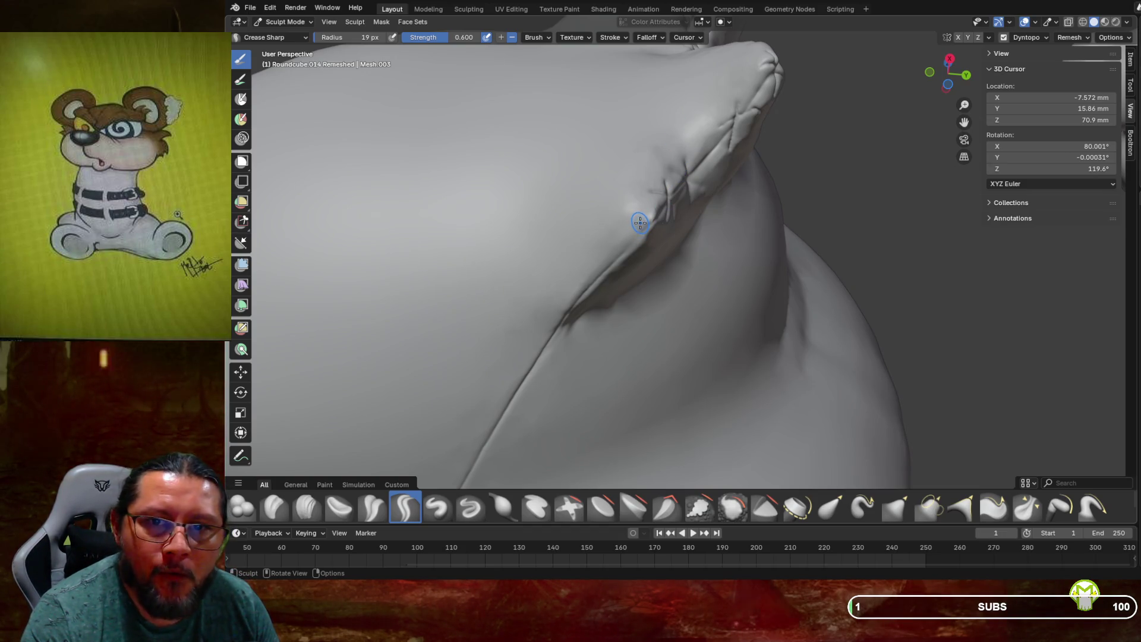
{"action": "mouse_move", "coordinate": [636, 213]}
{"action": "left_mouse_down"}
{"action": "mouse_move", "coordinate": [640, 260]}
{"action": "mouse_move", "coordinate": [638, 234]}
{"action": "left_mouse_up"}
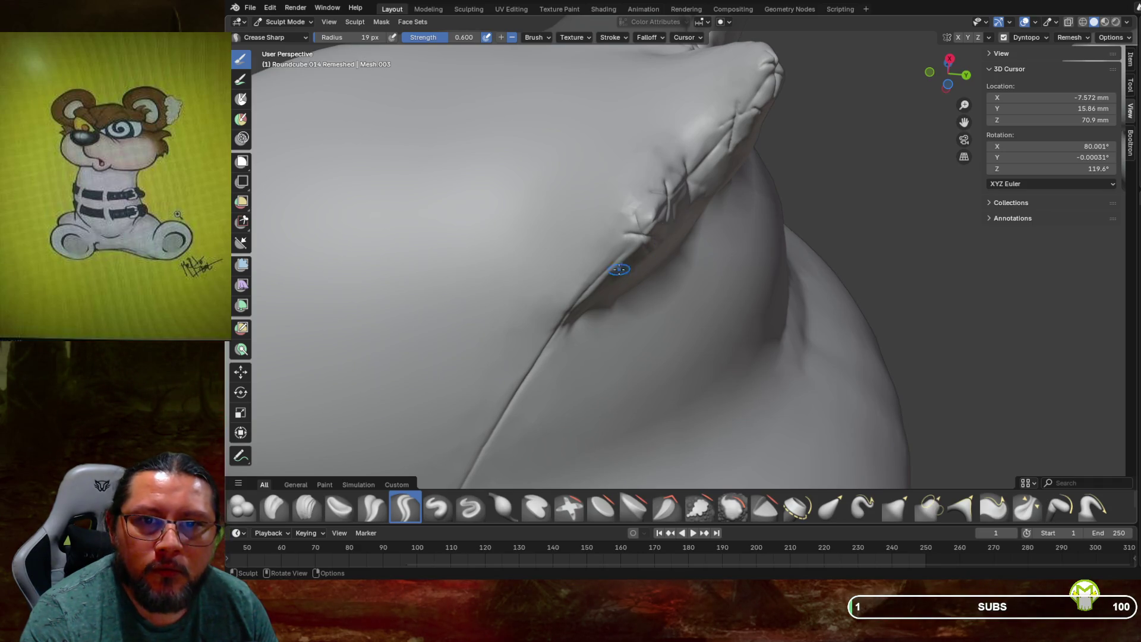
{"action": "mouse_move", "coordinate": [582, 274]}
{"action": "left_mouse_down"}
{"action": "mouse_move", "coordinate": [616, 287]}
{"action": "mouse_move", "coordinate": [602, 294]}
{"action": "left_mouse_up"}
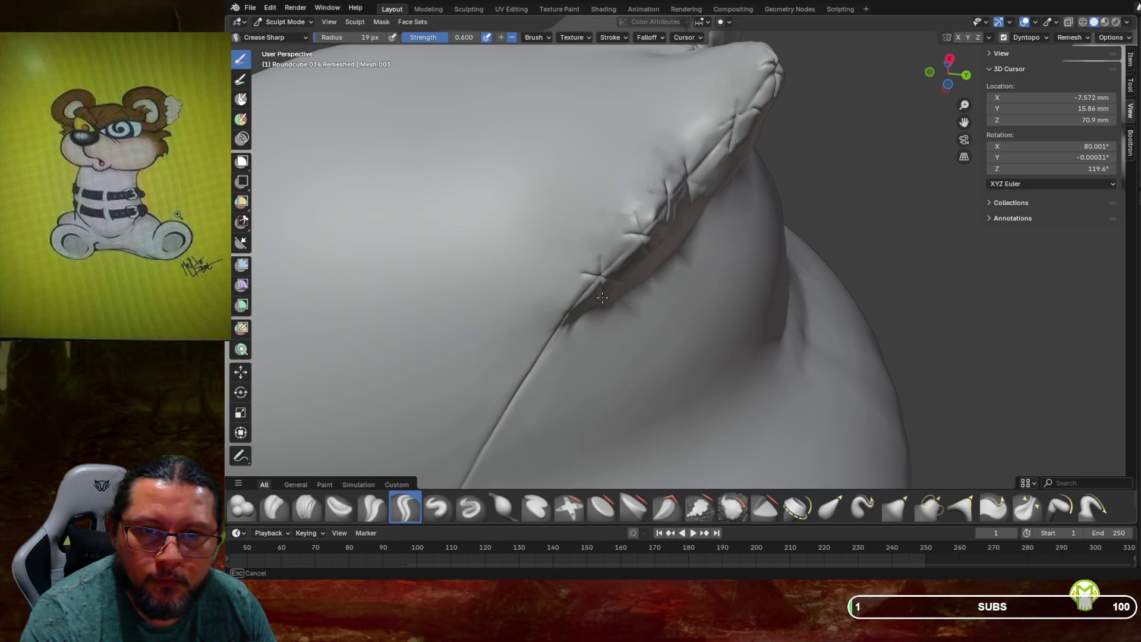
{"action": "mouse_move", "coordinate": [603, 297]}
{"action": "middle_mouse_down"}
{"action": "mouse_move", "coordinate": [594, 259]}
{"action": "mouse_move", "coordinate": [533, 247]}
{"action": "middle_mouse_up"}
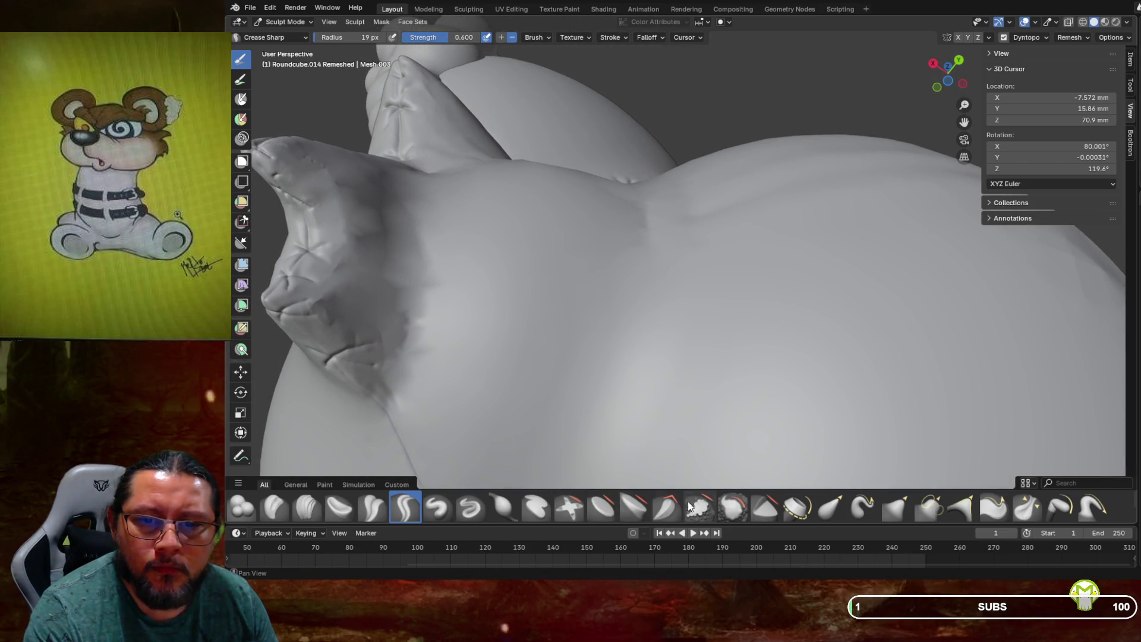
Smooth the rough fold below the shoulder at the top of the back seam
{"action": "left_click", "coordinate": [732, 507]}
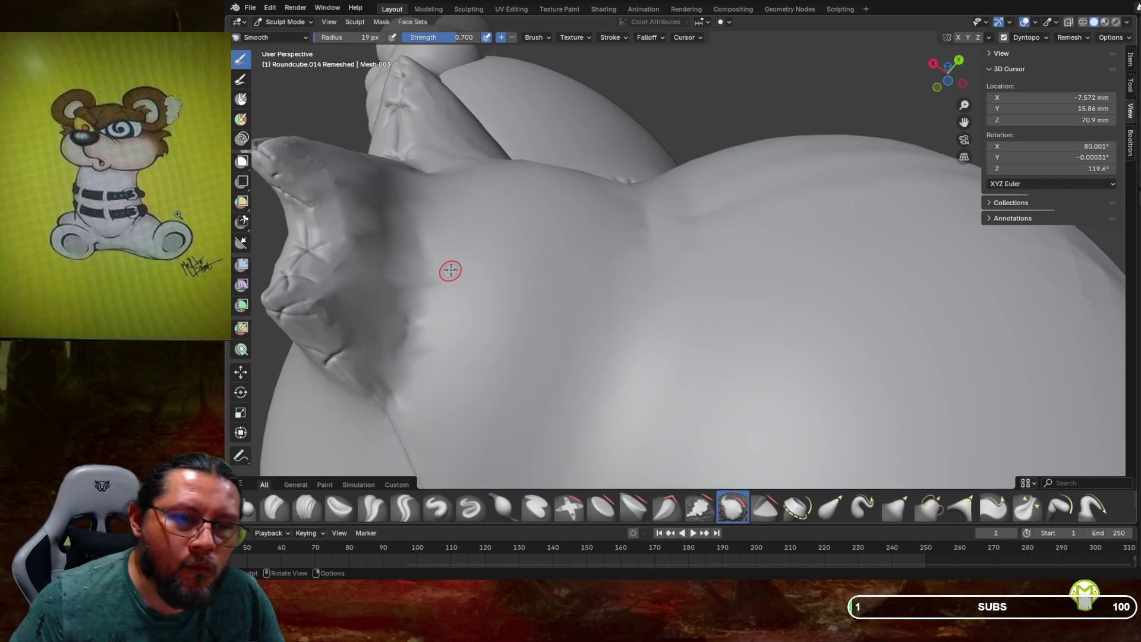
{"action": "mouse_move", "coordinate": [352, 345]}
{"action": "middle_mouse_down"}
{"action": "mouse_move", "coordinate": [485, 256]}
{"action": "mouse_move", "coordinate": [560, 284]}
{"action": "middle_mouse_up"}
{"action": "scroll", "coordinate": [533, 279], "scroll_direction": "up", "scroll_amount": 2}
{"action": "left_click_drag", "start_coordinate": [560, 283], "coordinate": [459, 234]}
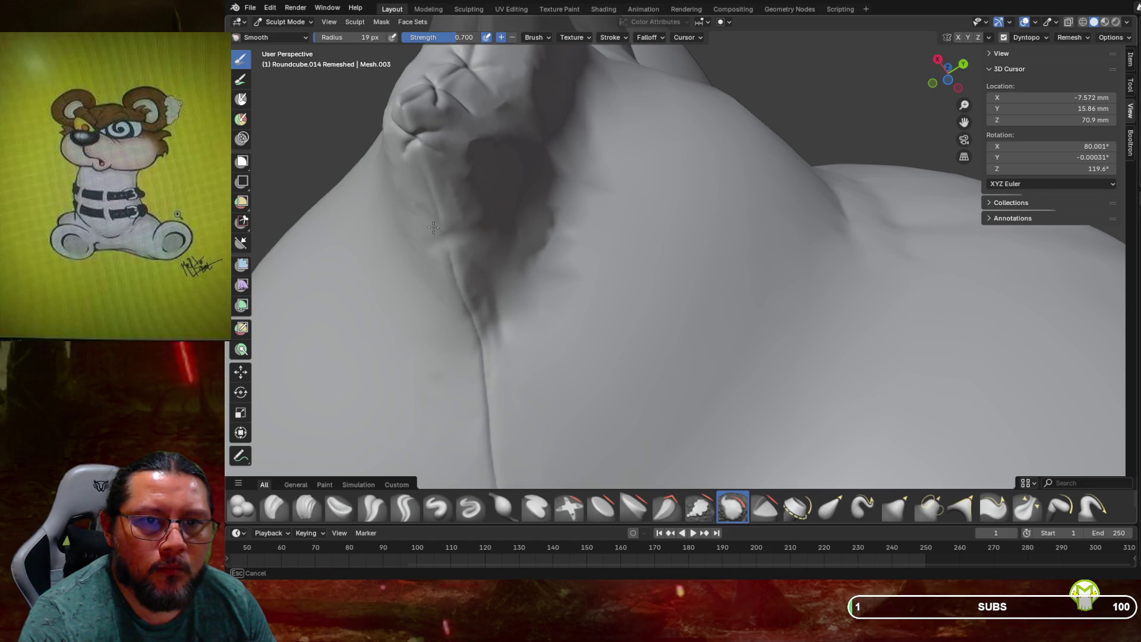
{"action": "left_click_drag", "start_coordinate": [427, 213], "coordinate": [474, 312]}
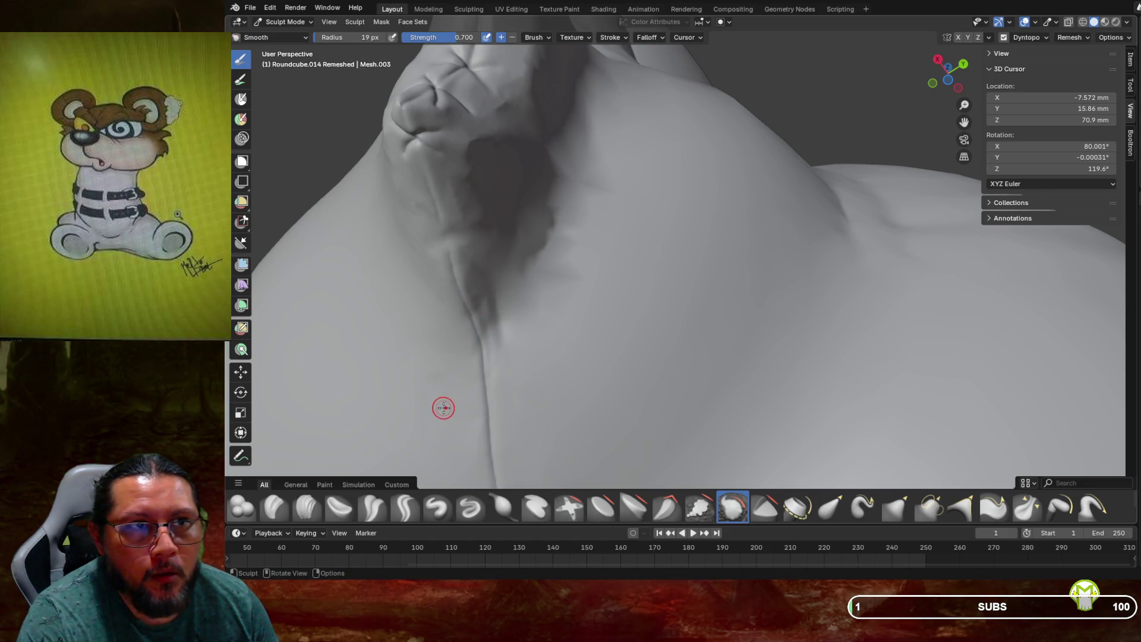
Carve two crossing Crease Sharp strokes forming an X-stitch and sharpen the seam crease upward
{"action": "left_click", "coordinate": [405, 508]}
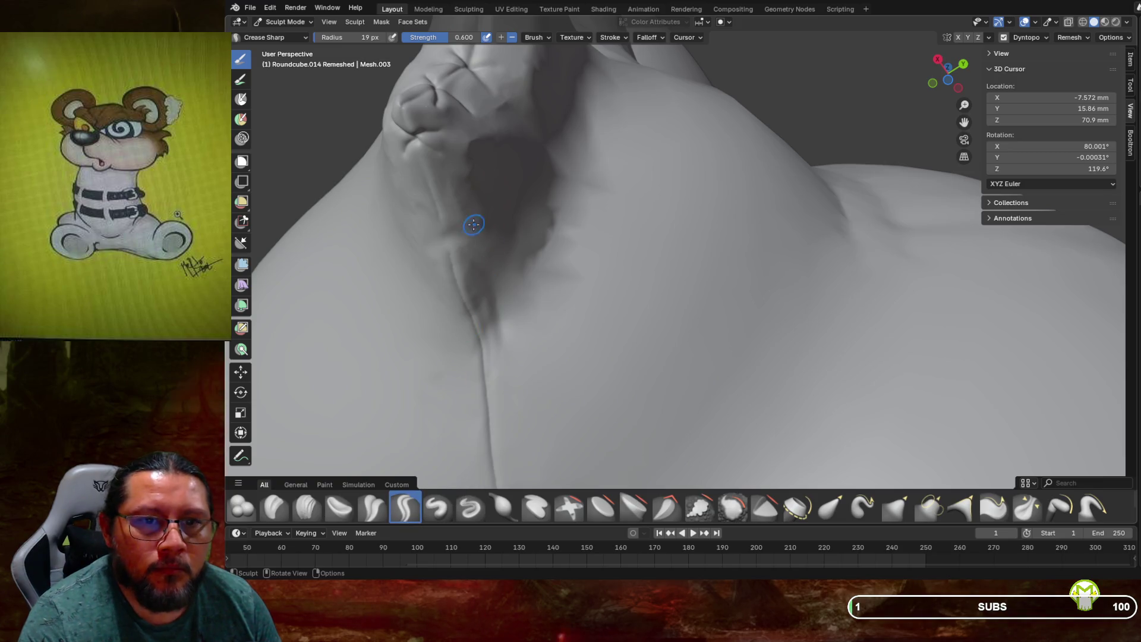
{"action": "left_click_drag", "start_coordinate": [431, 213], "coordinate": [451, 229]}
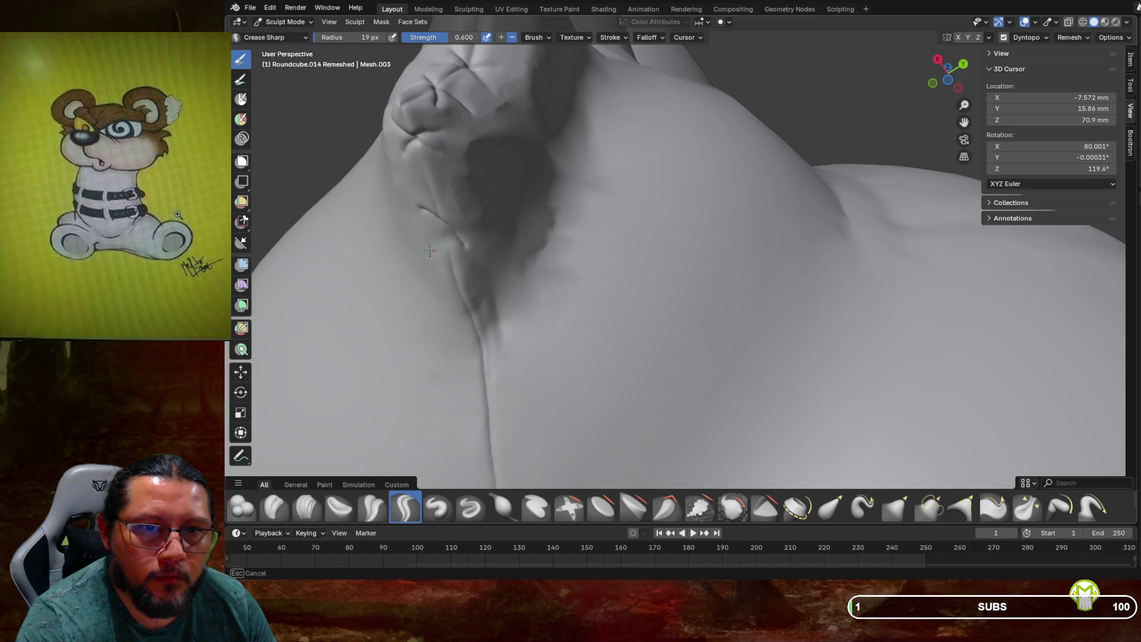
{"action": "mouse_move", "coordinate": [431, 246]}
{"action": "left_mouse_down"}
{"action": "mouse_move", "coordinate": [441, 230]}
{"action": "mouse_move", "coordinate": [434, 194]}
{"action": "left_mouse_up"}
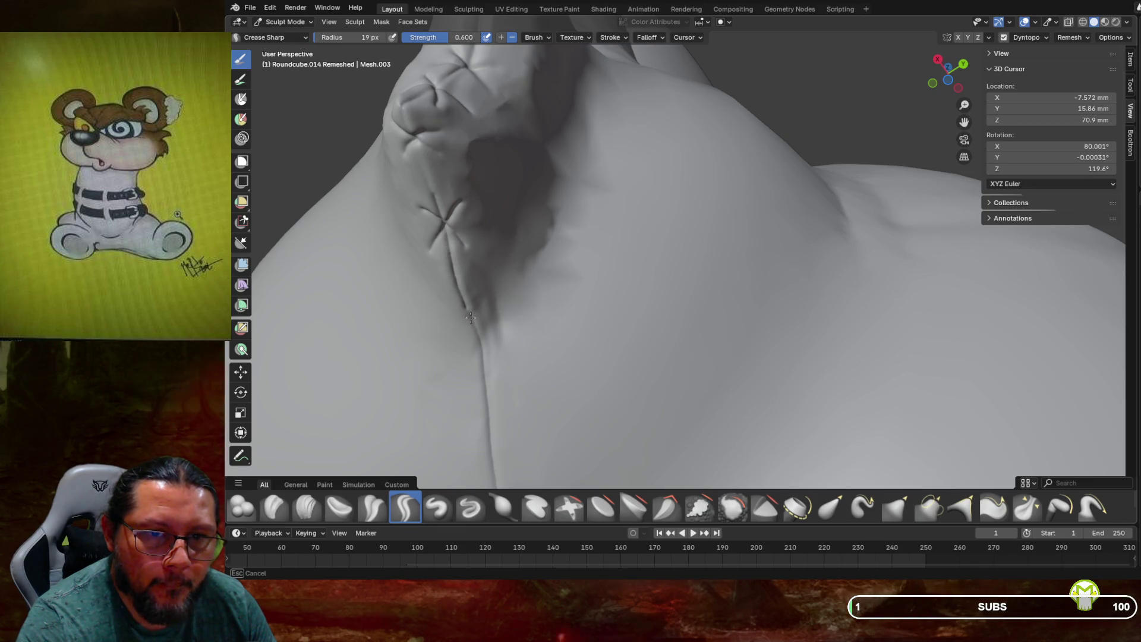
{"action": "left_click_drag", "start_coordinate": [477, 332], "coordinate": [416, 157]}
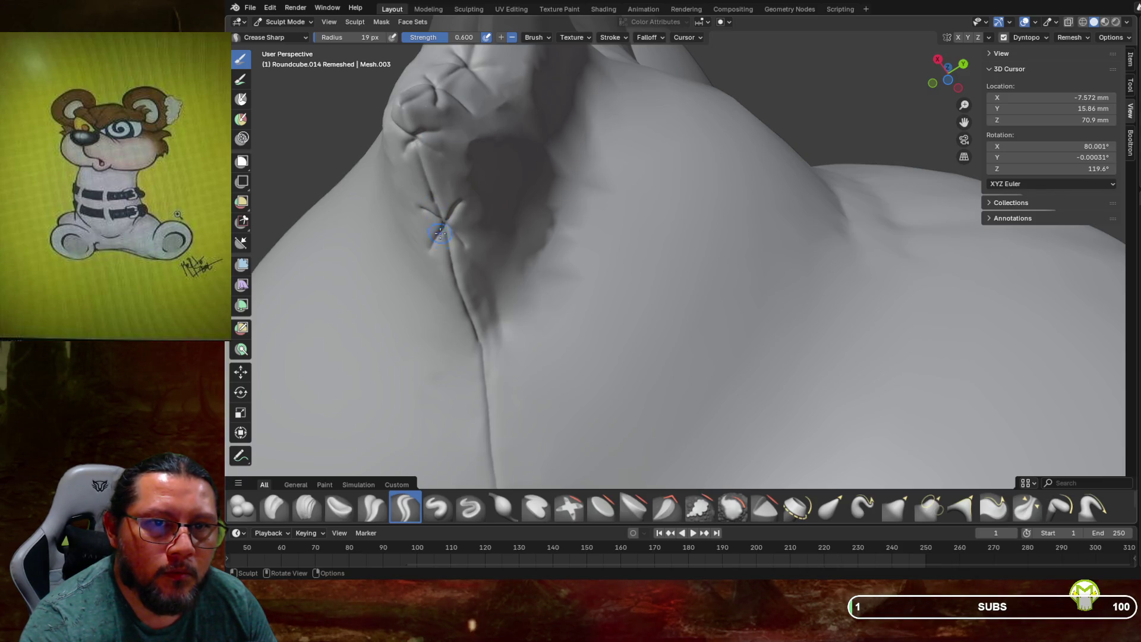
{"action": "mouse_move", "coordinate": [690, 279]}
{"action": "middle_mouse_down"}
{"action": "mouse_move", "coordinate": [689, 300]}
{"action": "mouse_move", "coordinate": [643, 304]}
{"action": "middle_mouse_up"}
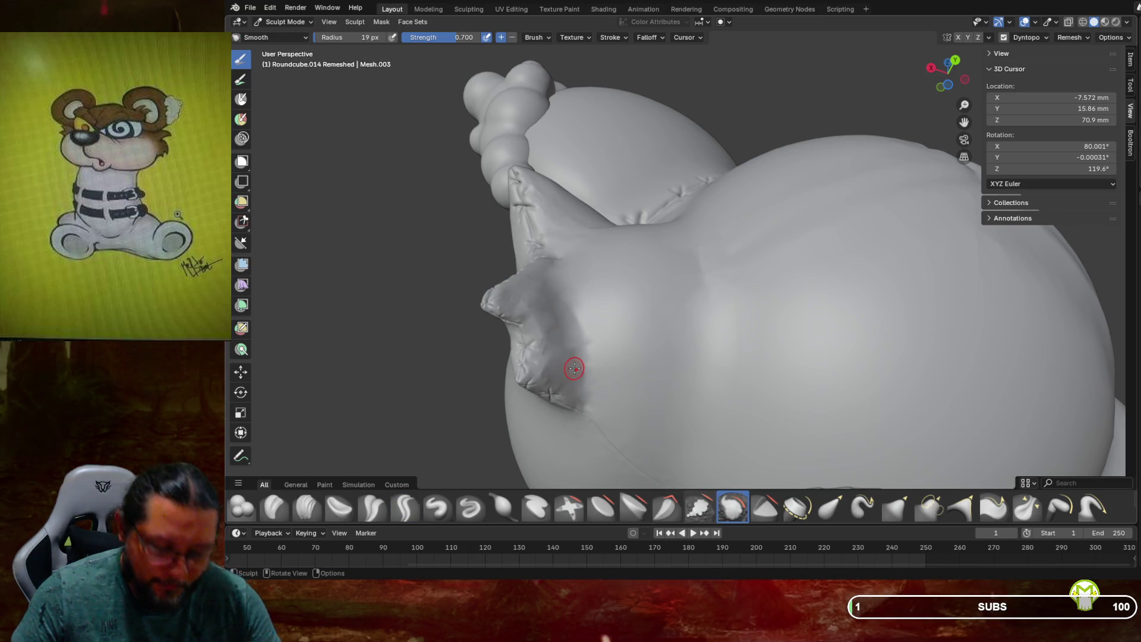
Smooth the fold beneath the arm with an enlarged Smooth brush
{"action": "key", "text": "f"}
{"action": "left_click", "coordinate": [593, 376]}
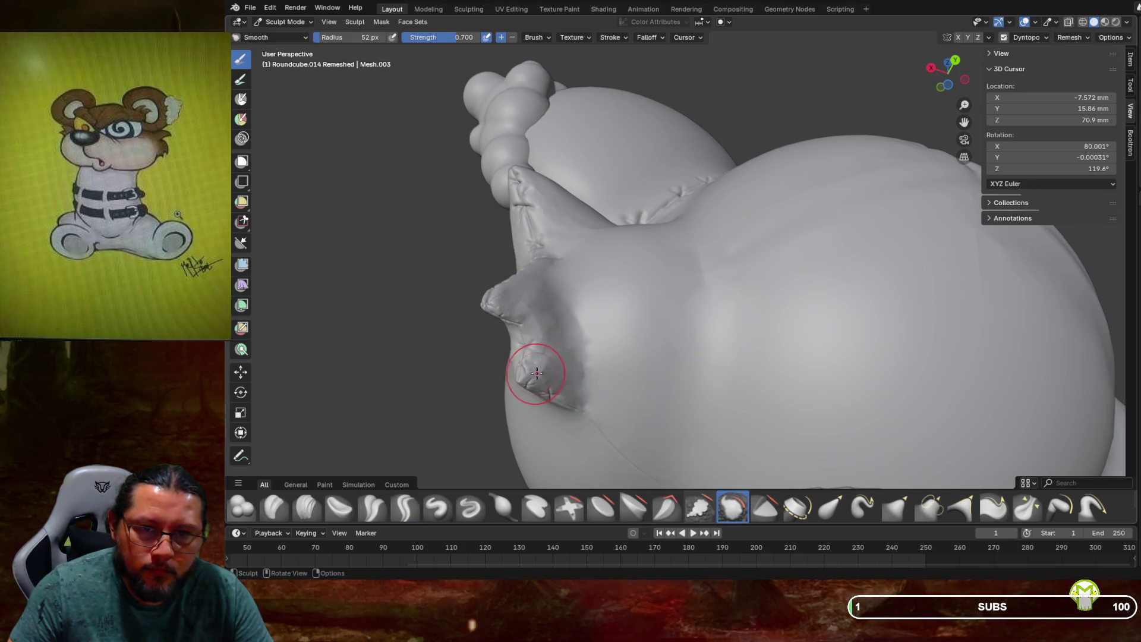
{"action": "mouse_move", "coordinate": [571, 374]}
{"action": "left_mouse_down"}
{"action": "mouse_move", "coordinate": [537, 344]}
{"action": "mouse_move", "coordinate": [538, 321]}
{"action": "left_mouse_up"}
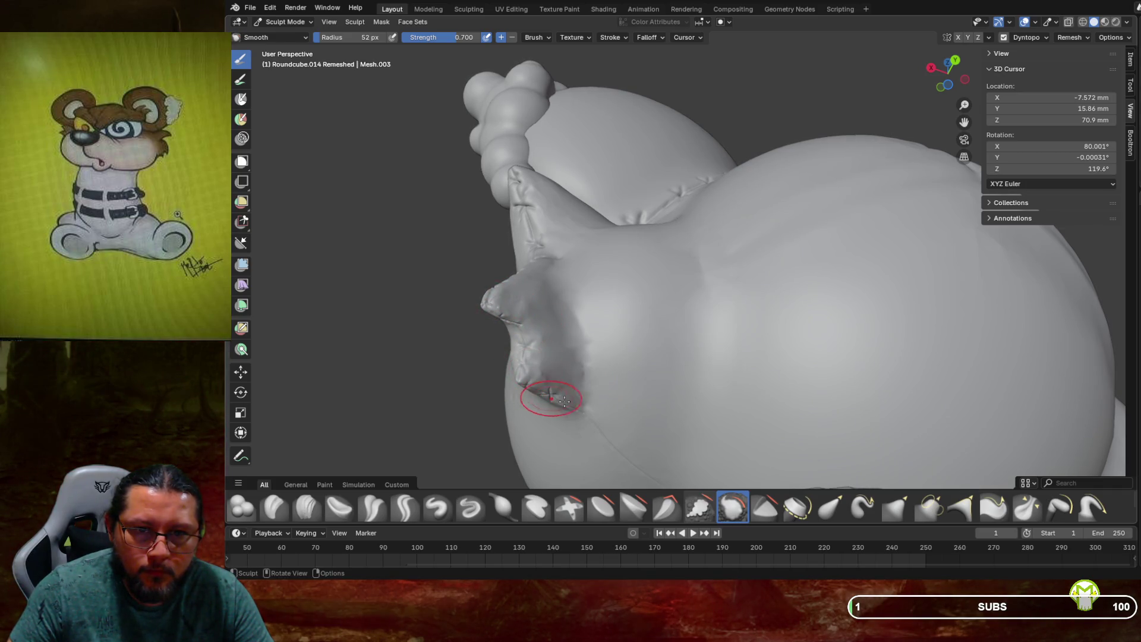
{"action": "mouse_move", "coordinate": [577, 409]}
{"action": "middle_mouse_down"}
{"action": "mouse_move", "coordinate": [625, 357]}
{"action": "mouse_move", "coordinate": [586, 391]}
{"action": "mouse_move", "coordinate": [571, 259]}
{"action": "mouse_move", "coordinate": [622, 280]}
{"action": "mouse_move", "coordinate": [628, 321]}
{"action": "middle_mouse_up"}
{"action": "scroll", "coordinate": [621, 280], "scroll_direction": "up", "scroll_amount": 3}
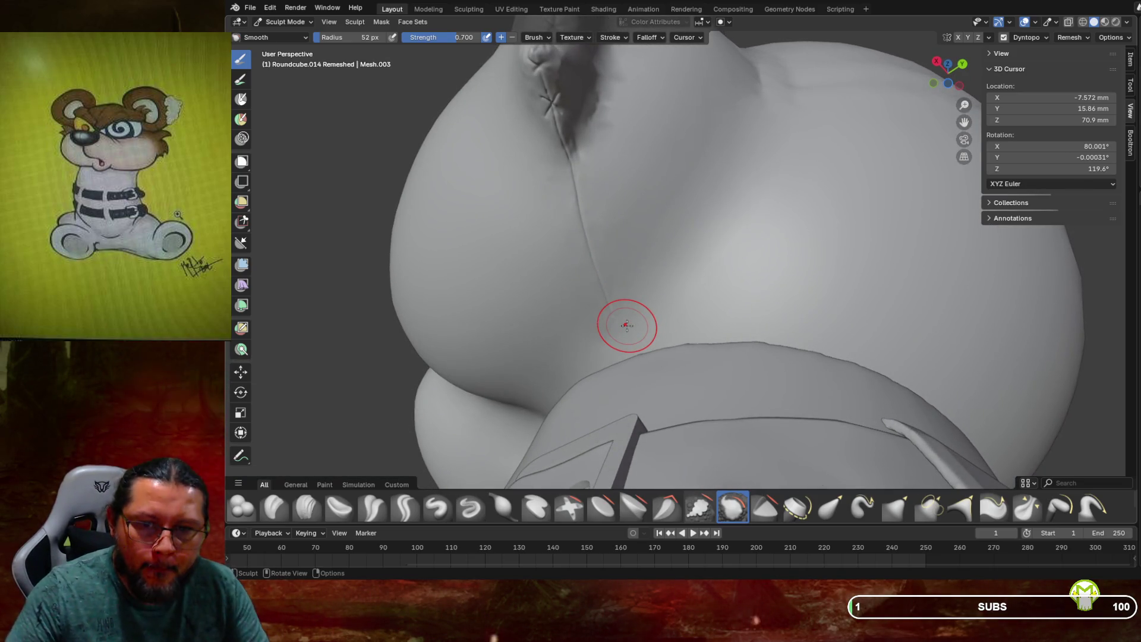
Extend the back seam crease downward with a smaller Crease Sharp brush
{"action": "left_click", "coordinate": [409, 508]}
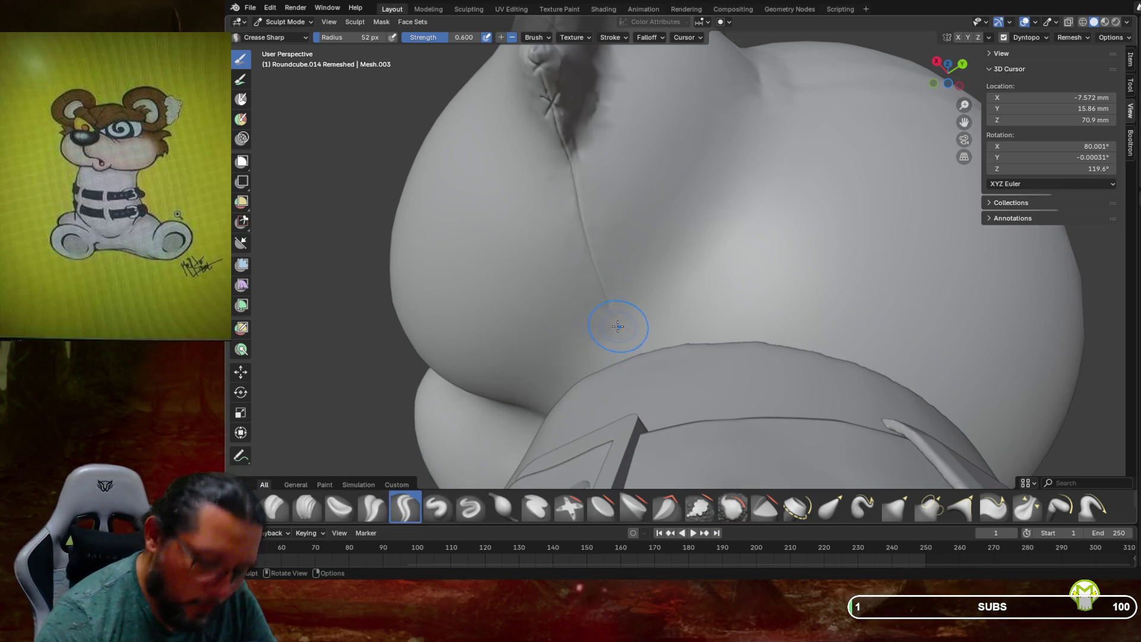
{"action": "key", "text": "f"}
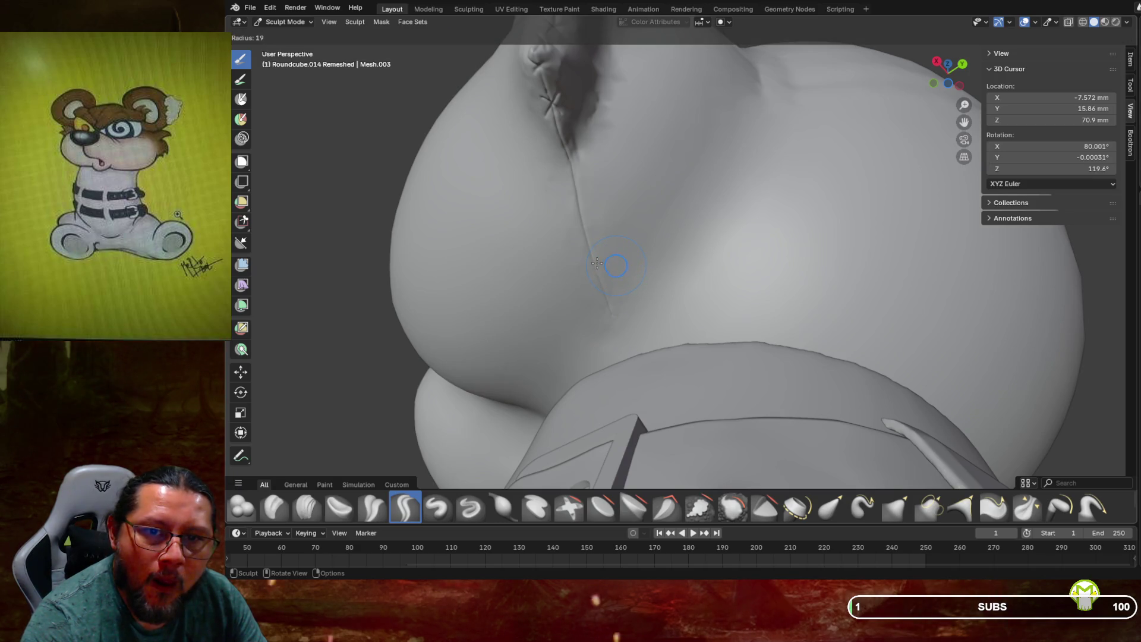
{"action": "left_click", "coordinate": [615, 263]}
{"action": "left_click_drag", "start_coordinate": [571, 165], "coordinate": [579, 221]}
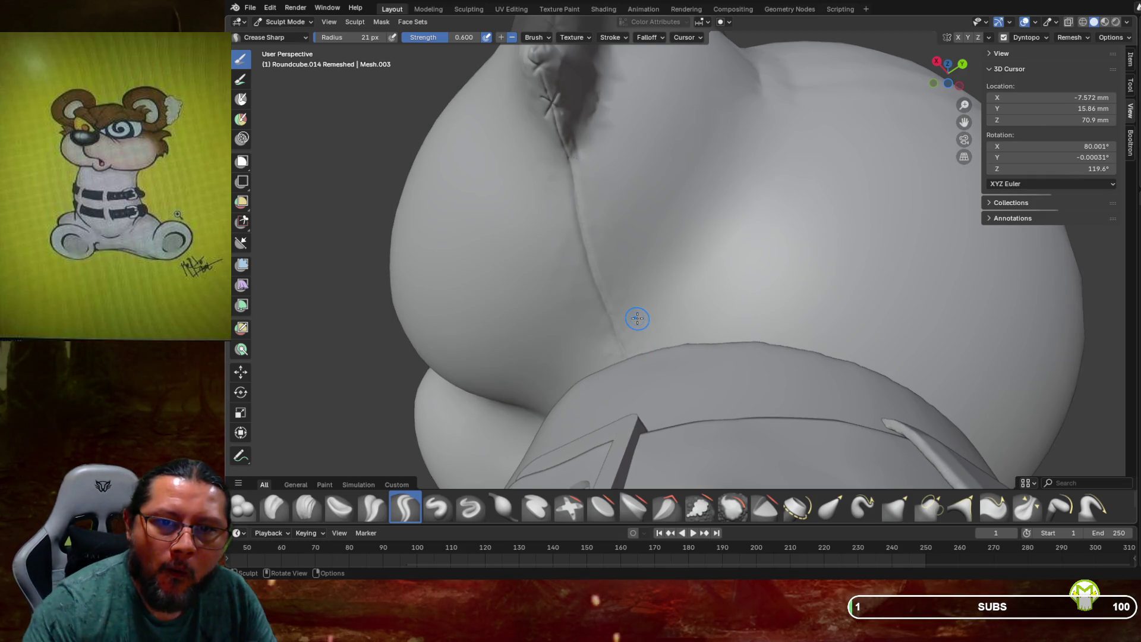
{"action": "mouse_move", "coordinate": [624, 361]}
{"action": "middle_mouse_down"}
{"action": "mouse_move", "coordinate": [643, 338]}
{"action": "mouse_move", "coordinate": [631, 339]}
{"action": "middle_mouse_up"}
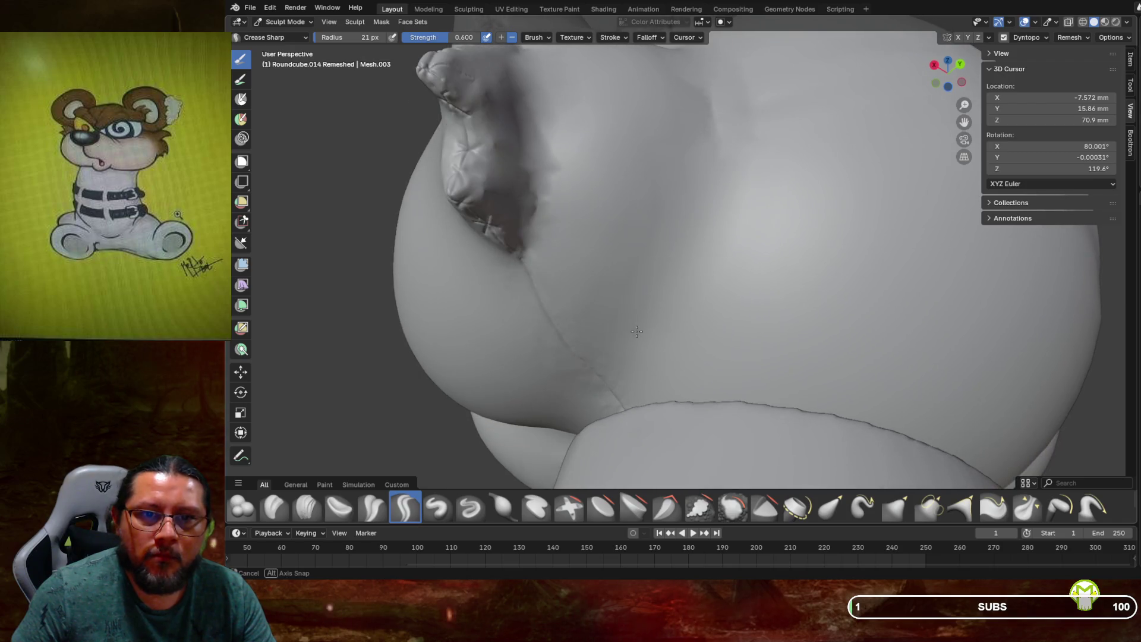
Smooth the fabric along the body's side seam with an enlarged Smooth brush
{"action": "left_click", "coordinate": [732, 508]}
{"action": "key", "text": "f"}
{"action": "left_click", "coordinate": [607, 359]}
{"action": "left_click_drag", "start_coordinate": [549, 303], "coordinate": [541, 333]}
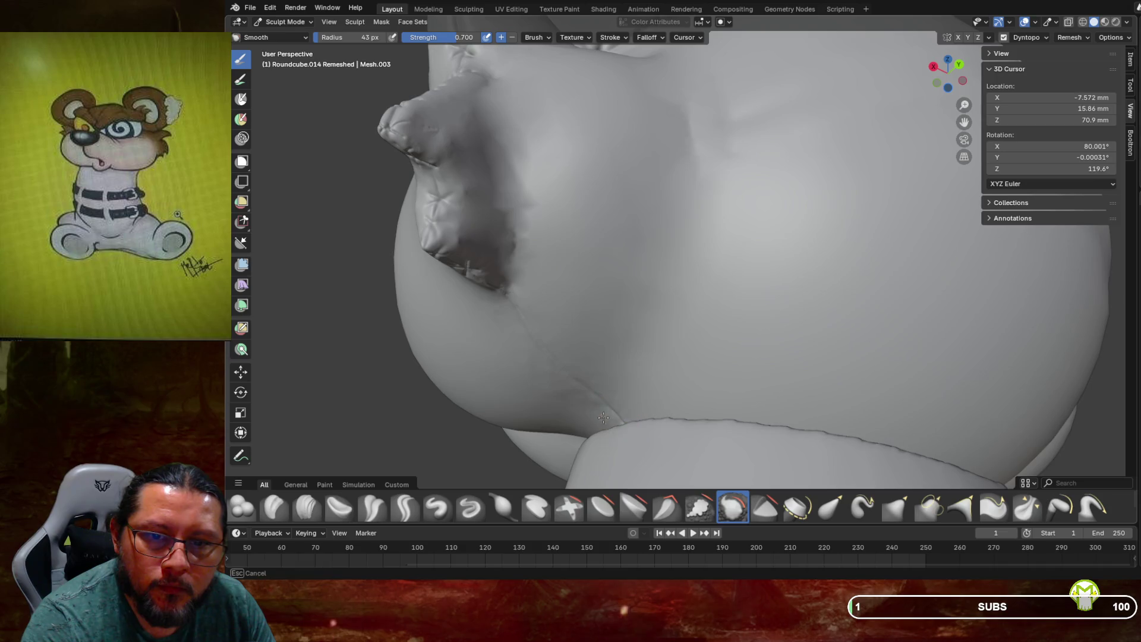
{"action": "mouse_move", "coordinate": [517, 311]}
{"action": "left_mouse_down"}
{"action": "mouse_move", "coordinate": [617, 416]}
{"action": "mouse_move", "coordinate": [542, 331]}
{"action": "left_mouse_up"}
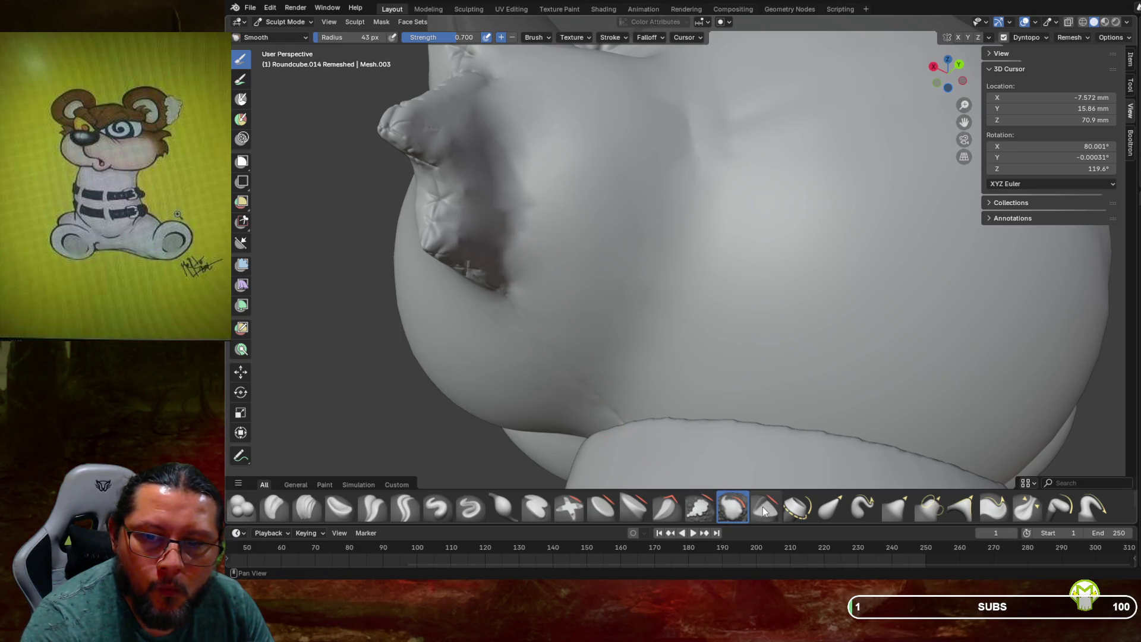
Return to Crease Sharp with a smaller radius at the back seam's lower tip
{"action": "left_click", "coordinate": [403, 509]}
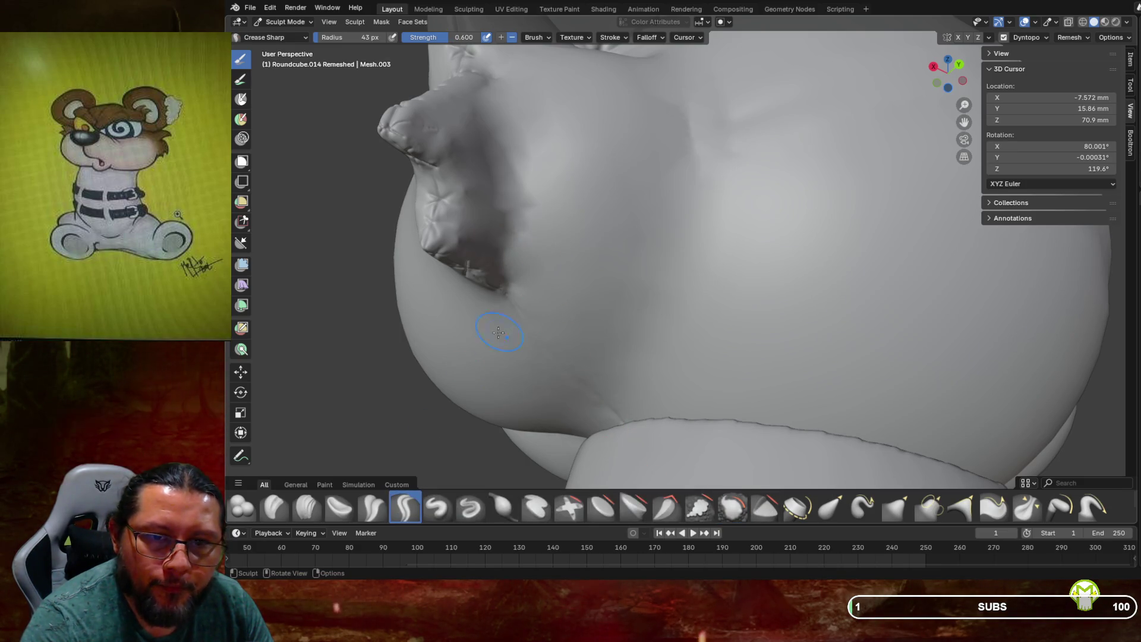
{"action": "key", "text": "f"}
{"action": "left_click", "coordinate": [516, 304]}
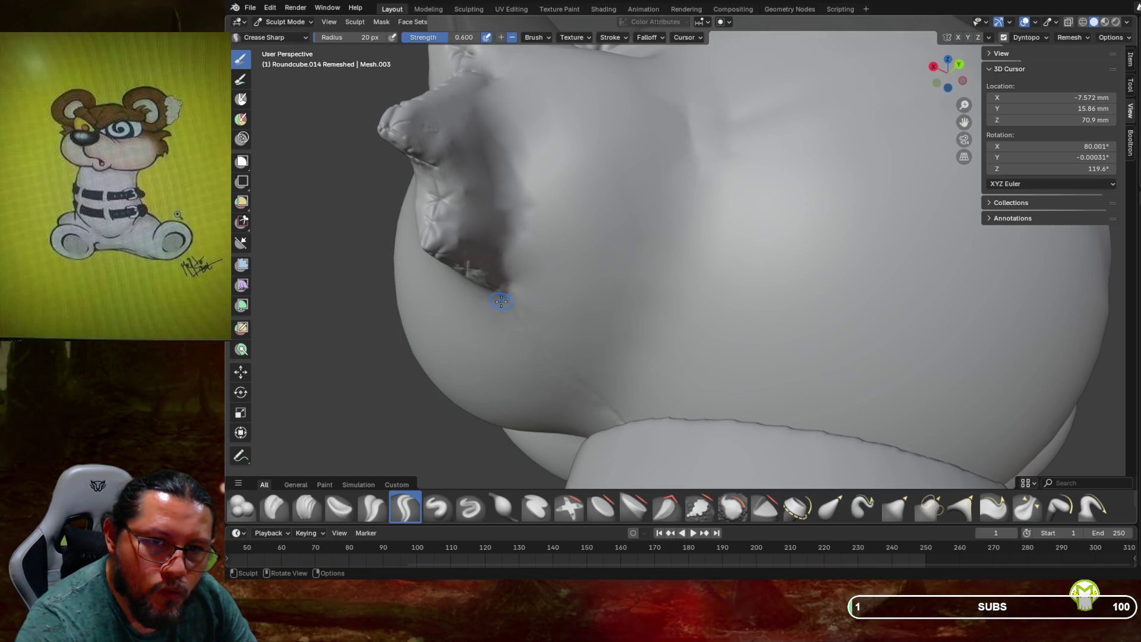
{"action": "middle_click_drag", "start_coordinate": [549, 255], "coordinate": [605, 231]}
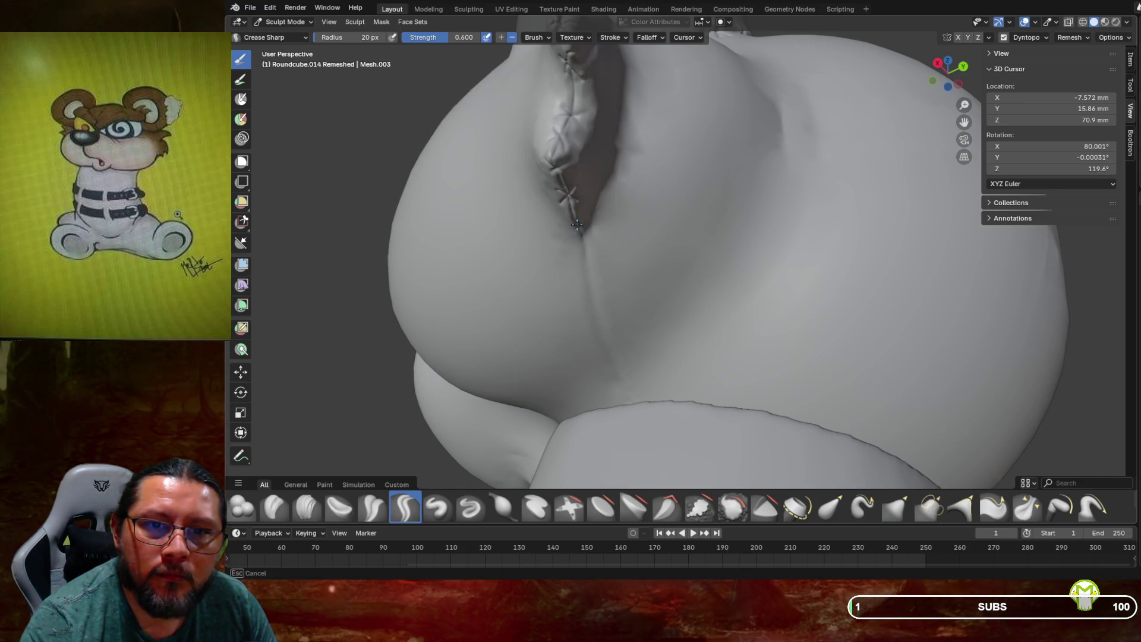
Carve the Crease Sharp seam line further down the back to the lower body
{"action": "left_click_drag", "start_coordinate": [587, 265], "coordinate": [599, 351]}
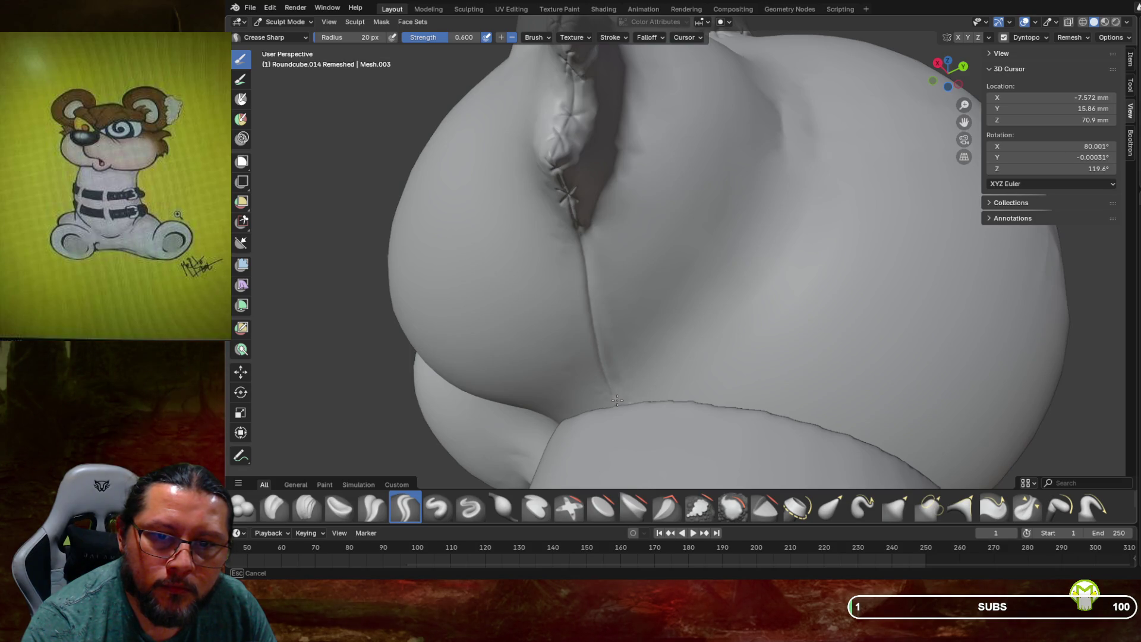
{"action": "left_click_drag", "start_coordinate": [619, 408], "coordinate": [620, 407]}
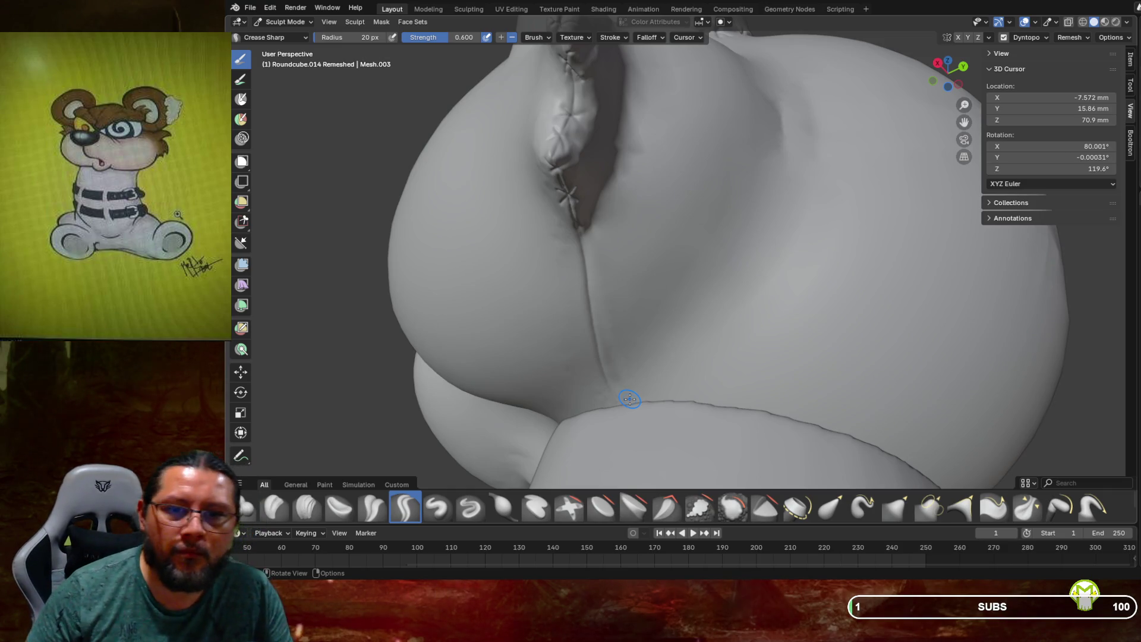
{"action": "middle_click_drag", "start_coordinate": [593, 382], "coordinate": [624, 268]}
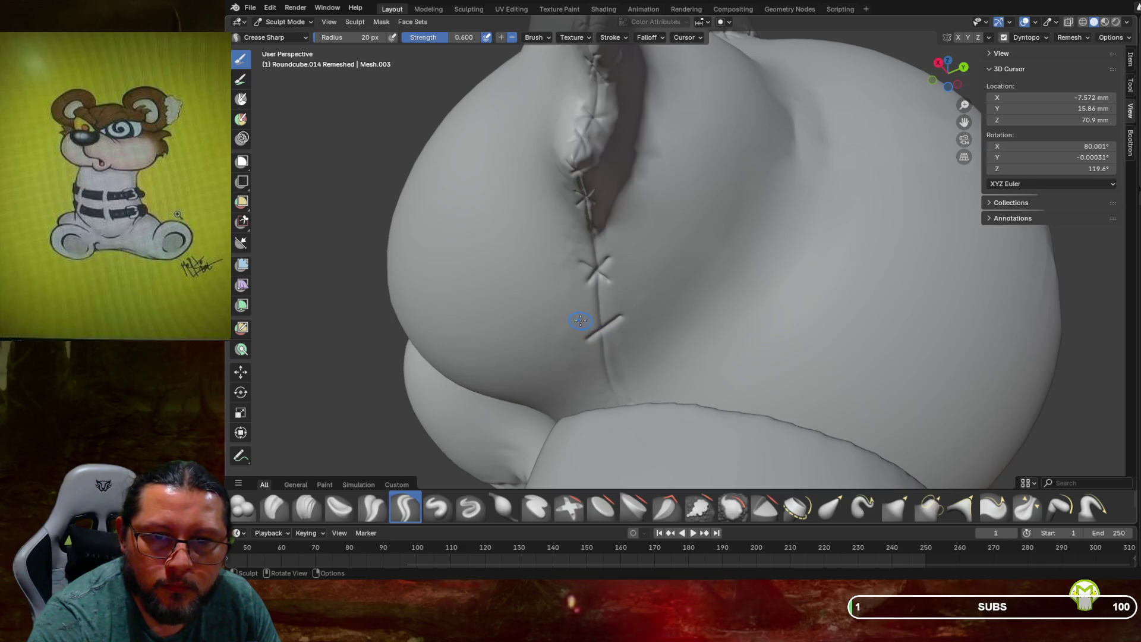
Cross two more X-stitches over the lower part of the back seam
{"action": "left_click_drag", "start_coordinate": [589, 320], "coordinate": [612, 340]}
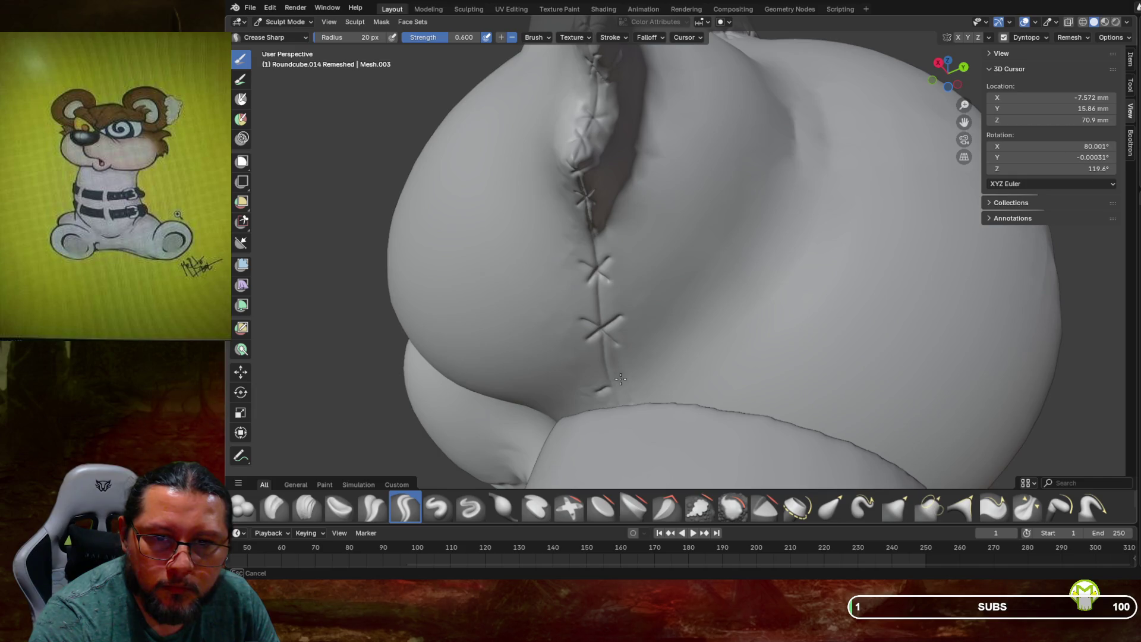
{"action": "mouse_move", "coordinate": [624, 379]}
{"action": "left_mouse_down"}
{"action": "mouse_move", "coordinate": [592, 377]}
{"action": "mouse_move", "coordinate": [612, 389]}
{"action": "left_mouse_up"}
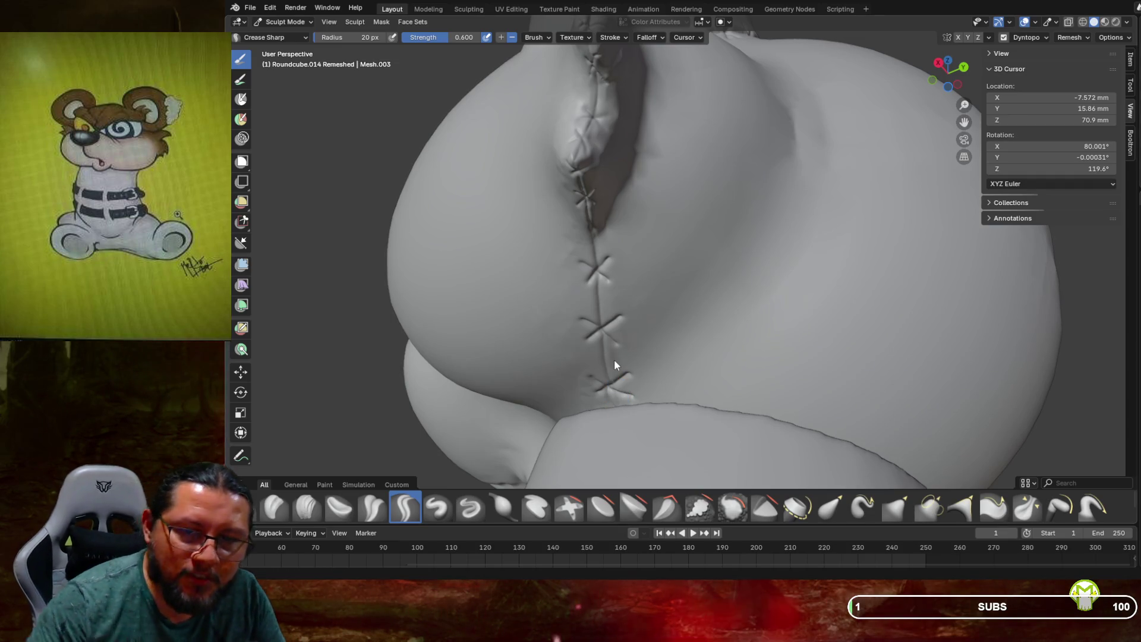
{"action": "scroll", "coordinate": [697, 302], "scroll_direction": "down", "scroll_amount": 3}
{"action": "mouse_move", "coordinate": [697, 302]}
{"action": "middle_mouse_down"}
{"action": "mouse_move", "coordinate": [725, 335]}
{"action": "mouse_move", "coordinate": [689, 354]}
{"action": "middle_mouse_up"}
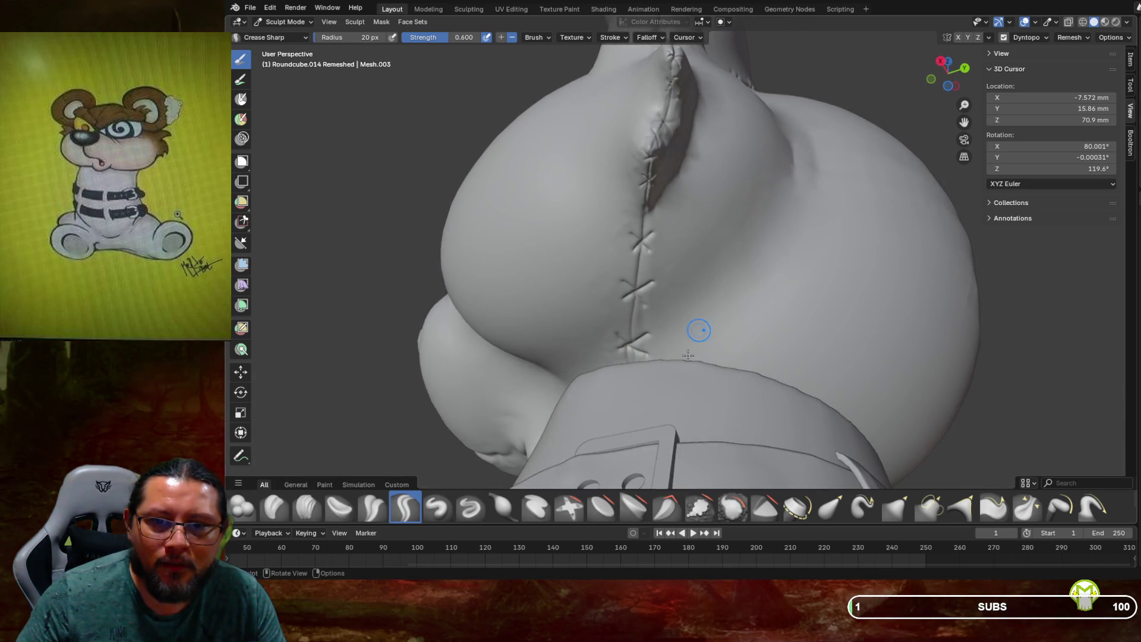
Smooth the crease marks along the back seam with a 58 px Smooth brush
{"action": "left_click", "coordinate": [733, 508]}
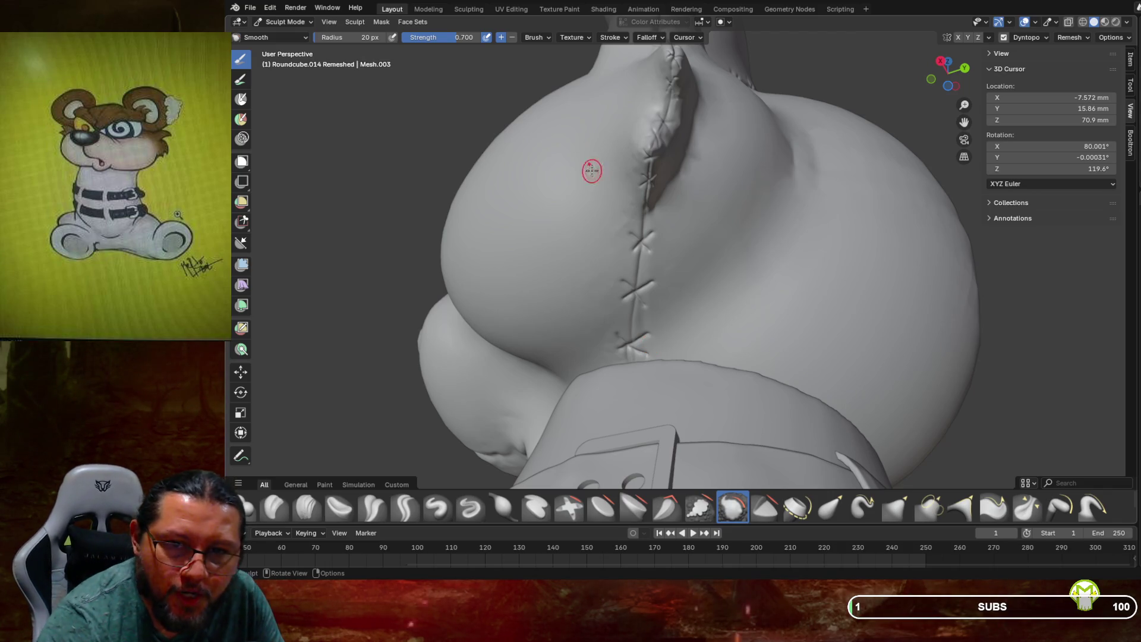
{"action": "key", "text": "f"}
{"action": "left_click", "coordinate": [647, 308]}
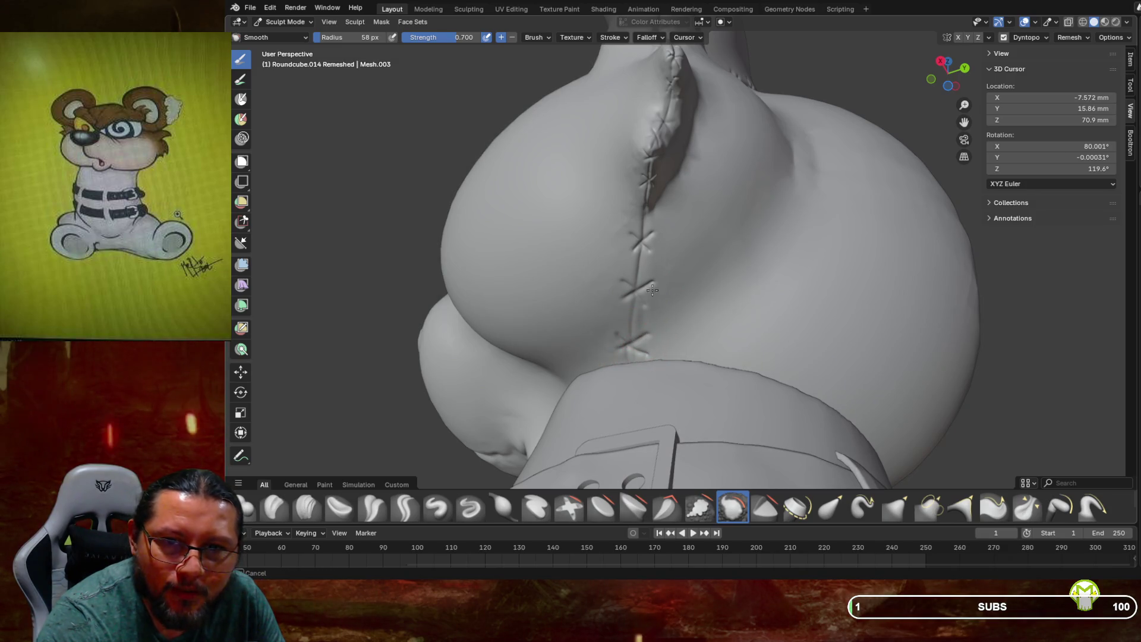
{"action": "left_click_drag", "start_coordinate": [656, 248], "coordinate": [654, 227]}
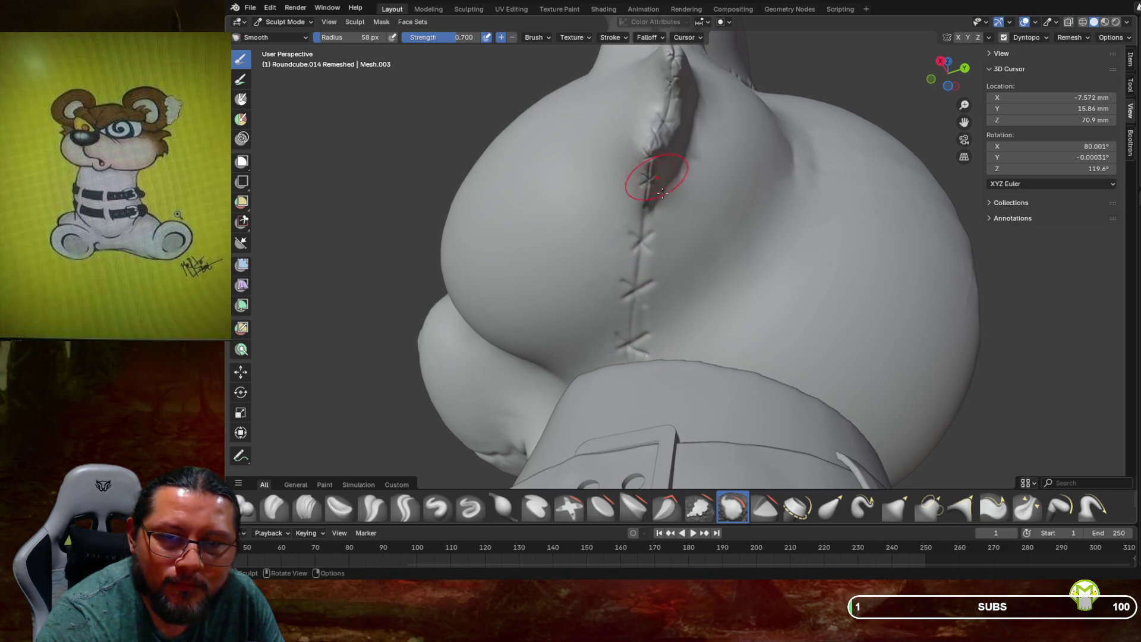
{"action": "mouse_move", "coordinate": [714, 201]}
{"action": "middle_mouse_down"}
{"action": "mouse_move", "coordinate": [694, 212]}
{"action": "mouse_move", "coordinate": [707, 285]}
{"action": "mouse_move", "coordinate": [657, 248]}
{"action": "mouse_move", "coordinate": [642, 276]}
{"action": "mouse_move", "coordinate": [754, 283]}
{"action": "mouse_move", "coordinate": [639, 268]}
{"action": "mouse_move", "coordinate": [656, 270]}
{"action": "middle_mouse_up"}
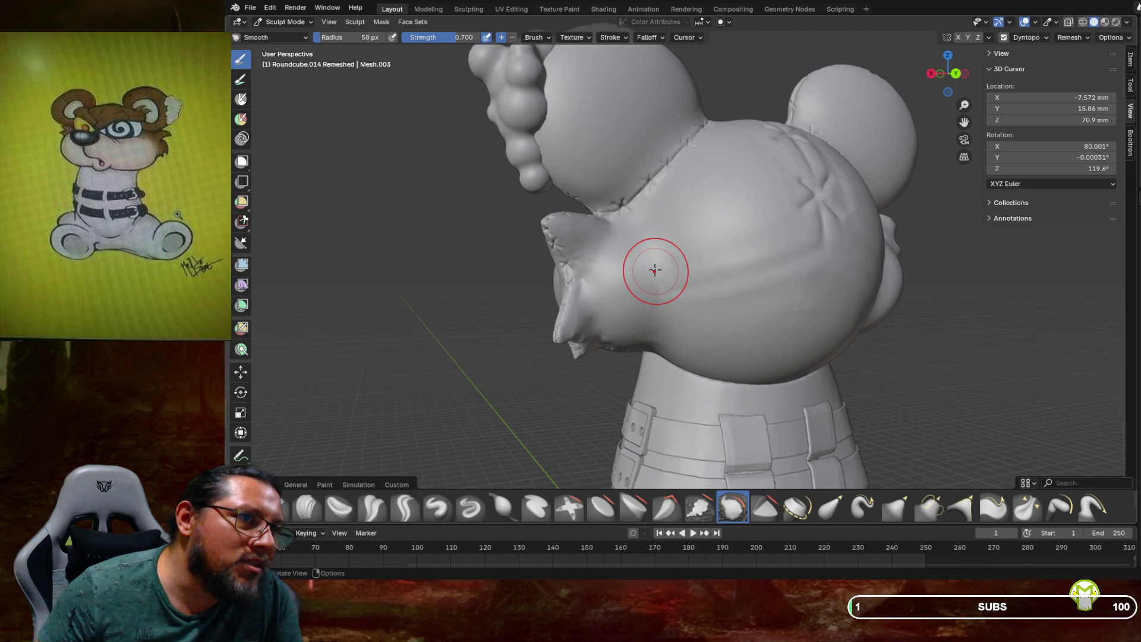
{"action": "scroll", "coordinate": [655, 270], "scroll_direction": "up", "scroll_amount": 1}
Crease an 18 px sharp seam where the arm meets the body
{"action": "middle_click_drag", "start_coordinate": [655, 270], "coordinate": [655, 267]}
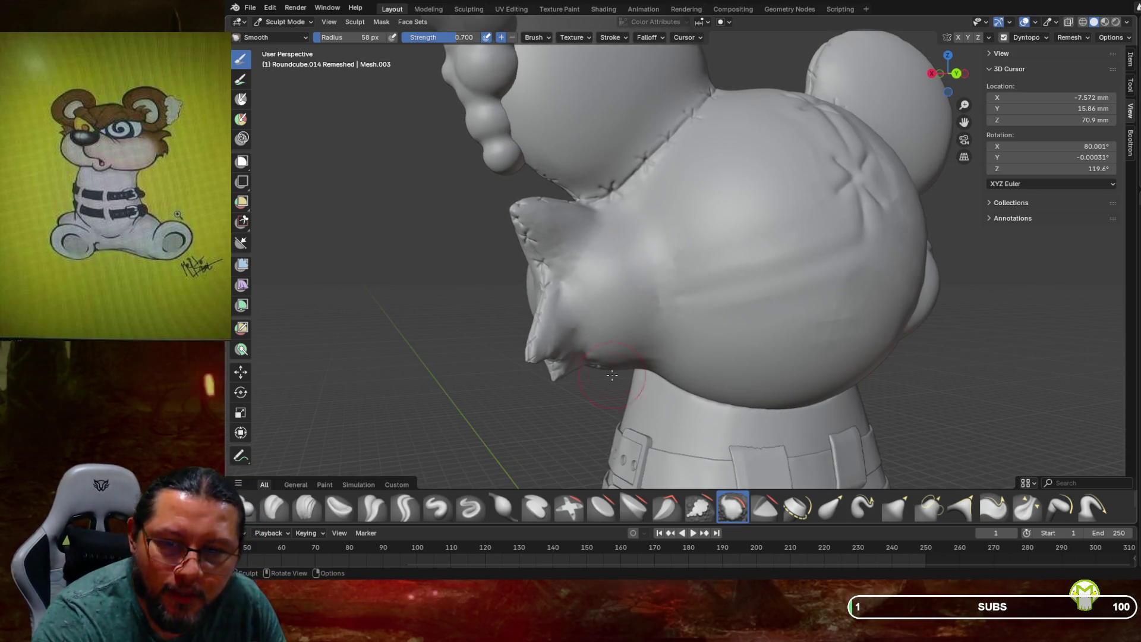
{"action": "left_click", "coordinate": [419, 509]}
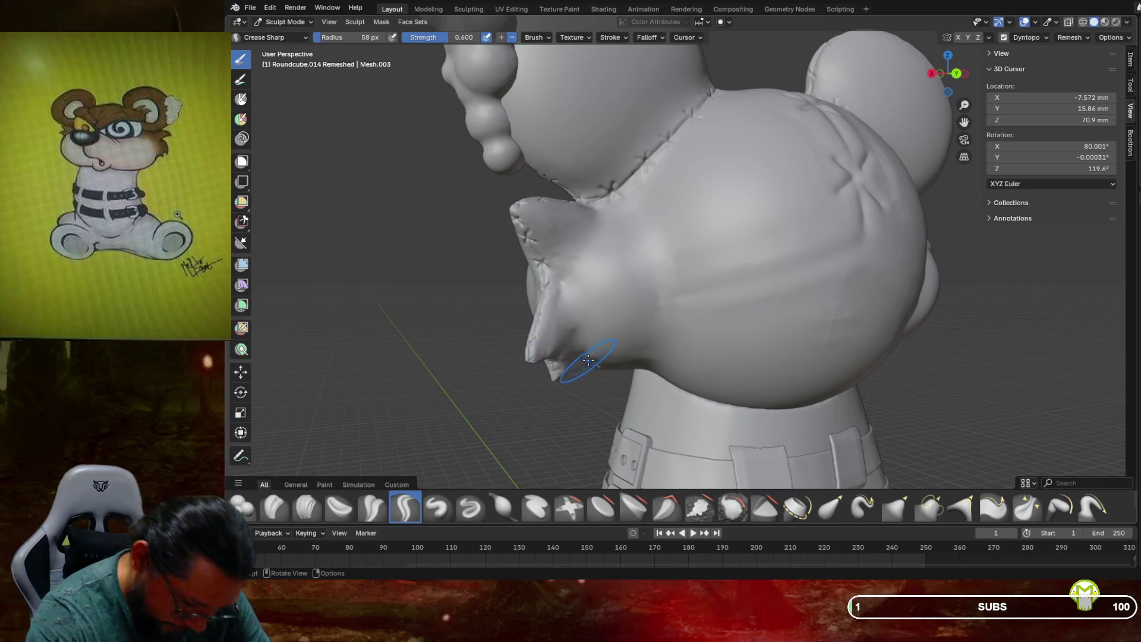
{"action": "key", "text": "f"}
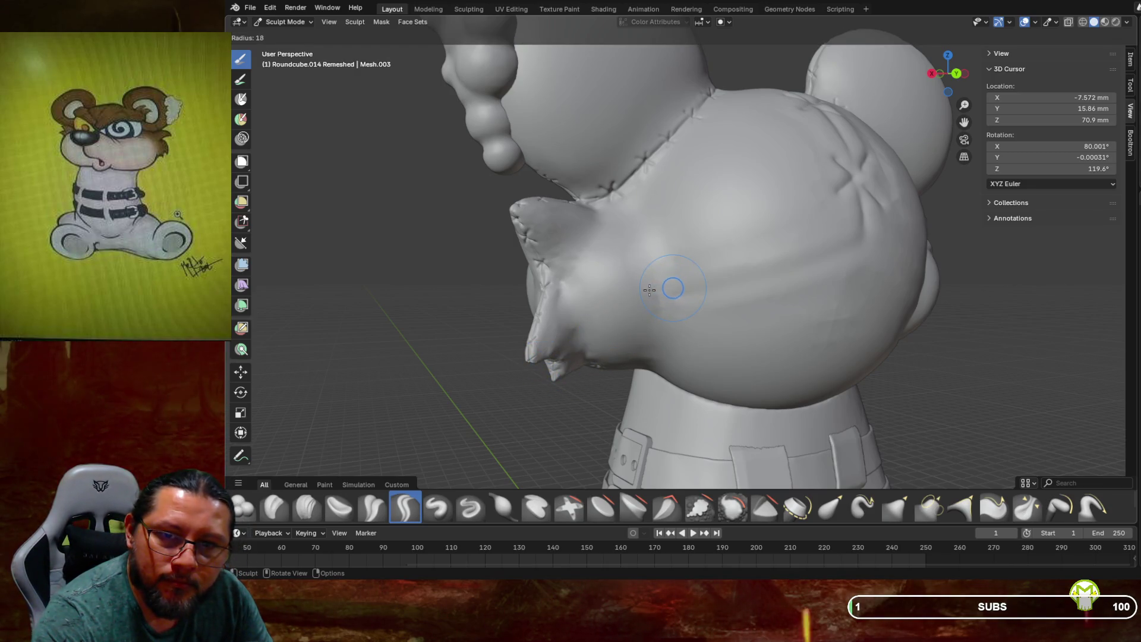
{"action": "left_click", "coordinate": [650, 289]}
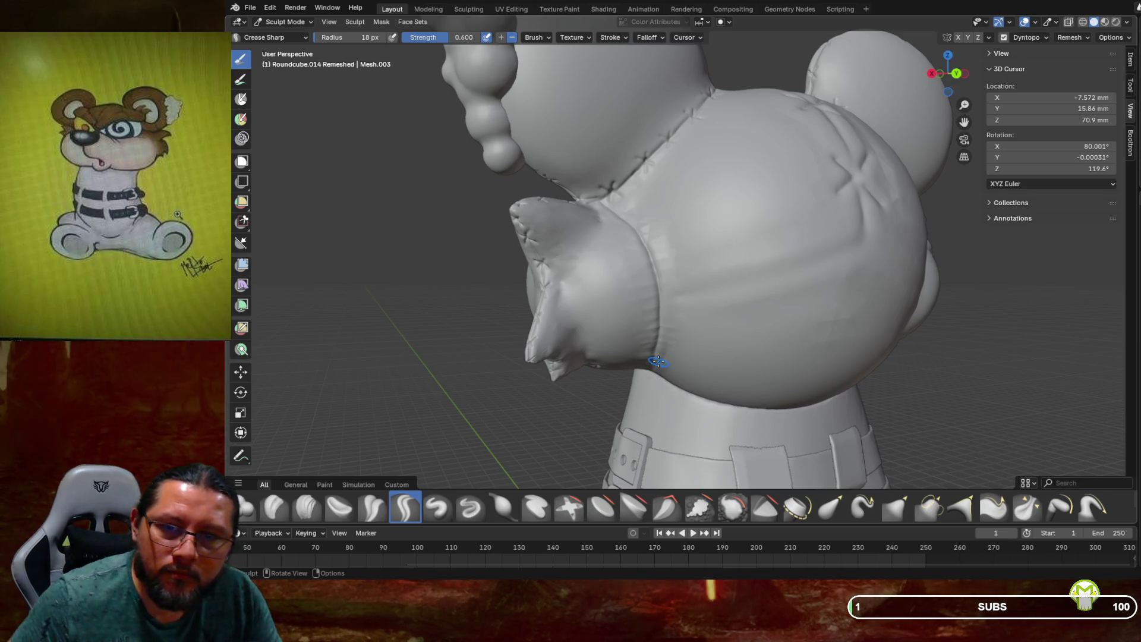
{"action": "left_click_drag", "start_coordinate": [709, 341], "coordinate": [715, 337]}
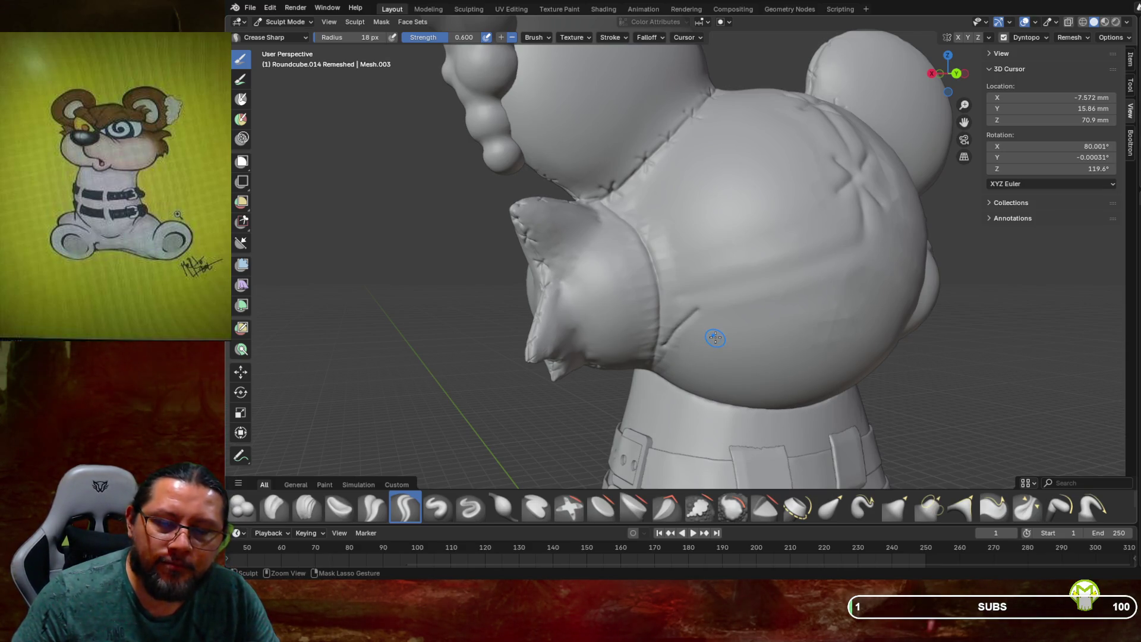
{"action": "middle_click_drag", "start_coordinate": [721, 335], "coordinate": [764, 273]}
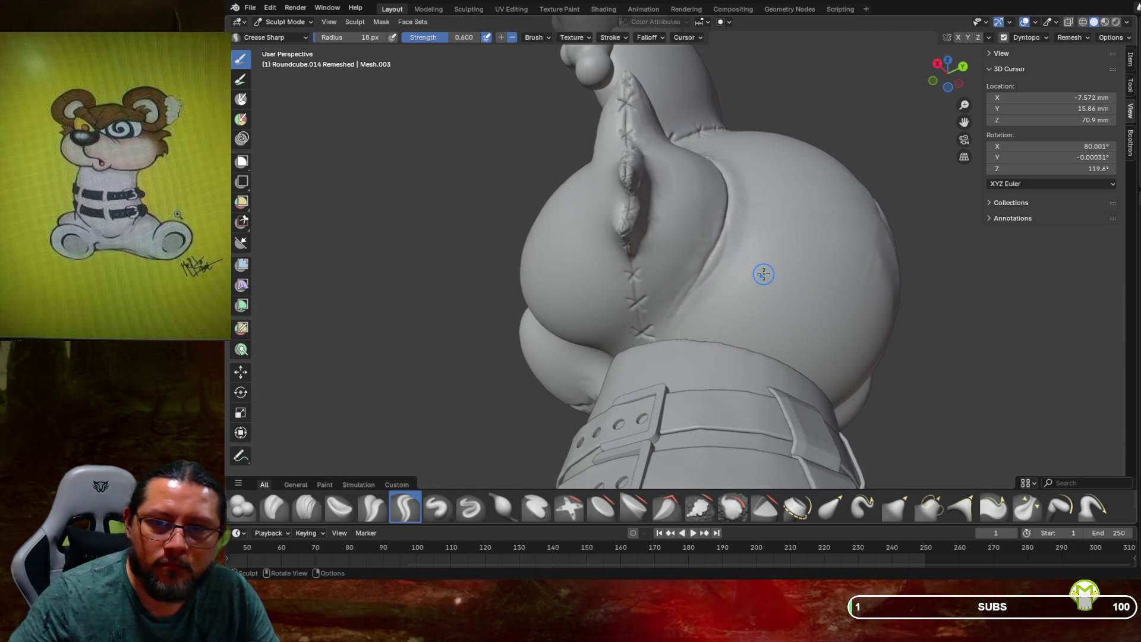
{"action": "left_click_drag", "start_coordinate": [705, 264], "coordinate": [704, 273]}
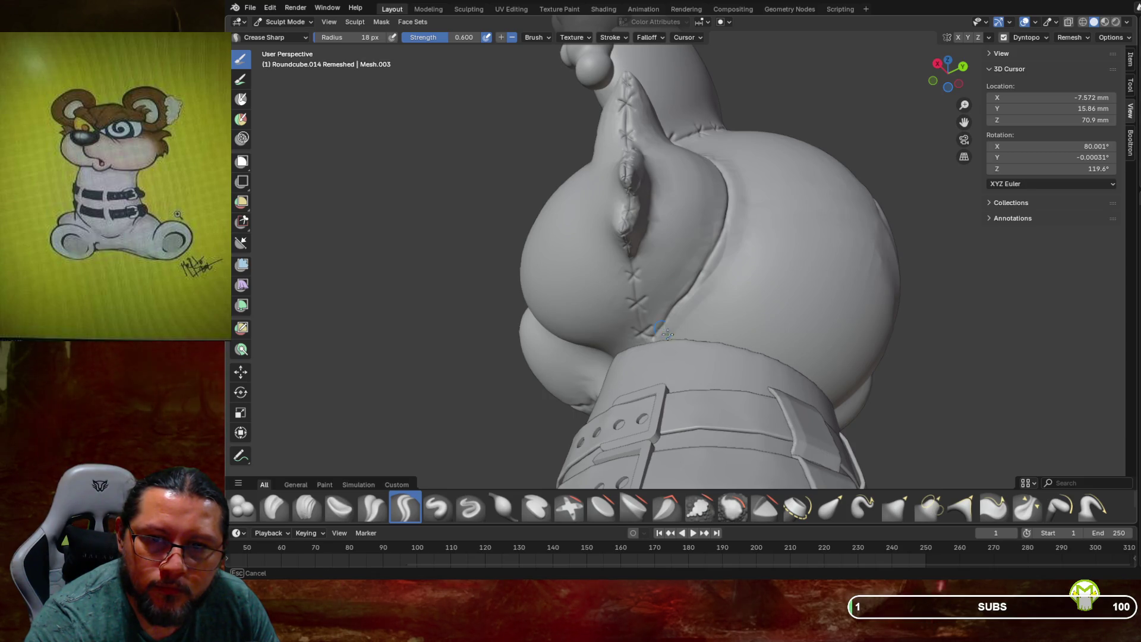
{"action": "left_click_drag", "start_coordinate": [667, 333], "coordinate": [668, 333]}
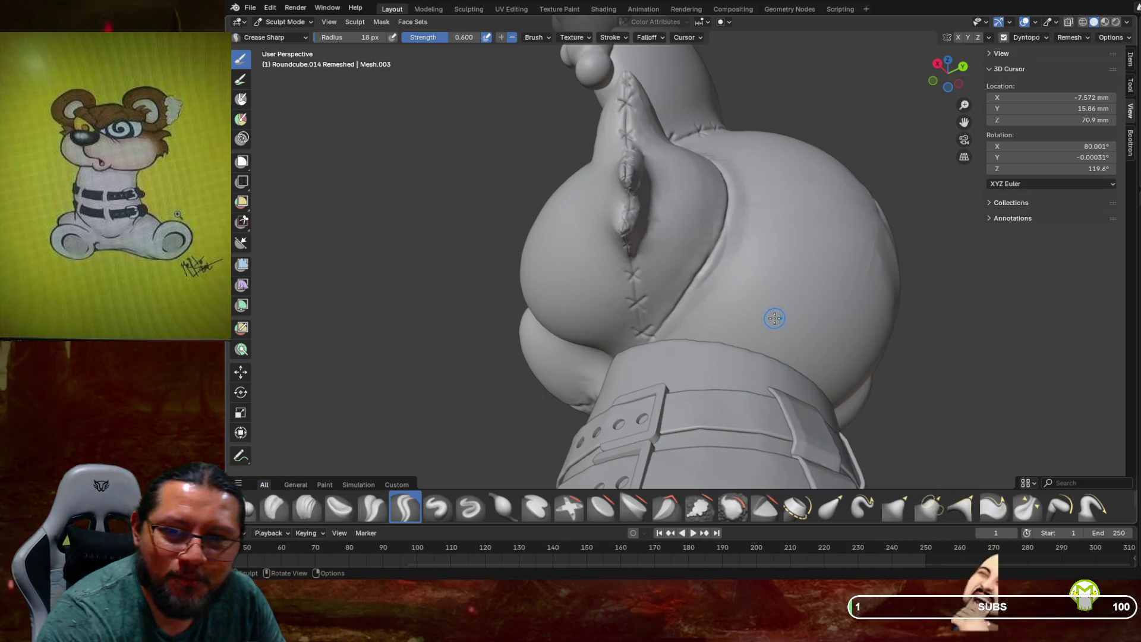
{"action": "left_click", "coordinate": [734, 510]}
Smooth the back seam edge and the arm seam with a 34 px Smooth brush
{"action": "key", "text": "f"}
{"action": "left_click", "coordinate": [707, 323]}
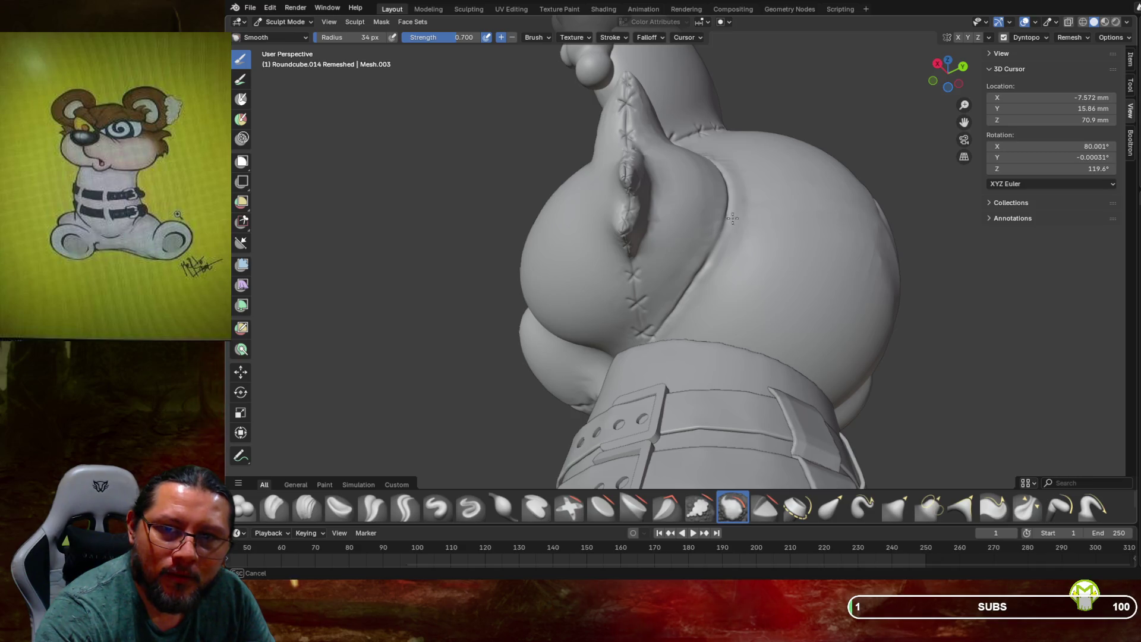
{"action": "left_click_drag", "start_coordinate": [707, 178], "coordinate": [709, 221]}
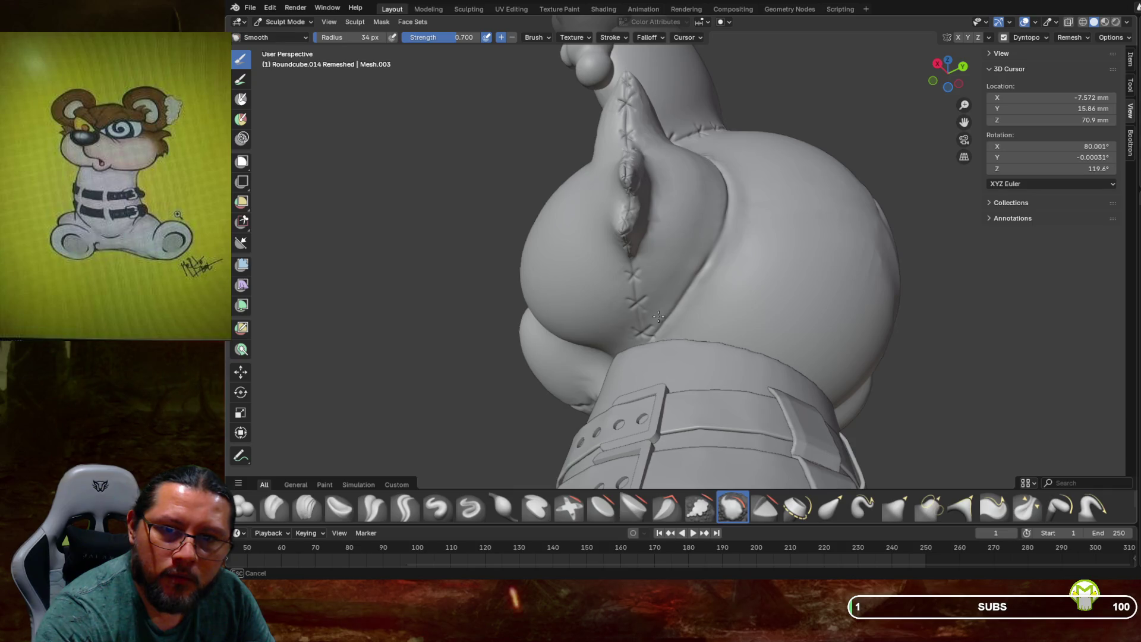
{"action": "mouse_move", "coordinate": [658, 317]}
{"action": "middle_mouse_down"}
{"action": "mouse_move", "coordinate": [694, 372]}
{"action": "mouse_move", "coordinate": [687, 358]}
{"action": "middle_mouse_up"}
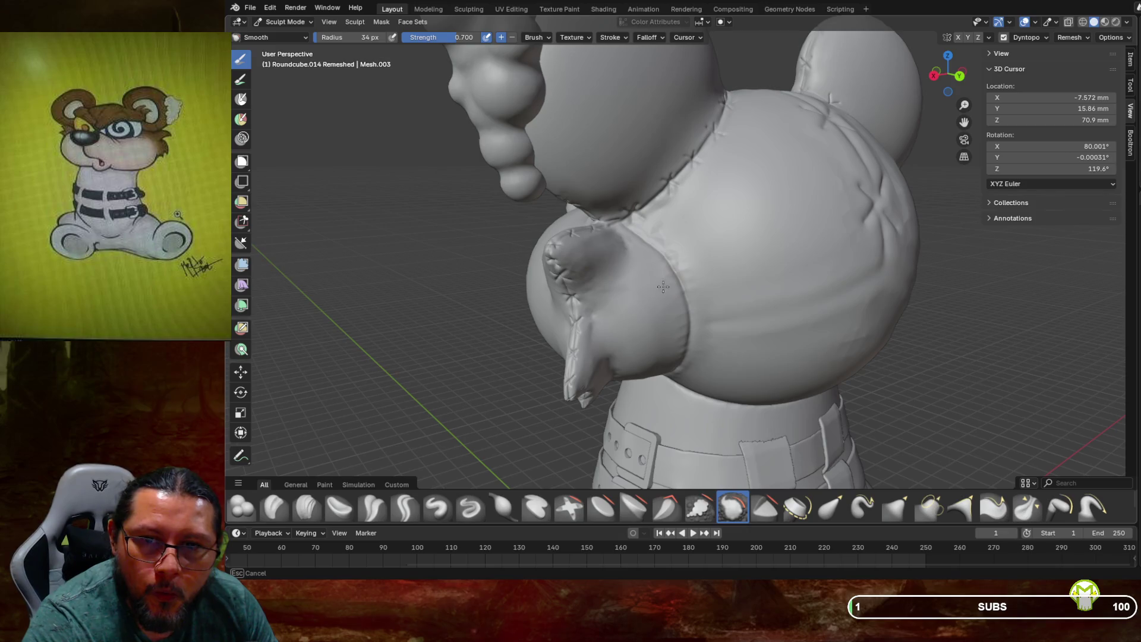
{"action": "mouse_move", "coordinate": [674, 303]}
{"action": "left_mouse_down"}
{"action": "mouse_move", "coordinate": [675, 335]}
{"action": "mouse_move", "coordinate": [653, 265]}
{"action": "left_mouse_up"}
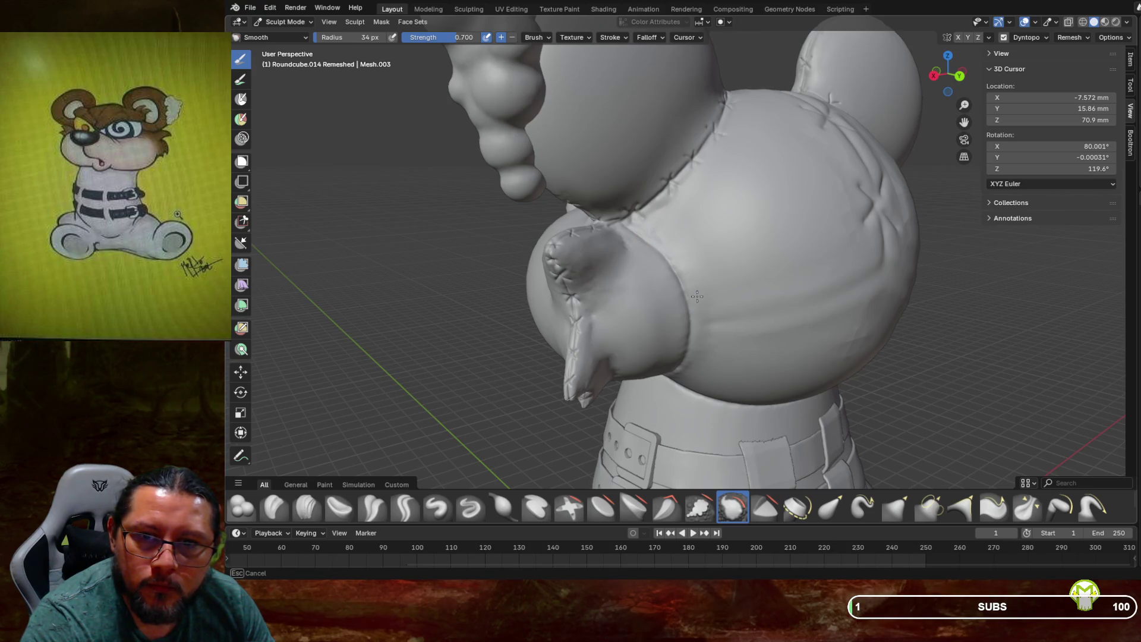
{"action": "left_click_drag", "start_coordinate": [697, 359], "coordinate": [691, 369]}
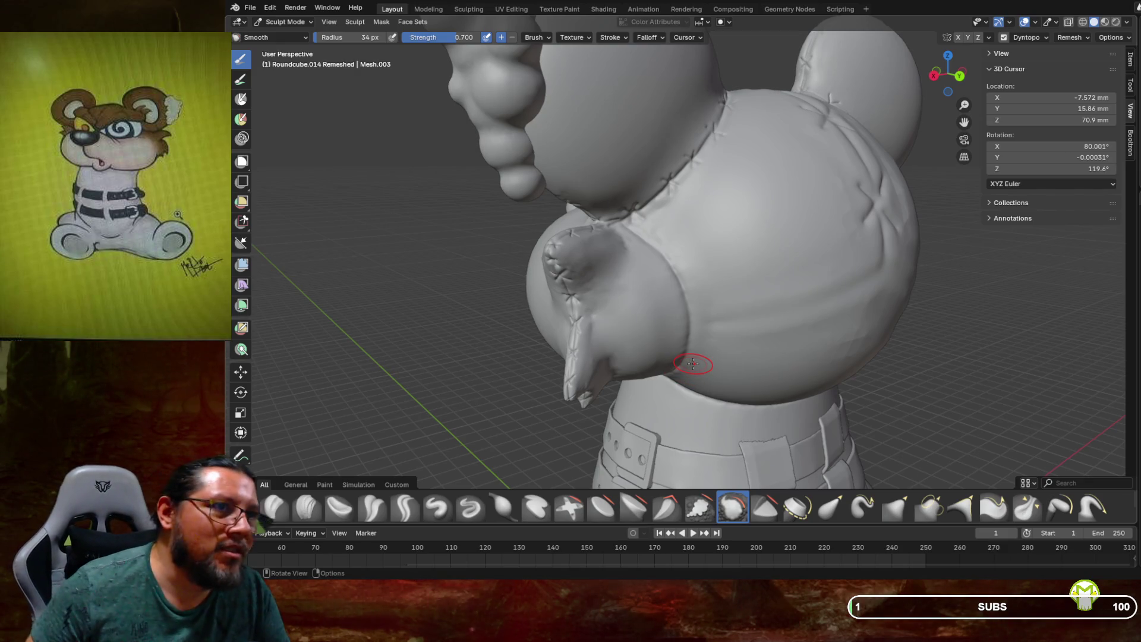
Smooth the back beside the arm and the chest, then show the mesh as wireframe
{"action": "mouse_move", "coordinate": [691, 367]}
{"action": "middle_mouse_down"}
{"action": "mouse_move", "coordinate": [744, 291]}
{"action": "mouse_move", "coordinate": [723, 277]}
{"action": "middle_mouse_up"}
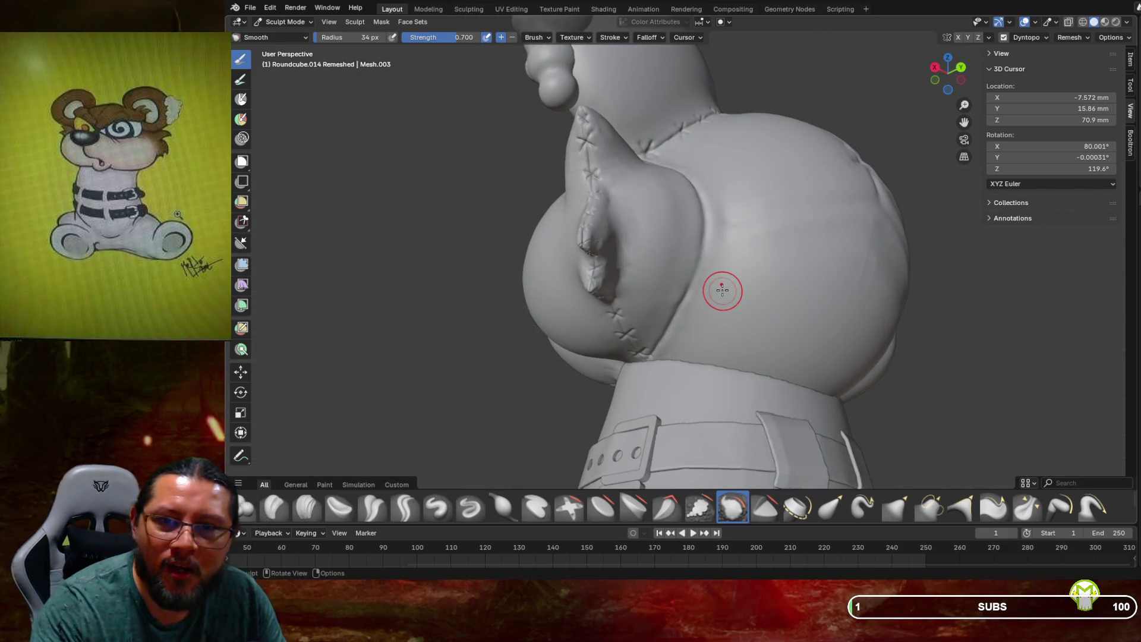
{"action": "left_click_drag", "start_coordinate": [727, 268], "coordinate": [720, 256]}
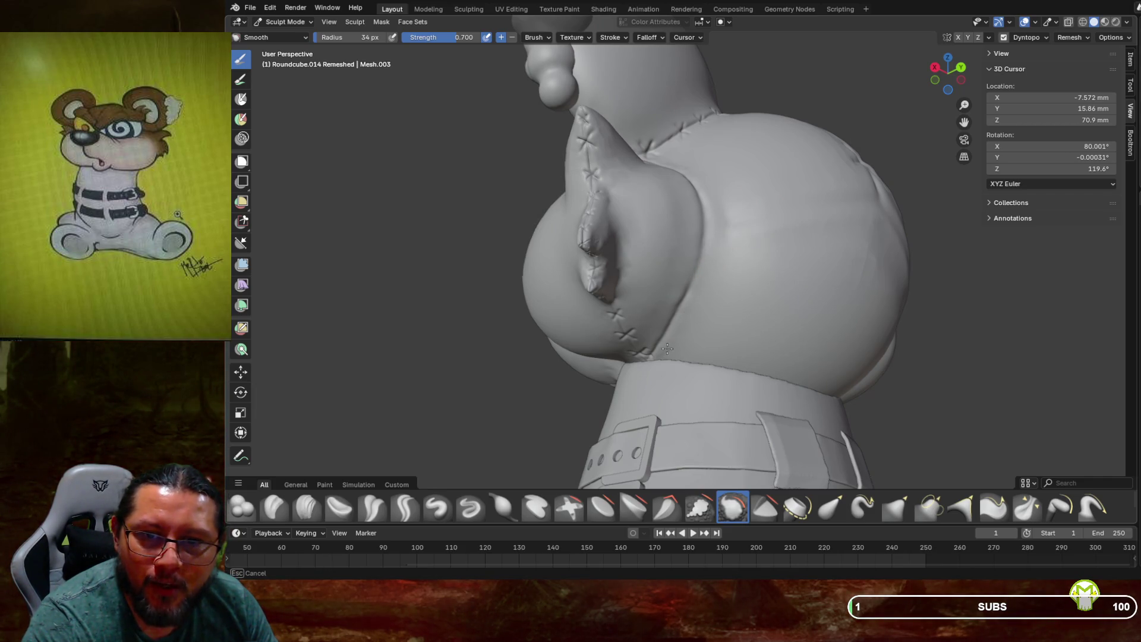
{"action": "left_click_drag", "start_coordinate": [705, 287], "coordinate": [725, 208]}
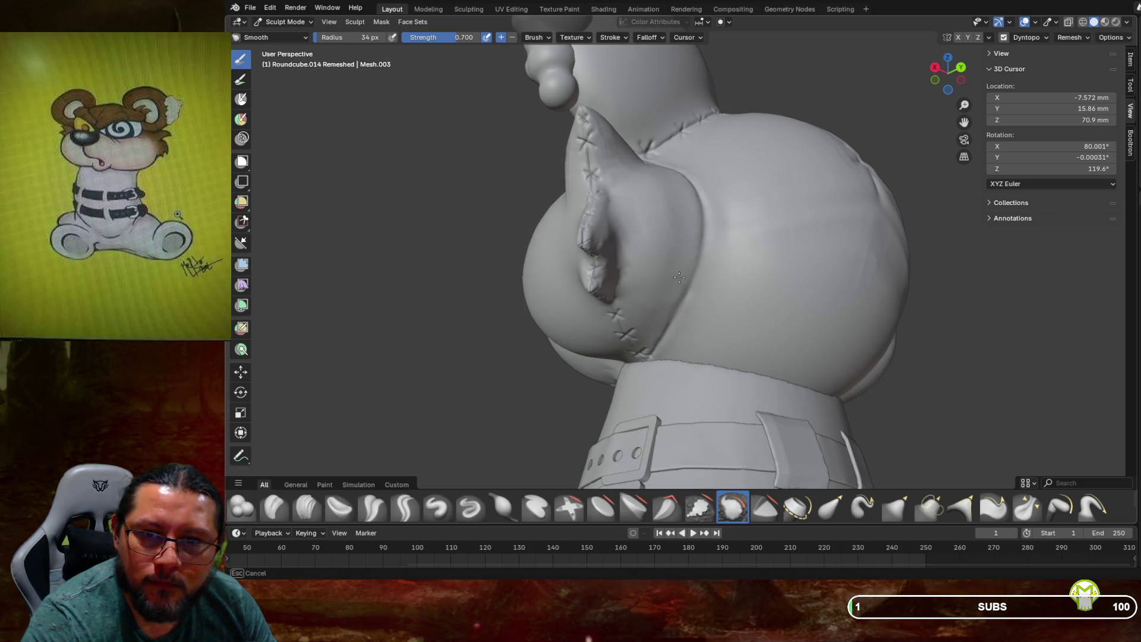
{"action": "left_click_drag", "start_coordinate": [649, 348], "coordinate": [678, 331]}
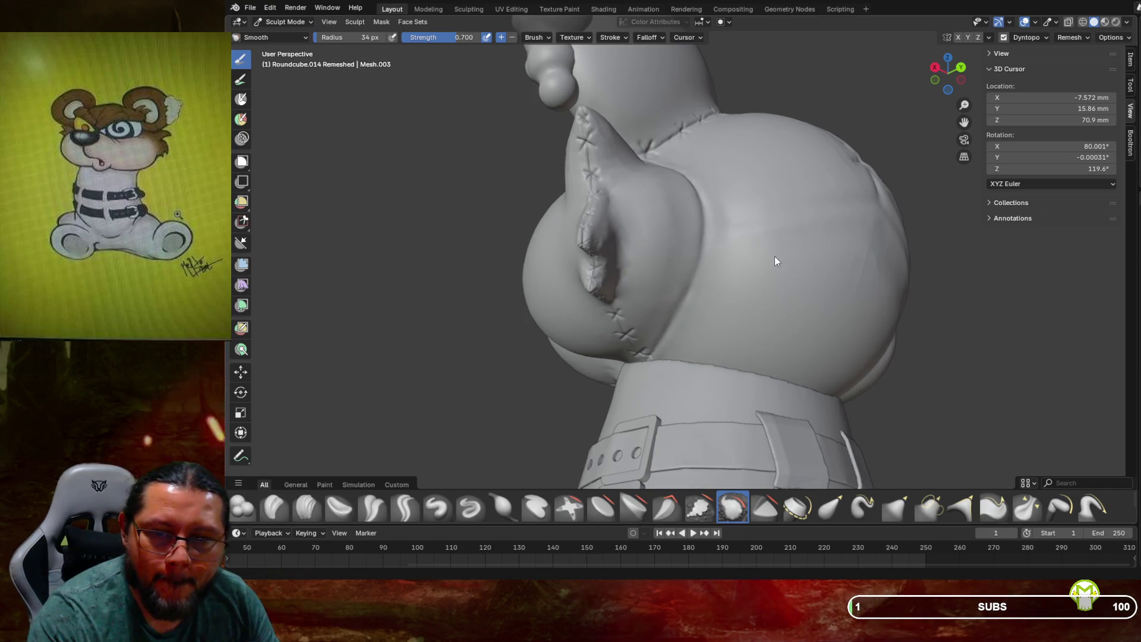
{"action": "mouse_move", "coordinate": [806, 241]}
{"action": "middle_mouse_down"}
{"action": "mouse_move", "coordinate": [746, 300]}
{"action": "mouse_move", "coordinate": [760, 283]}
{"action": "middle_mouse_up"}
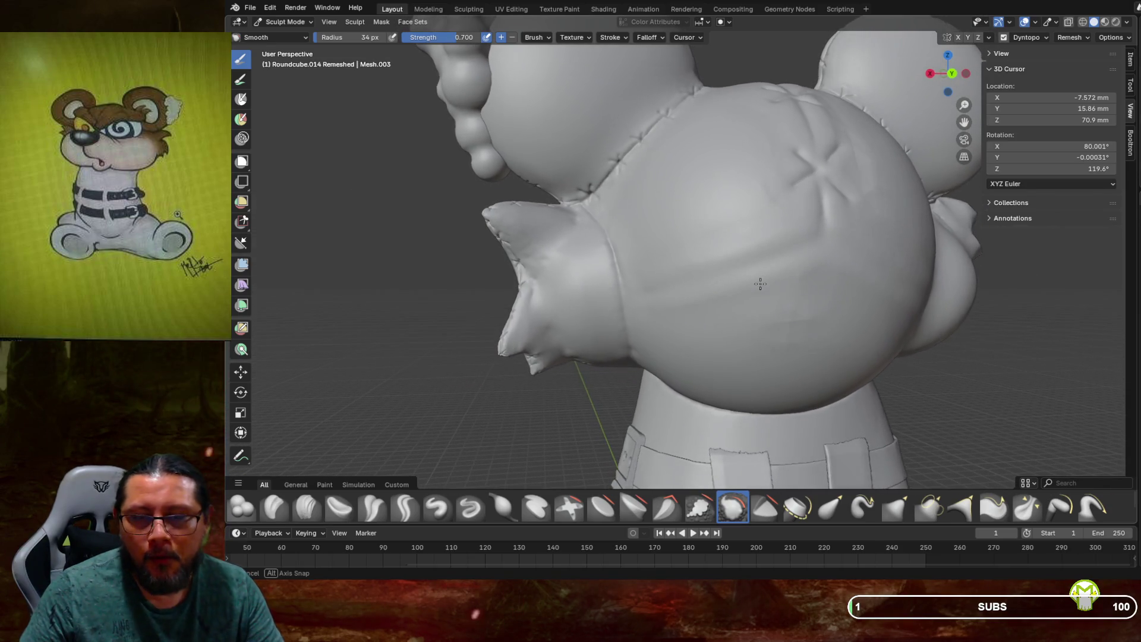
{"action": "mouse_move", "coordinate": [761, 260]}
{"action": "left_mouse_down"}
{"action": "mouse_move", "coordinate": [801, 225]}
{"action": "mouse_move", "coordinate": [726, 245]}
{"action": "left_mouse_up"}
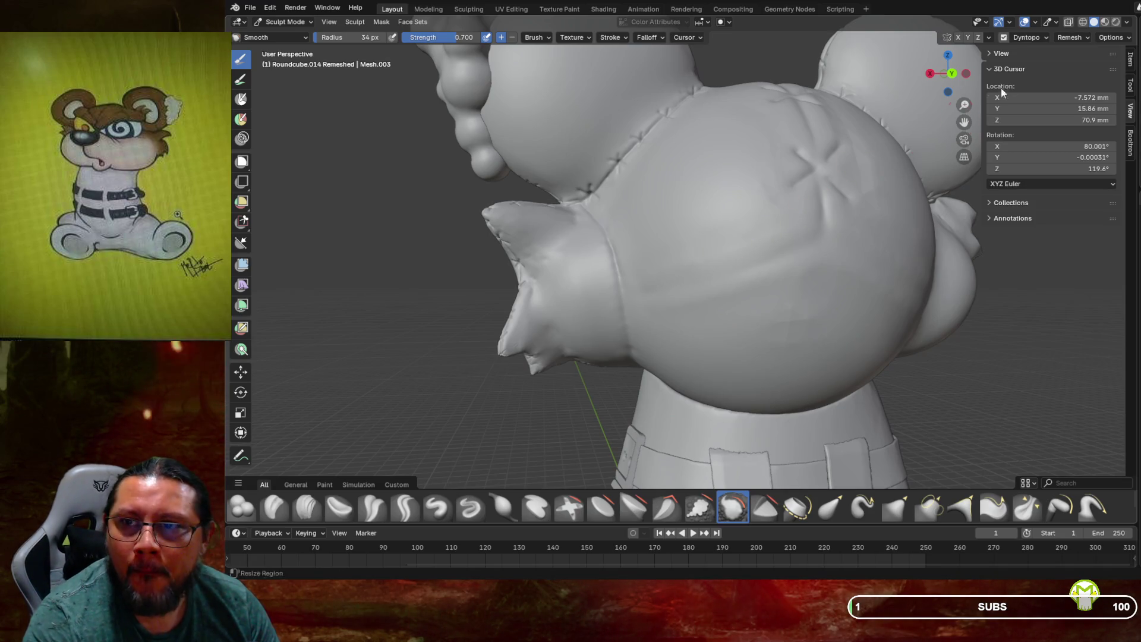
{"action": "left_click", "coordinate": [1083, 22]}
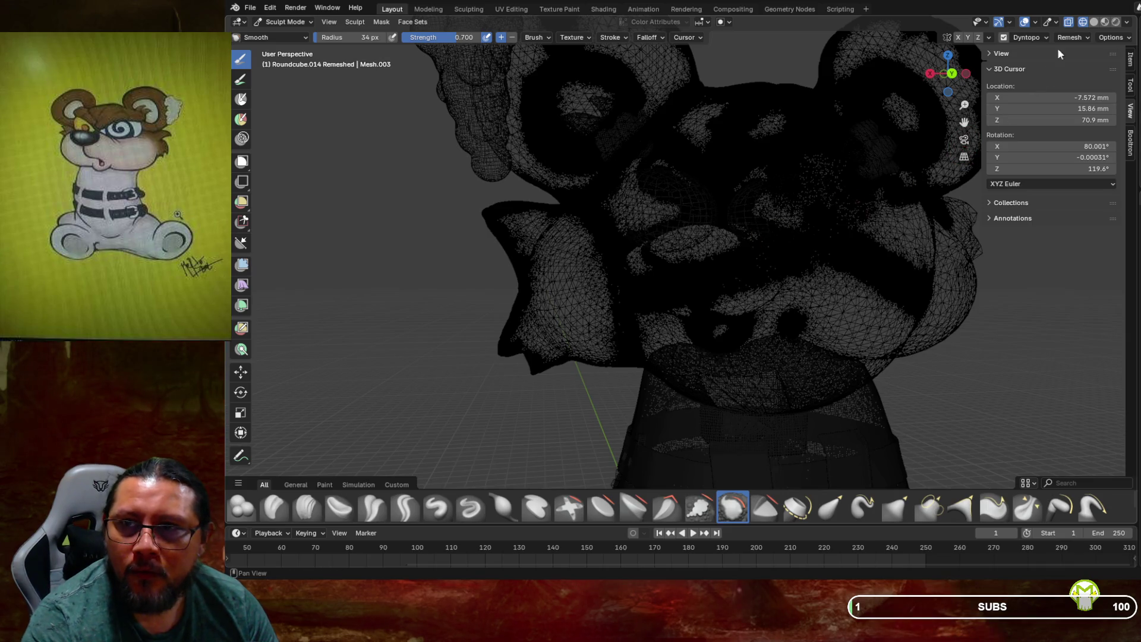
{"action": "left_click", "coordinate": [1095, 21]}
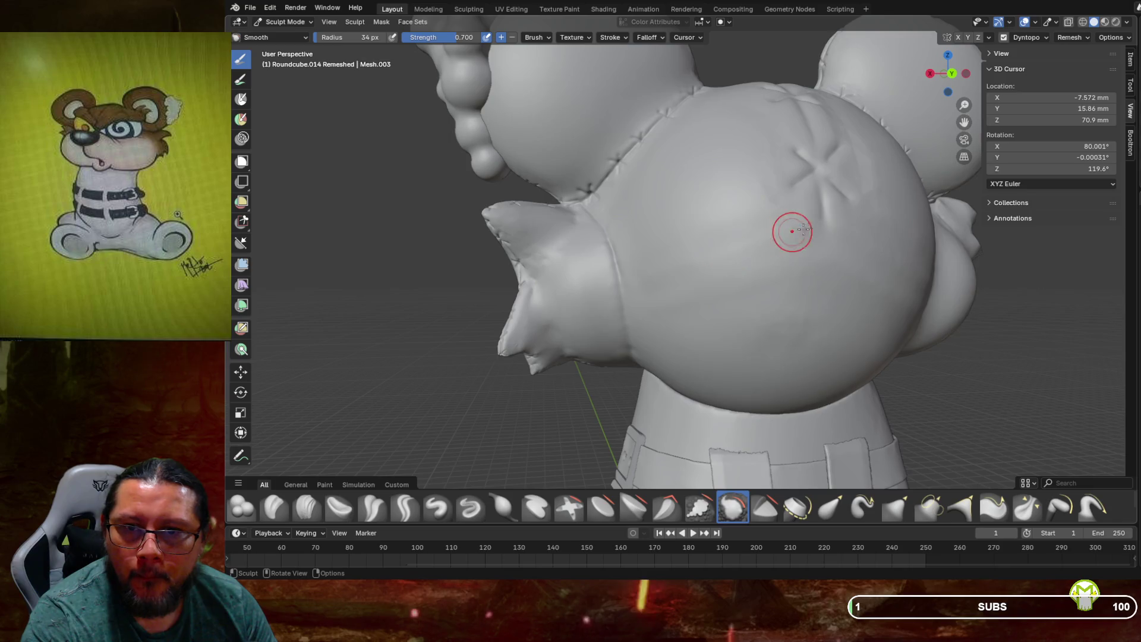
Smooth a patch on the bear's back and look the body over from behind and the side
{"action": "left_click_drag", "start_coordinate": [785, 235], "coordinate": [671, 284]}
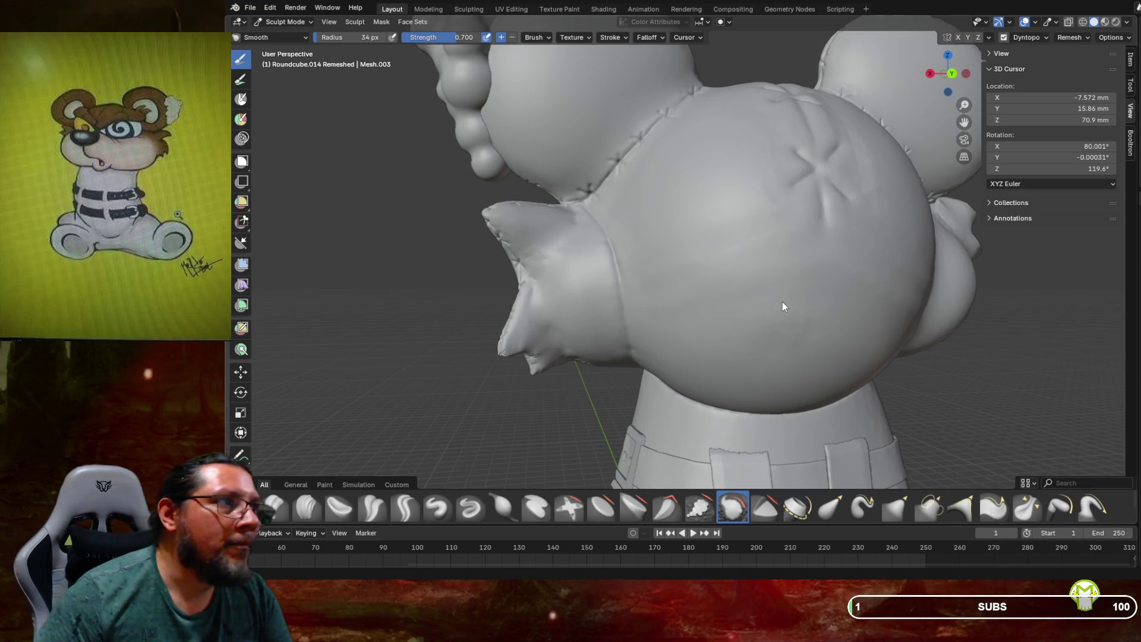
{"action": "middle_click_drag", "start_coordinate": [798, 304], "coordinate": [863, 301]}
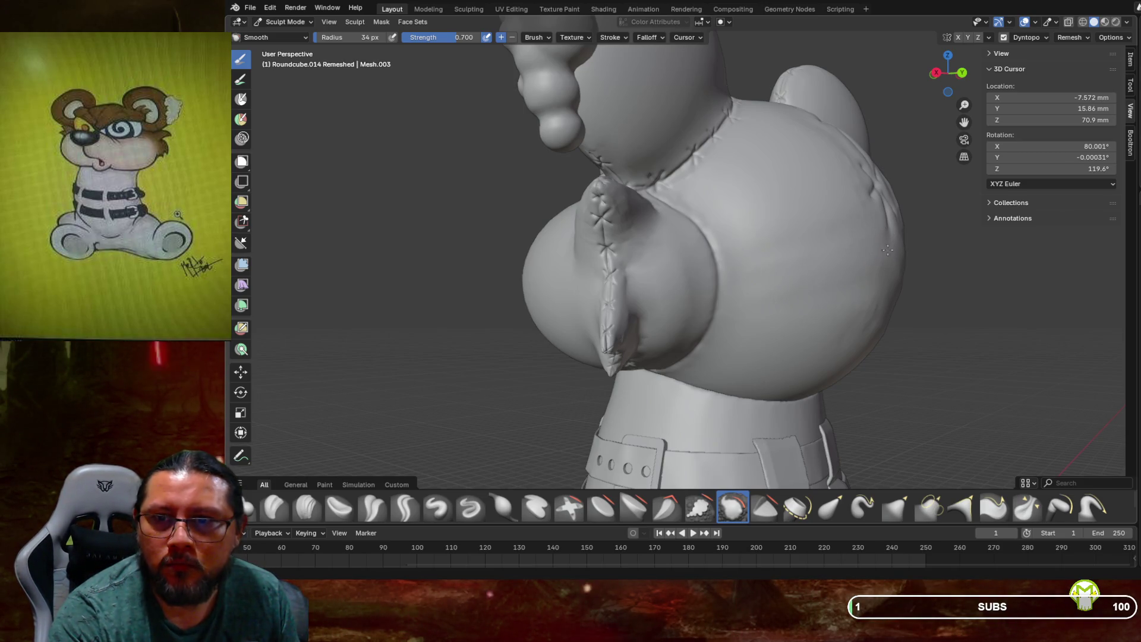
{"action": "mouse_move", "coordinate": [879, 235]}
{"action": "middle_mouse_down"}
{"action": "mouse_move", "coordinate": [805, 233]}
{"action": "mouse_move", "coordinate": [827, 228]}
{"action": "middle_mouse_up"}
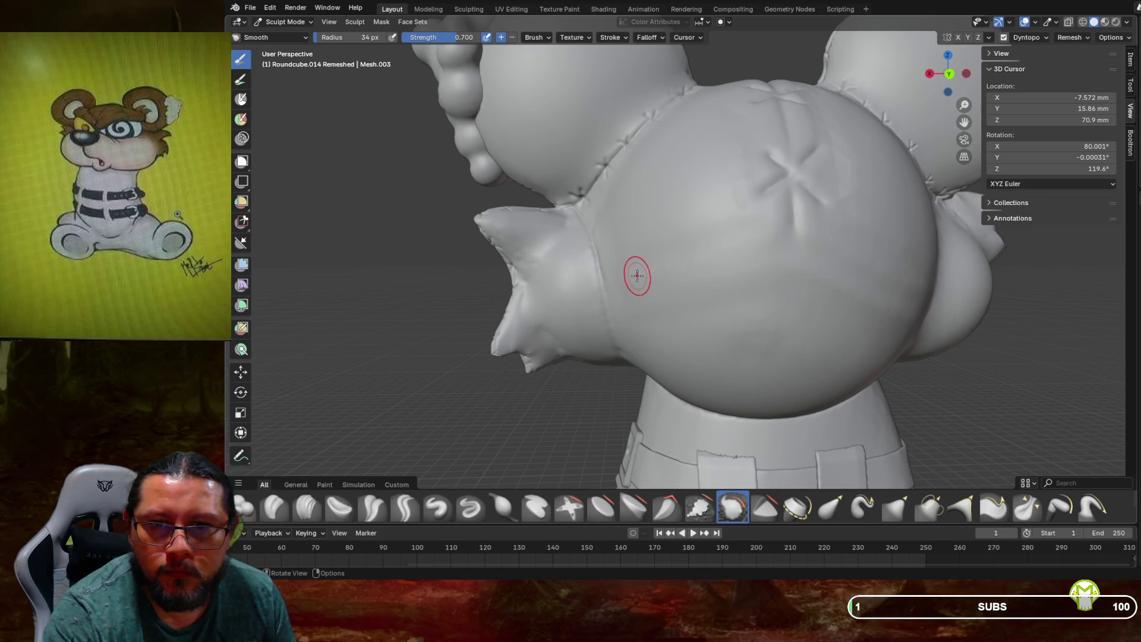
{"action": "scroll", "coordinate": [645, 254], "scroll_direction": "down", "scroll_amount": 2}
{"action": "middle_click_drag", "start_coordinate": [660, 250], "coordinate": [711, 251]}
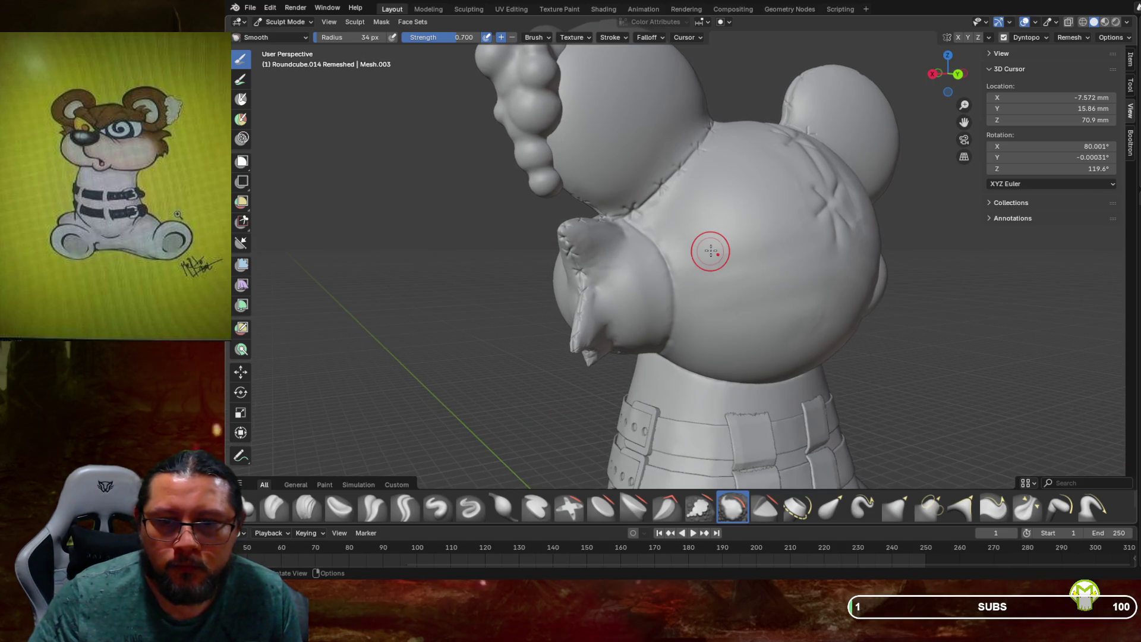
{"action": "left_click", "coordinate": [406, 509]}
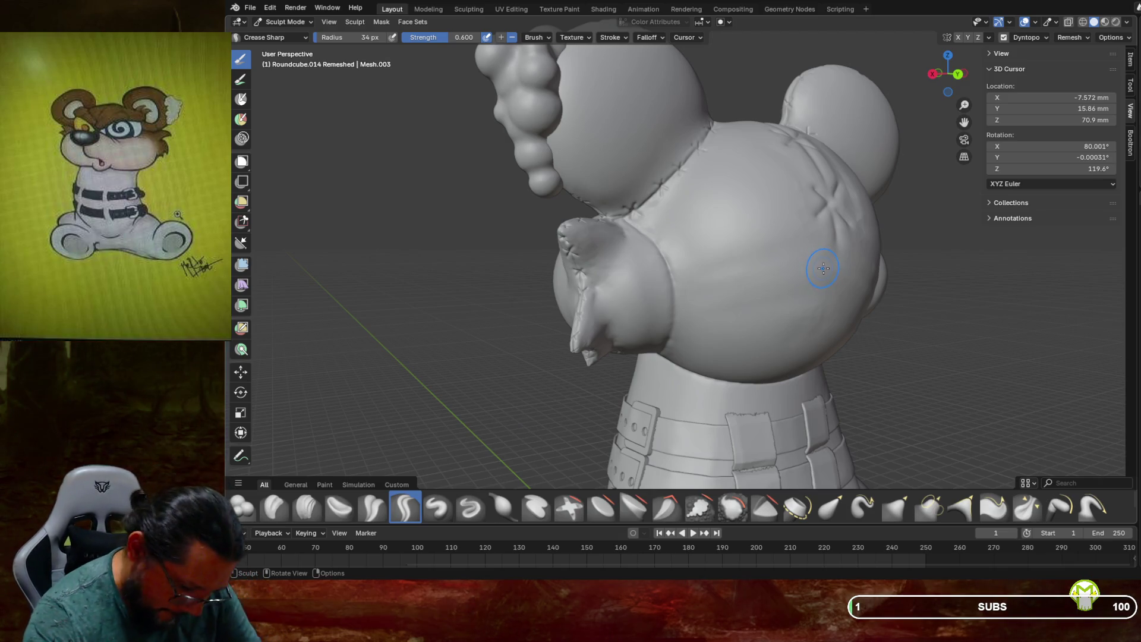
Carve a 17 px crease line across the lower body, then view the bear from the front
{"action": "key", "text": "f"}
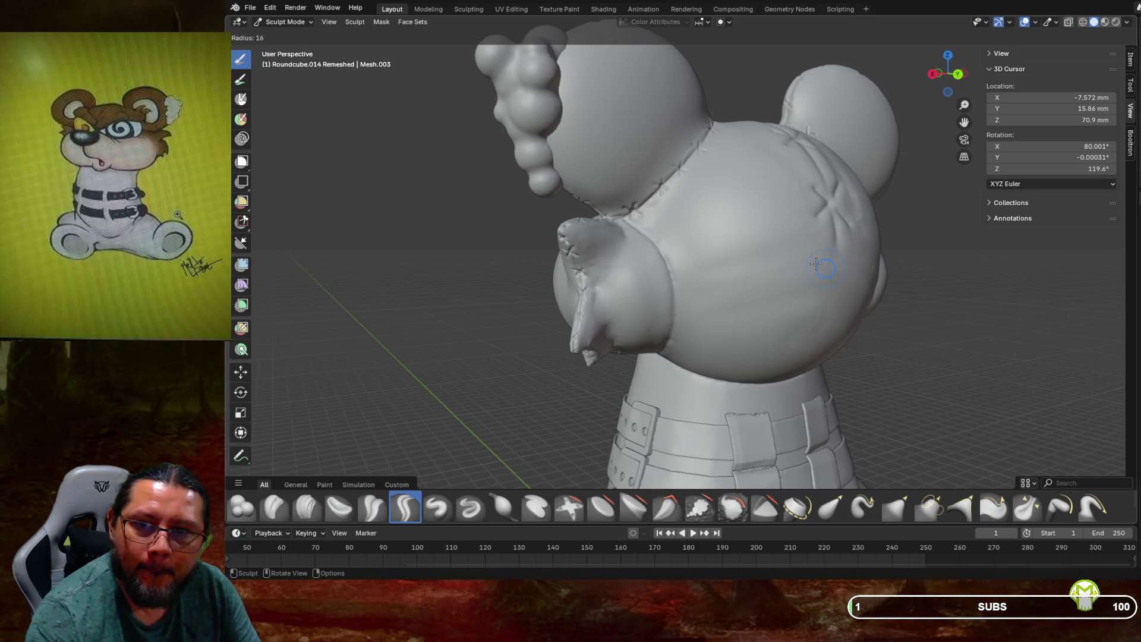
{"action": "left_click", "coordinate": [816, 264]}
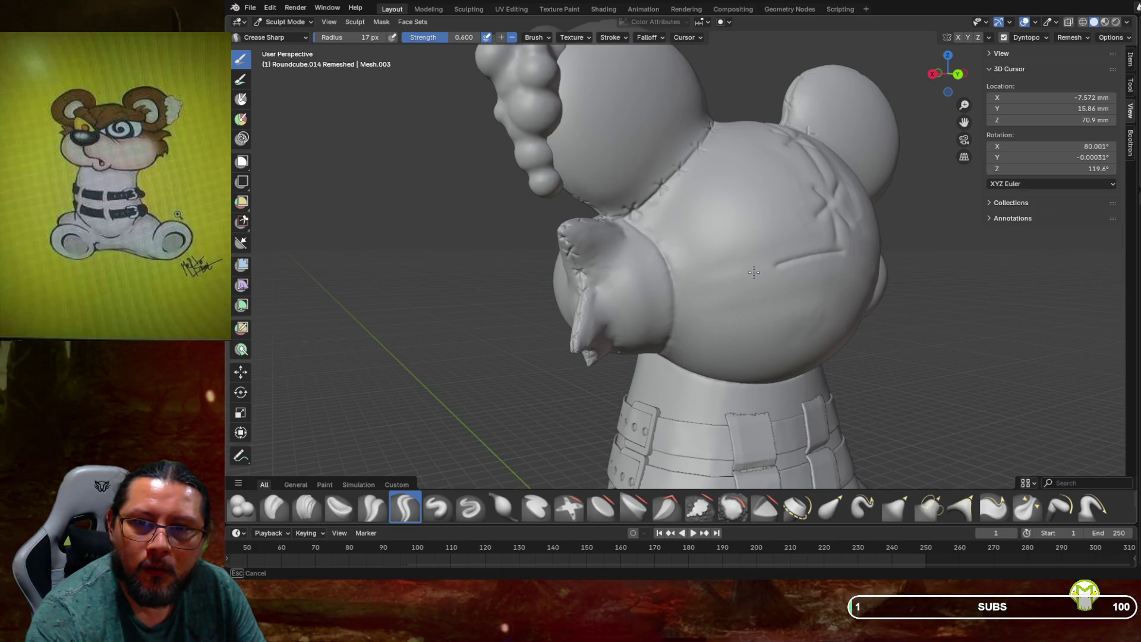
{"action": "left_click_drag", "start_coordinate": [737, 280], "coordinate": [676, 303]}
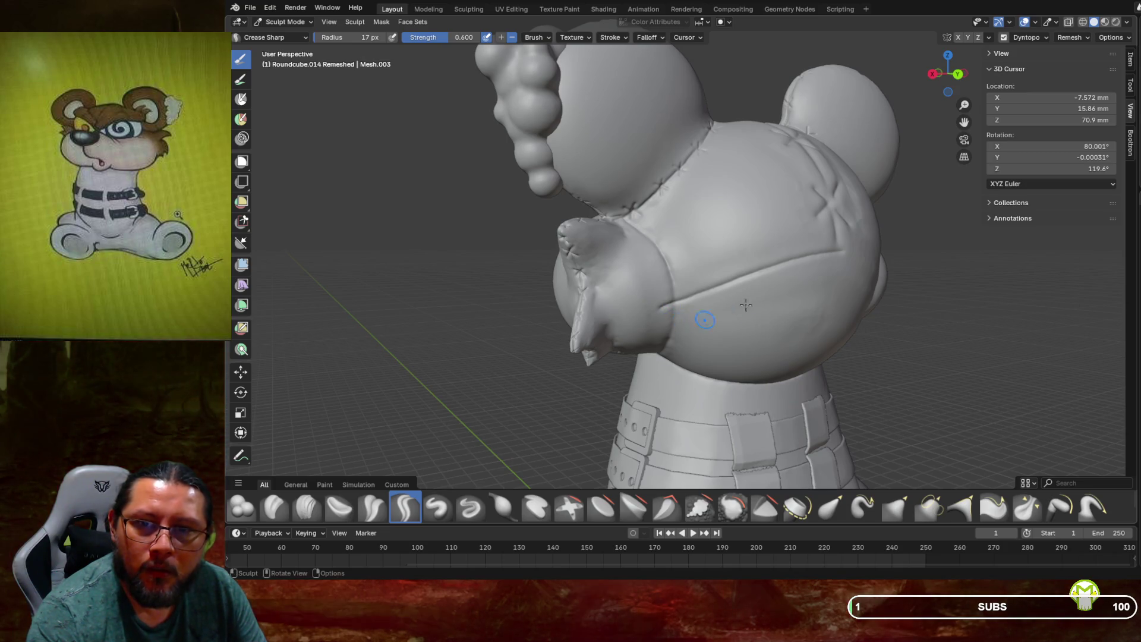
{"action": "mouse_move", "coordinate": [745, 305]}
{"action": "middle_mouse_down"}
{"action": "mouse_move", "coordinate": [817, 234]}
{"action": "mouse_move", "coordinate": [832, 239]}
{"action": "middle_mouse_up"}
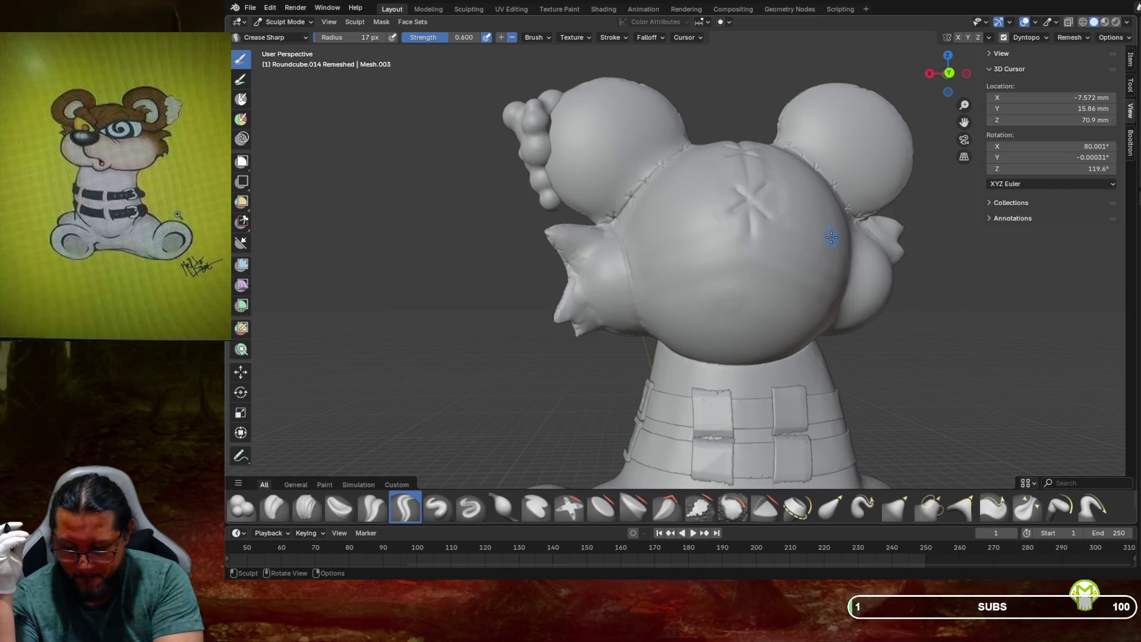
{"action": "key", "text": "KP_1"}
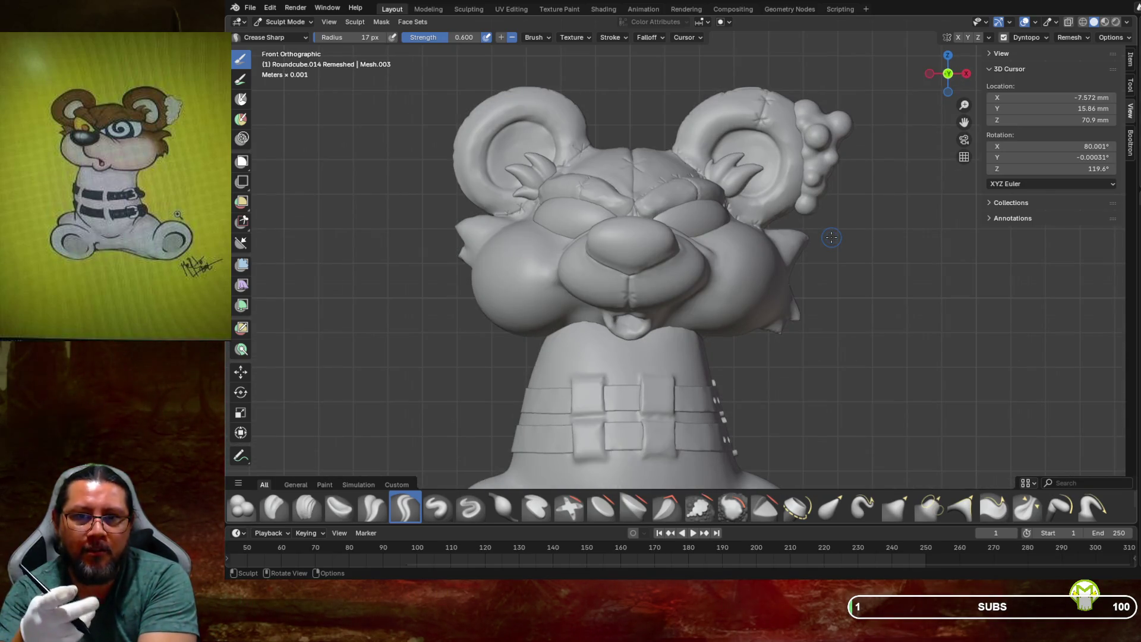
{"action": "key", "text": "KP_3"}
{"action": "key", "text": "ctrl+KP_1"}
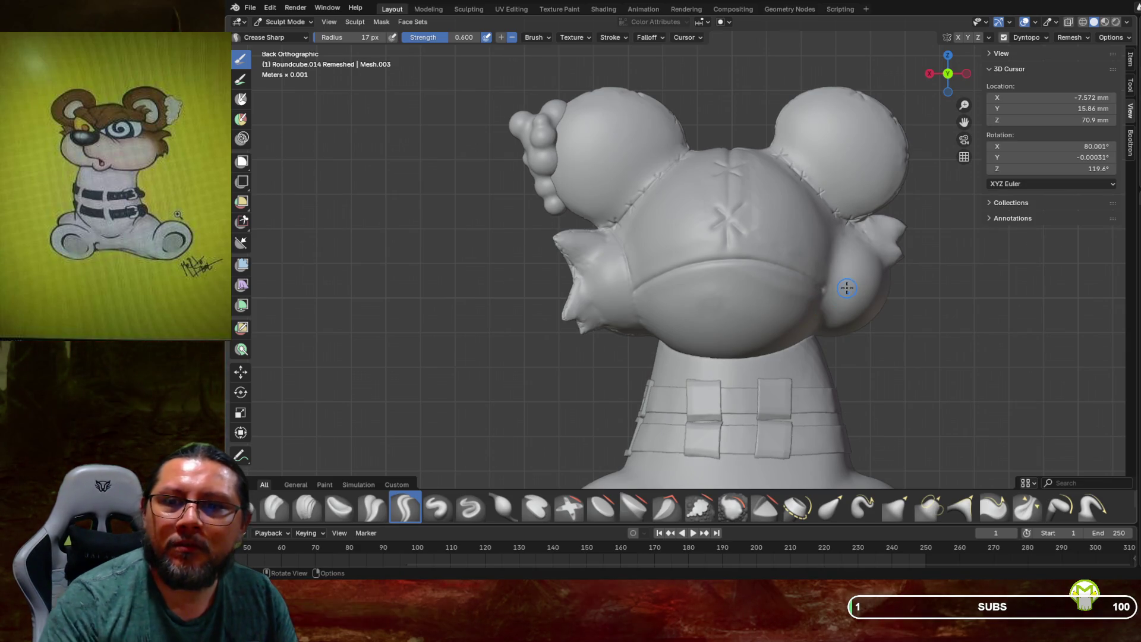
{"action": "mouse_move", "coordinate": [815, 310]}
{"action": "middle_mouse_down"}
{"action": "mouse_move", "coordinate": [834, 277]}
{"action": "mouse_move", "coordinate": [898, 287]}
{"action": "mouse_move", "coordinate": [859, 305]}
{"action": "mouse_move", "coordinate": [831, 296]}
{"action": "mouse_move", "coordinate": [1042, 286]}
{"action": "mouse_move", "coordinate": [846, 270]}
{"action": "mouse_move", "coordinate": [875, 291]}
{"action": "mouse_move", "coordinate": [829, 283]}
{"action": "middle_mouse_up"}
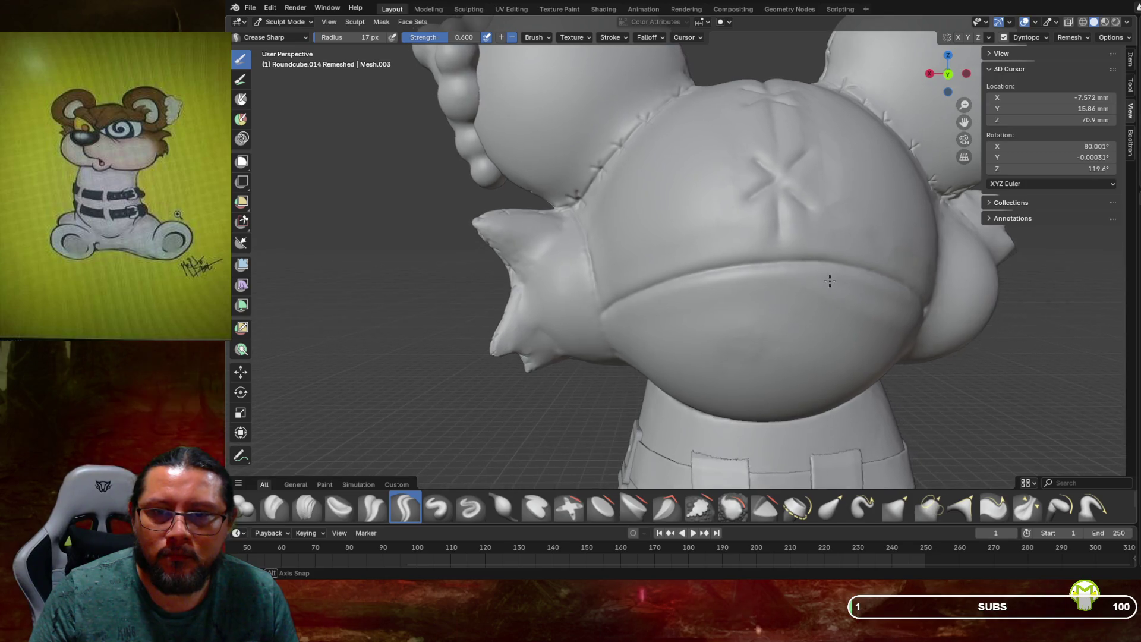
{"action": "scroll", "coordinate": [814, 286], "scroll_direction": "up", "scroll_amount": 1}
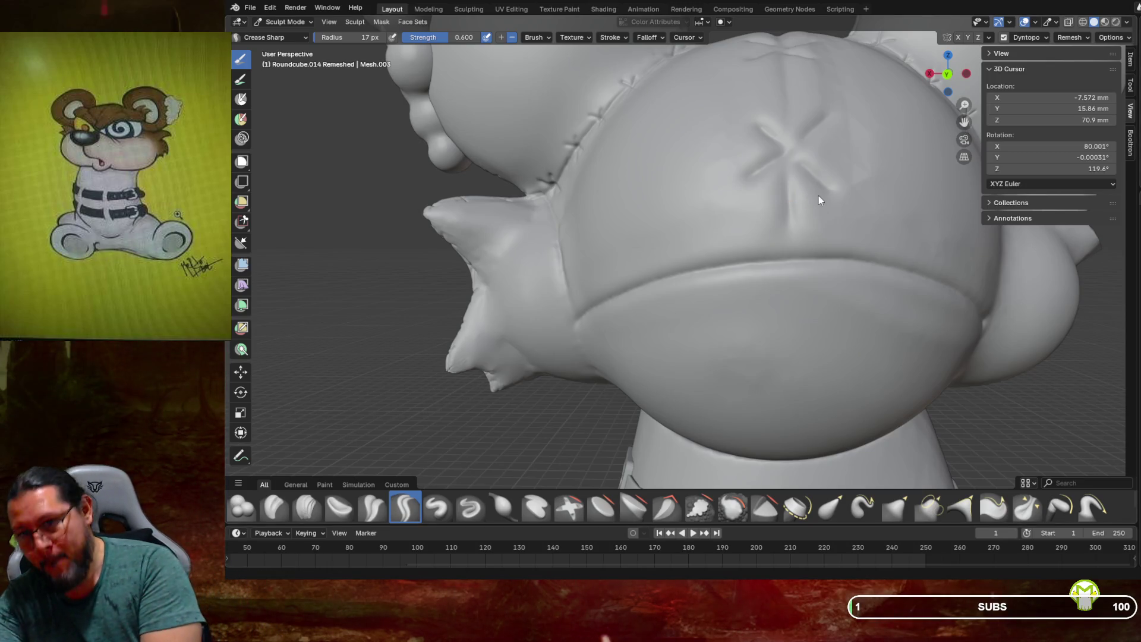
{"action": "key", "text": "KP_1"}
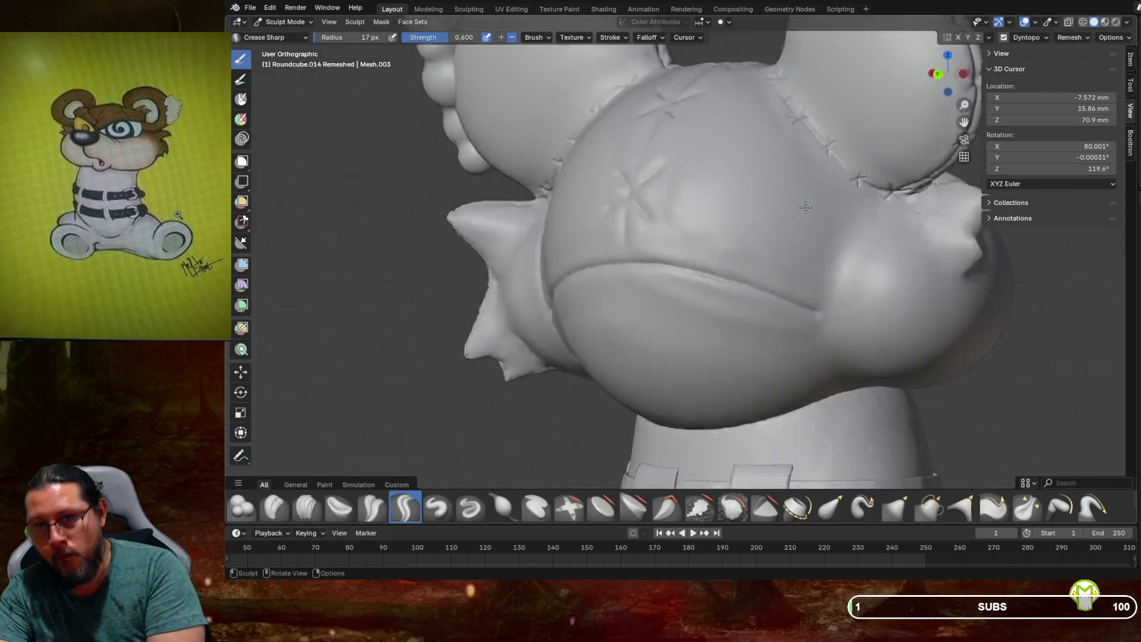
From Back Orthographic, carve a vertical seam down the back ending in an X-stitch at the lower seam
{"action": "key", "text": "ctrl+KP_1"}
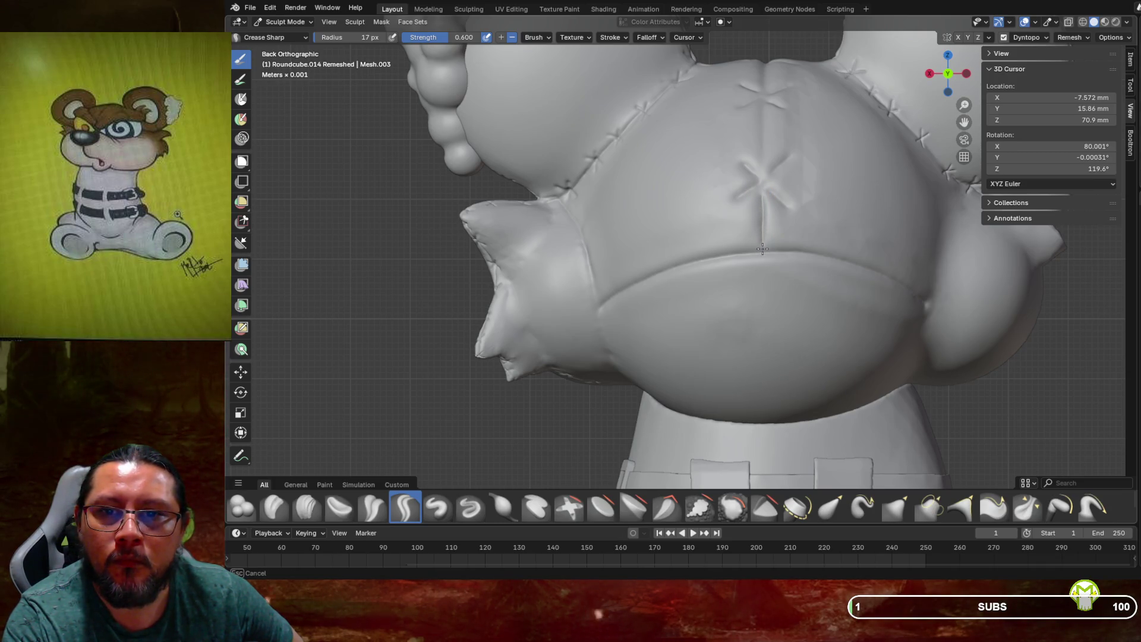
{"action": "left_click_drag", "start_coordinate": [763, 102], "coordinate": [764, 170]}
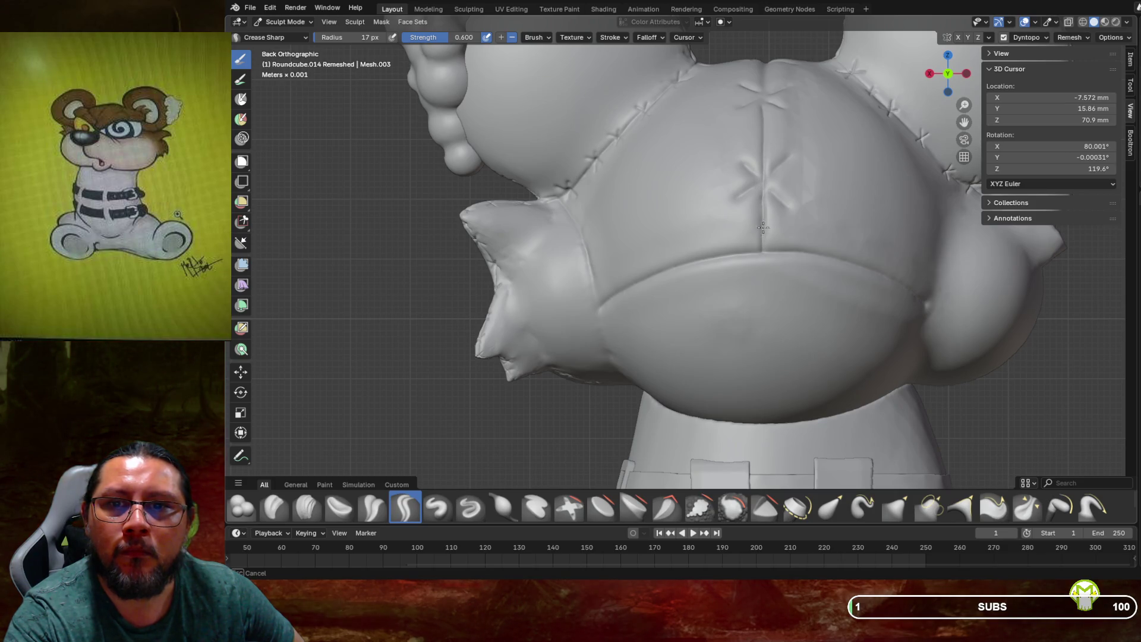
{"action": "left_click_drag", "start_coordinate": [762, 227], "coordinate": [764, 249]}
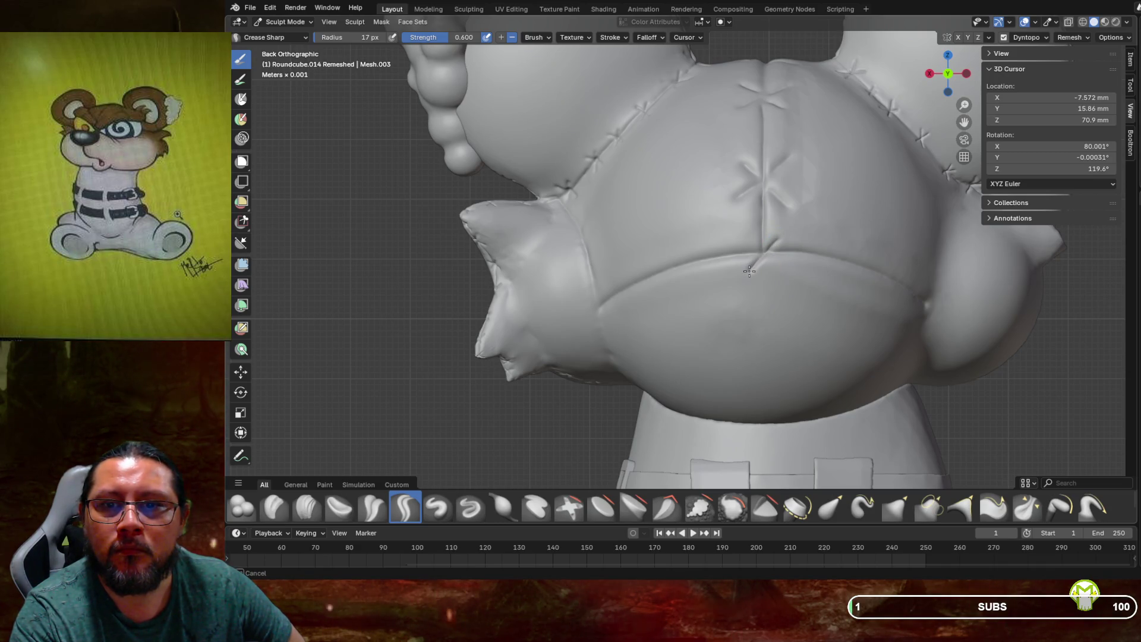
{"action": "left_click_drag", "start_coordinate": [742, 236], "coordinate": [750, 243]}
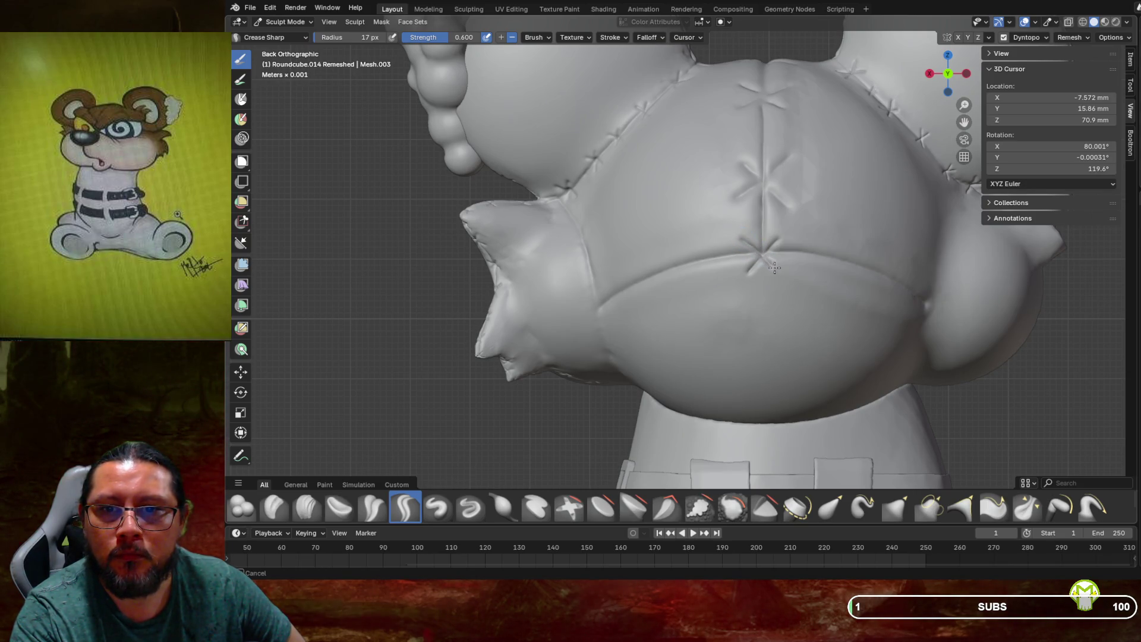
{"action": "left_click_drag", "start_coordinate": [776, 272], "coordinate": [777, 272]}
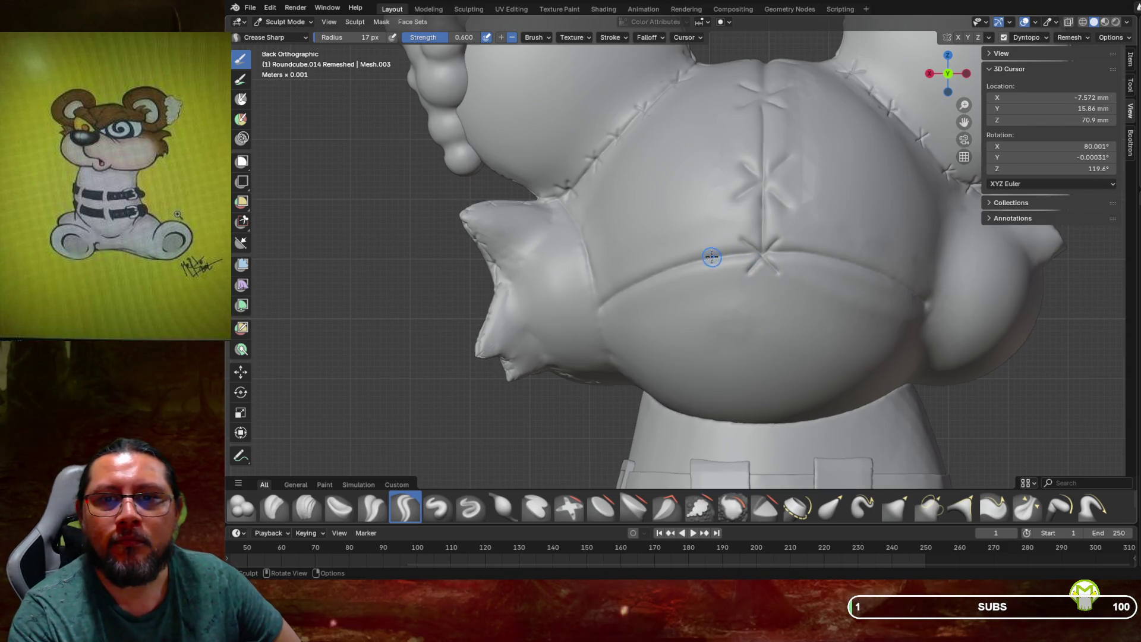
Carve several X-stitches along the curved lower seam, continuing around its side
{"action": "left_click_drag", "start_coordinate": [689, 256], "coordinate": [689, 256]}
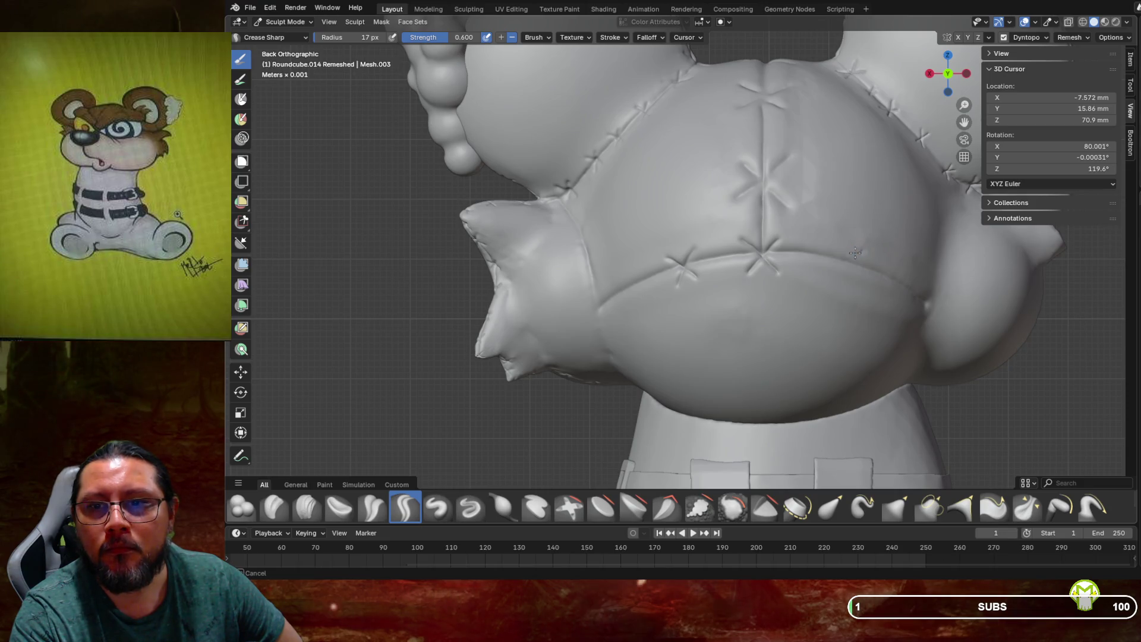
{"action": "mouse_move", "coordinate": [834, 271]}
{"action": "left_mouse_down"}
{"action": "mouse_move", "coordinate": [835, 245]}
{"action": "mouse_move", "coordinate": [847, 273]}
{"action": "left_mouse_up"}
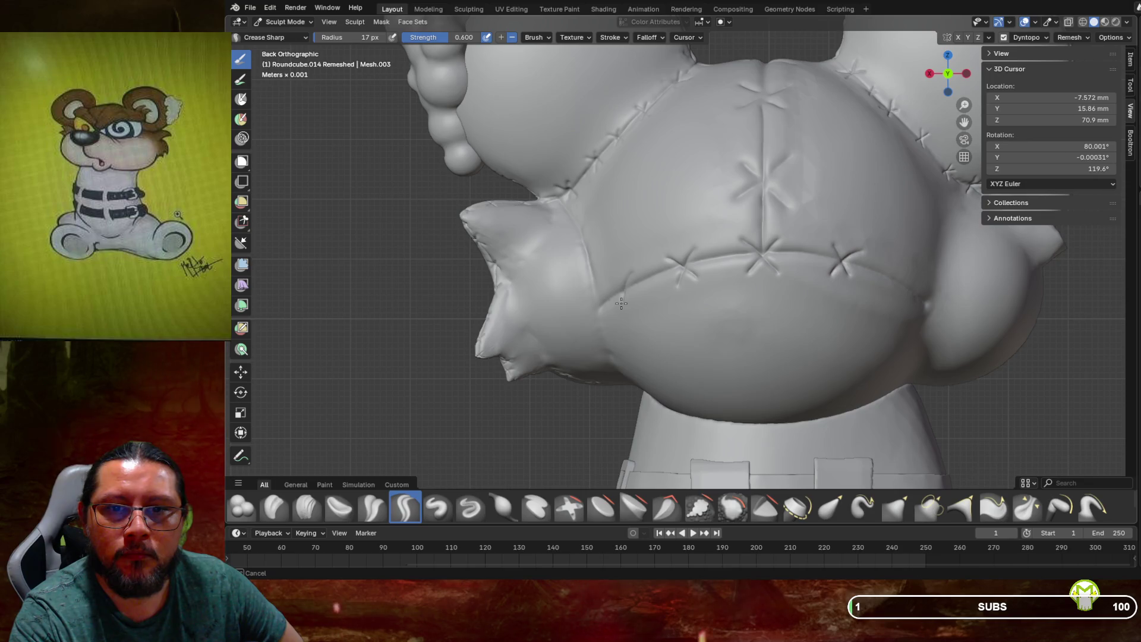
{"action": "left_click_drag", "start_coordinate": [621, 306], "coordinate": [627, 302]}
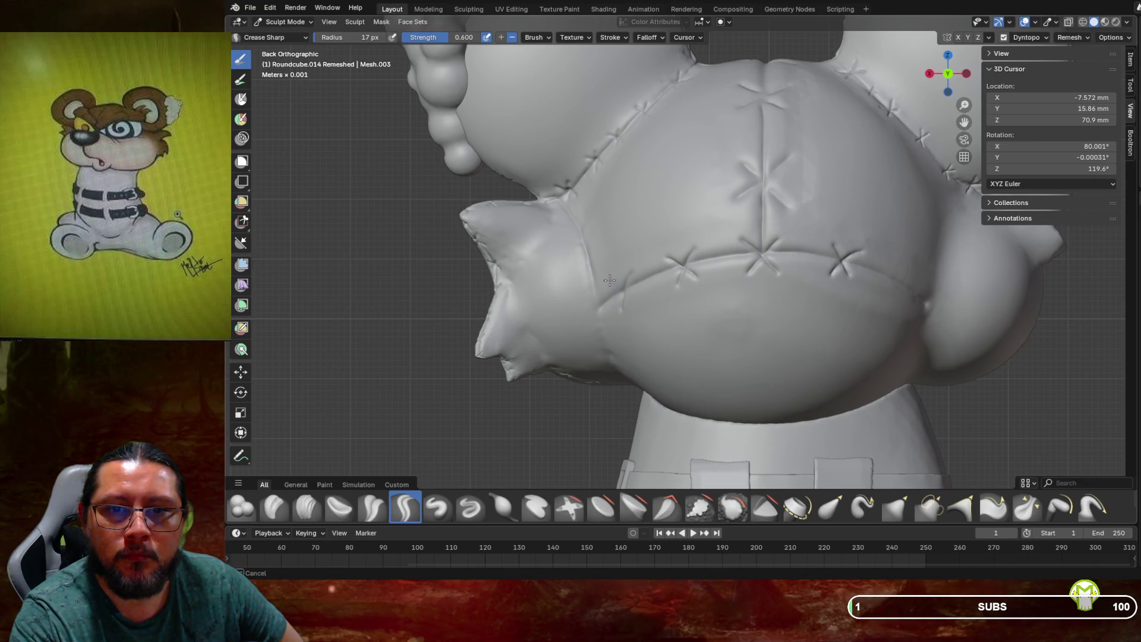
{"action": "left_click_drag", "start_coordinate": [634, 302], "coordinate": [635, 300]}
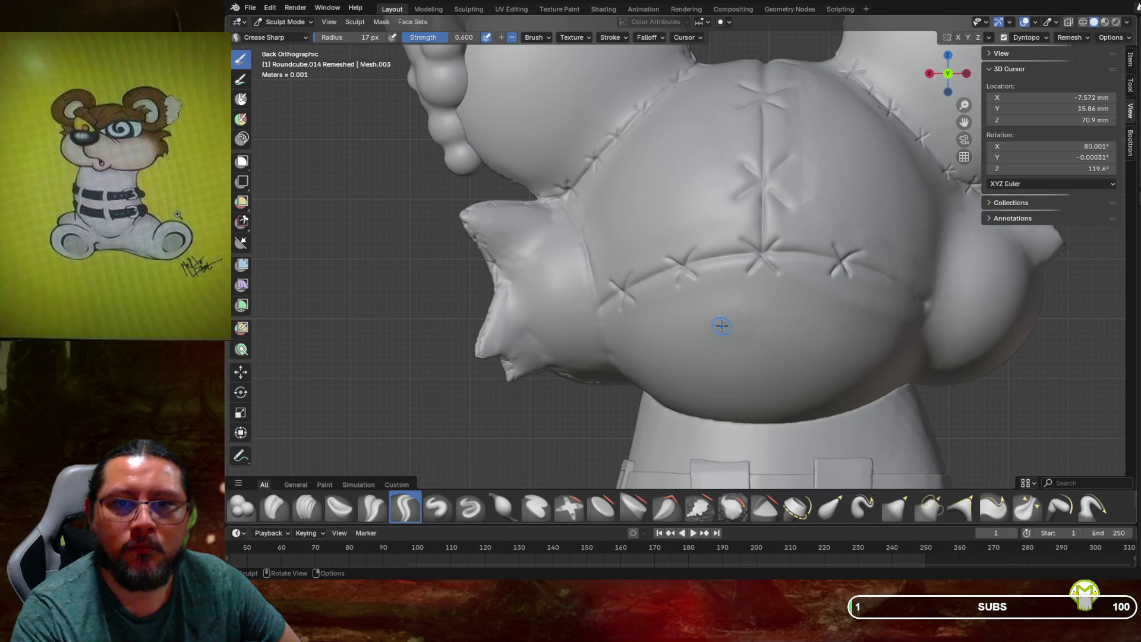
{"action": "mouse_move", "coordinate": [907, 264]}
{"action": "middle_mouse_down"}
{"action": "mouse_move", "coordinate": [933, 254]}
{"action": "mouse_move", "coordinate": [843, 255]}
{"action": "middle_mouse_up"}
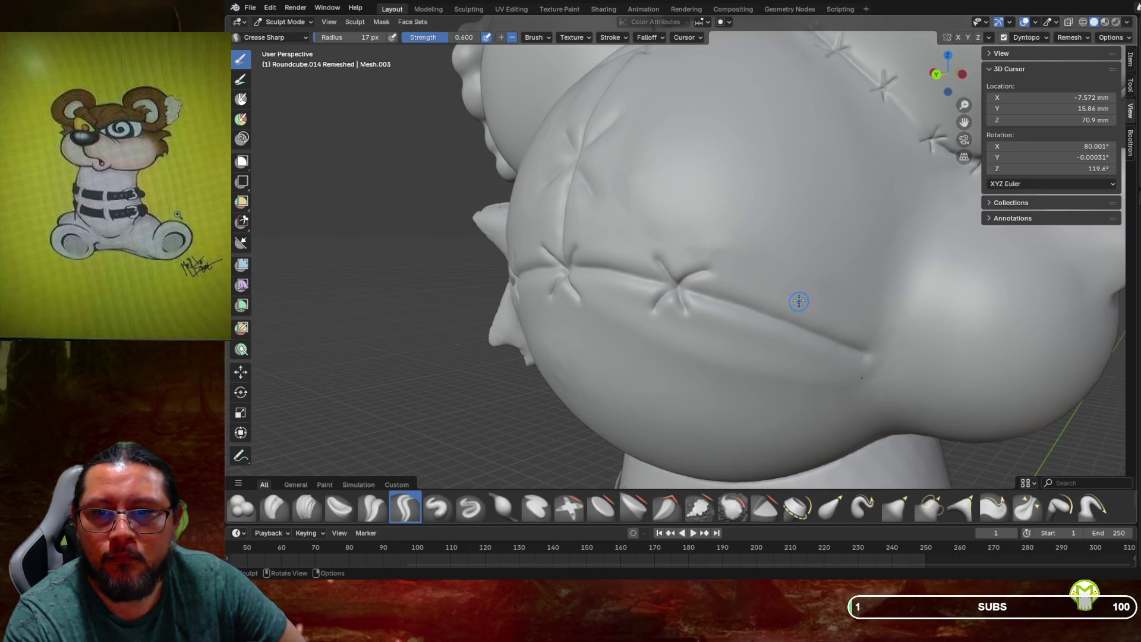
{"action": "left_click_drag", "start_coordinate": [801, 305], "coordinate": [816, 352]}
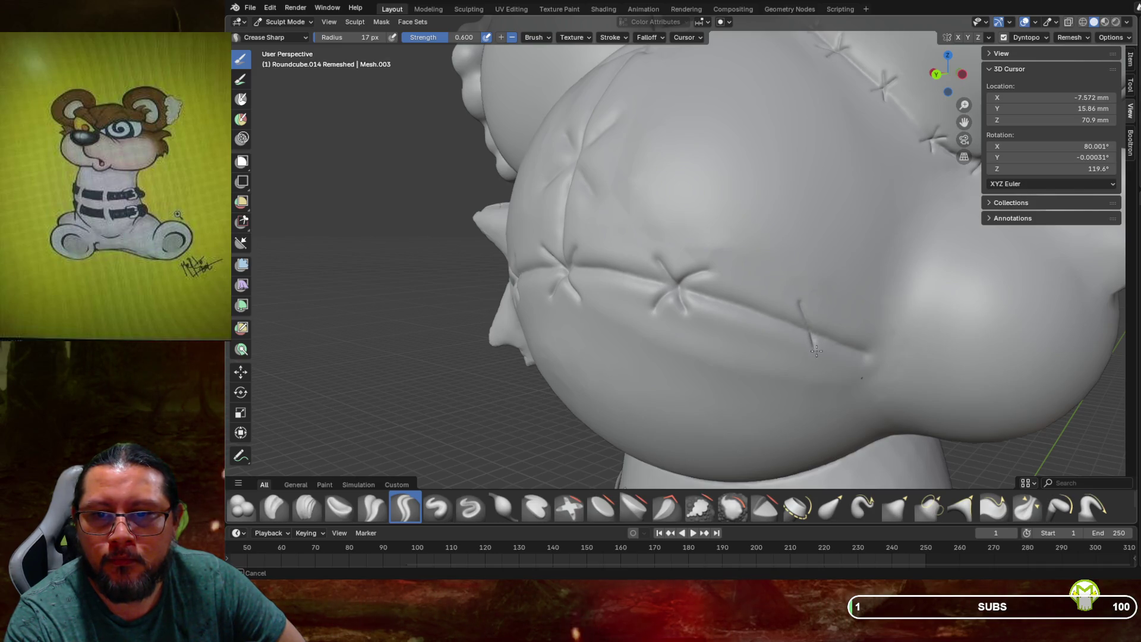